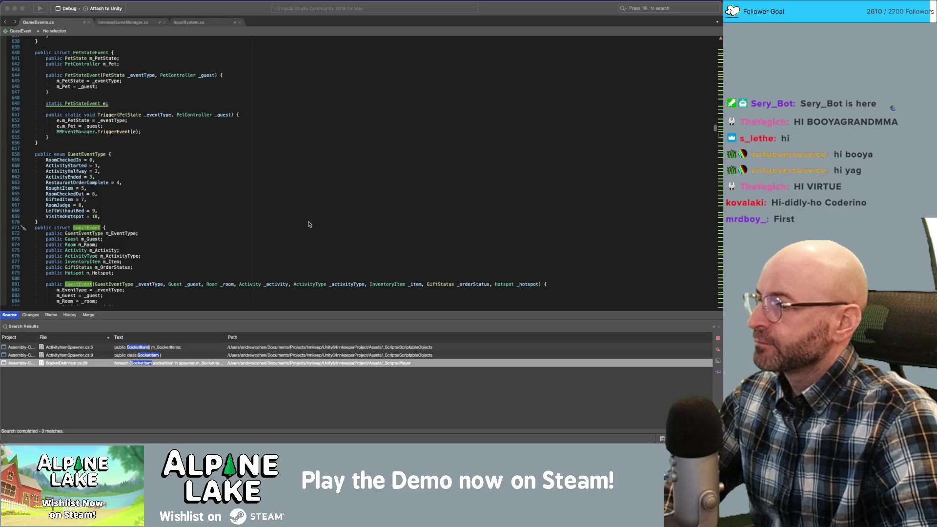
# View InputSystem.cs in Visual Studio for Mac, then bring the Unity editor back to the front.
pyautogui.click(193, 25)
pyautogui.press('super+Tab')
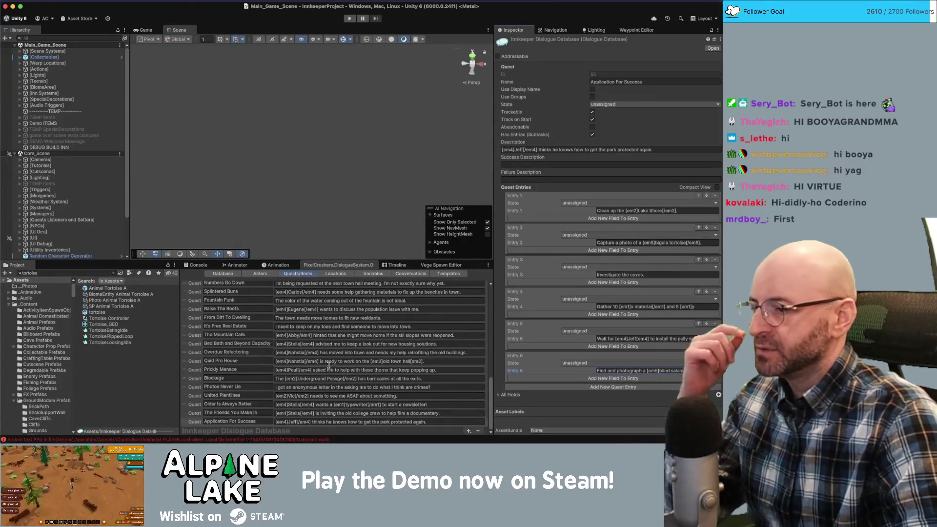
# Clear all Unity Console log messages and return to the PixelCrushers Dialogue Database editor.
pyautogui.click(204, 266)
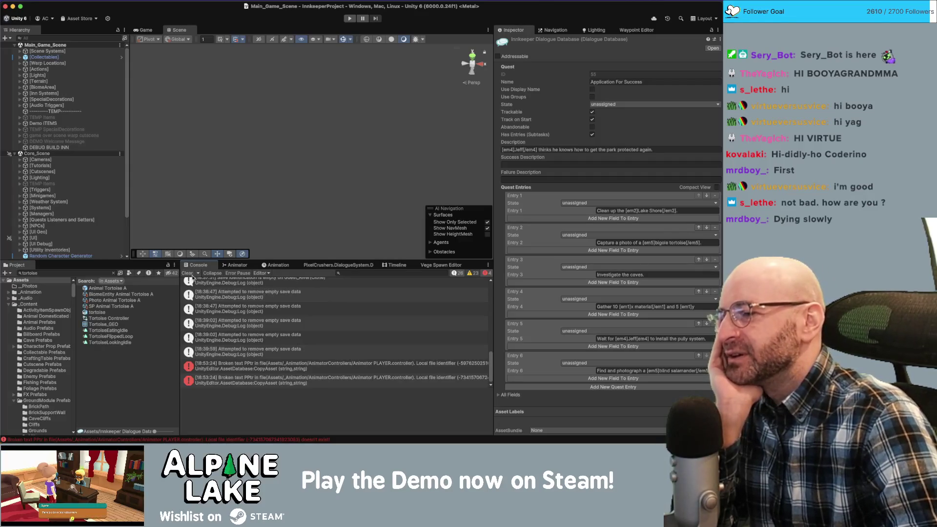
pyautogui.click(188, 273)
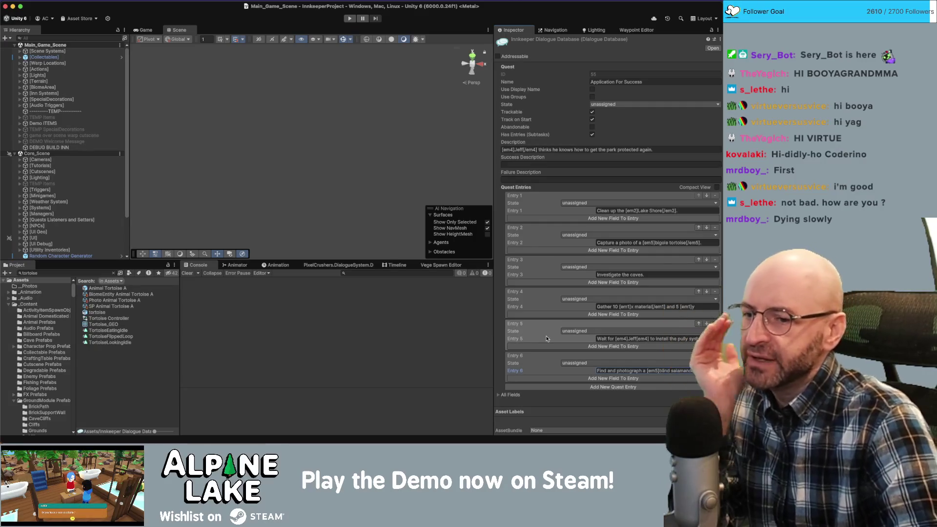
pyautogui.click(338, 265)
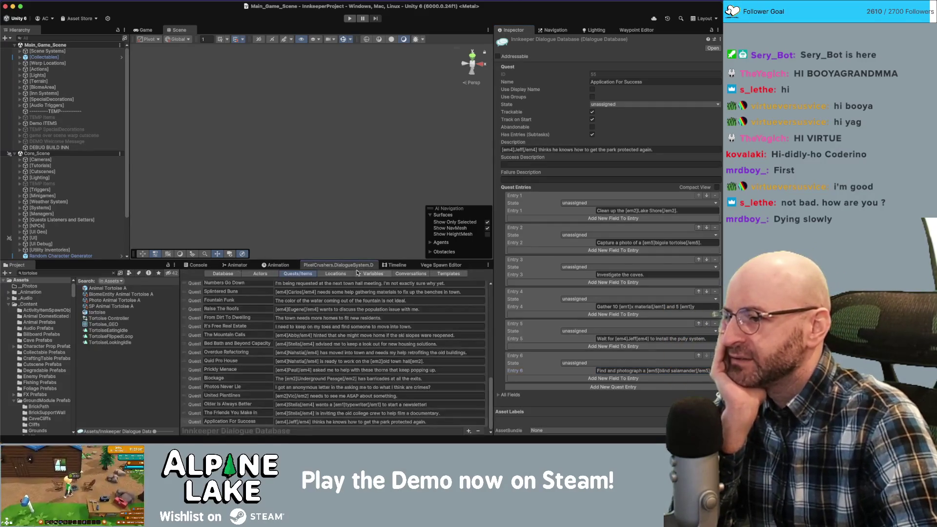
pyautogui.click(227, 274)
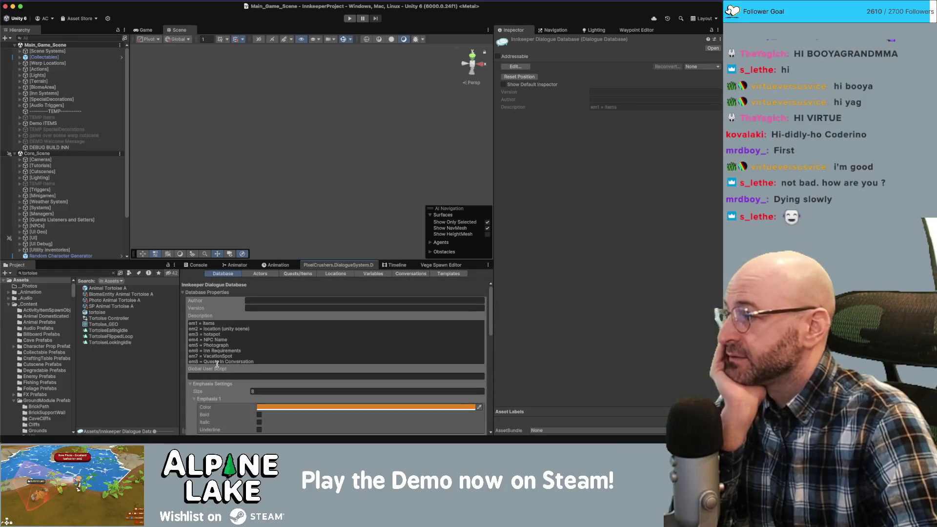
pyautogui.moveTo(218, 368)
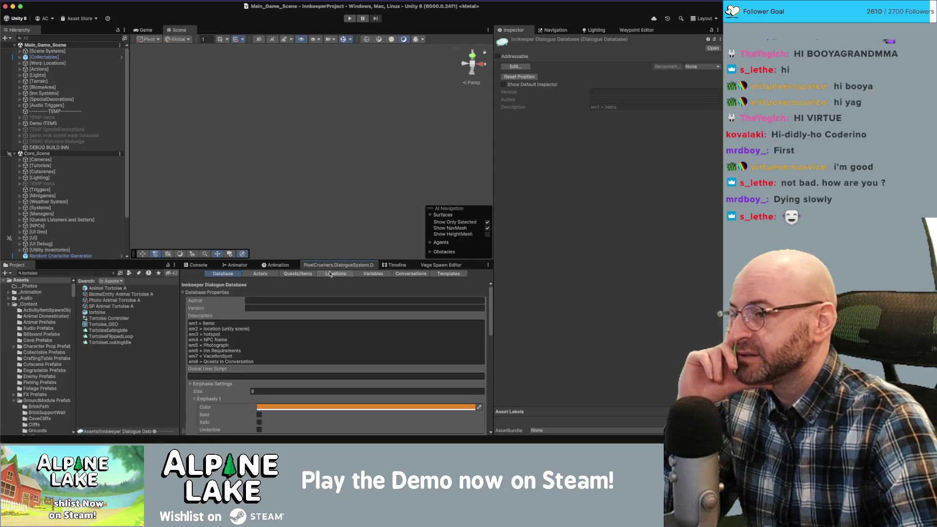
pyautogui.click(299, 274)
pyautogui.scroll(-10, 201, 396)
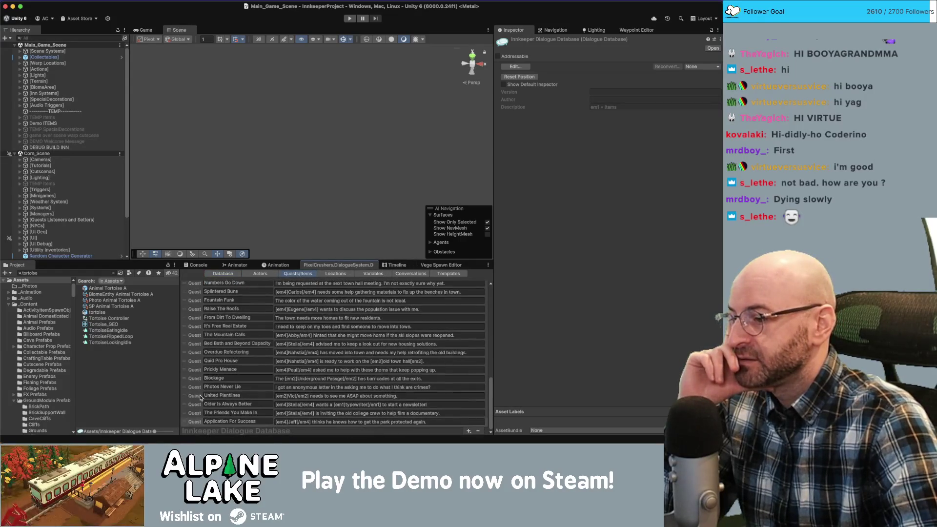
pyautogui.click(194, 421)
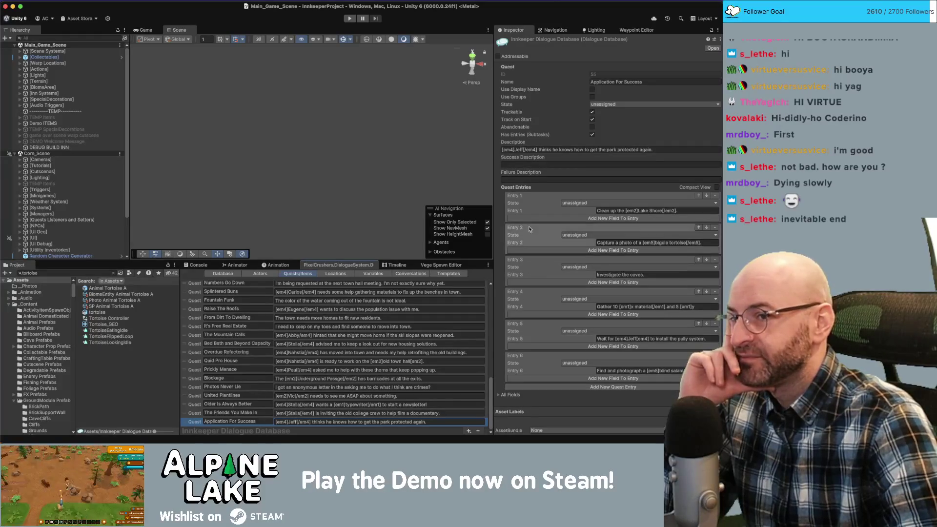
pyautogui.click(502, 199)
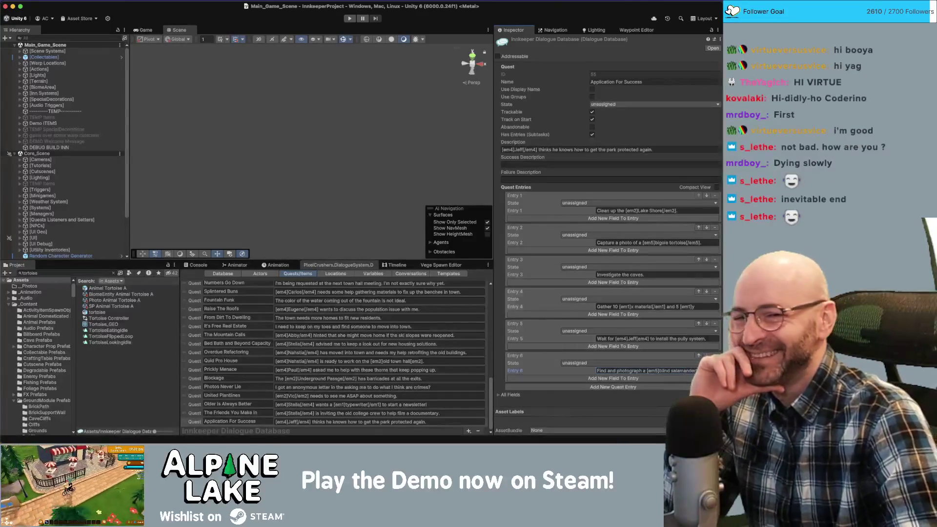
pyautogui.press('super+Tab')
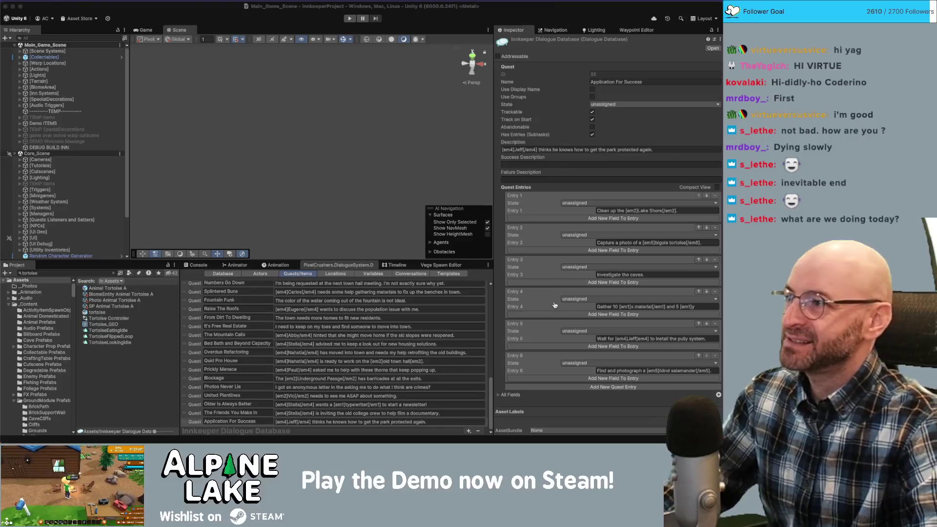
pyautogui.click(404, 301)
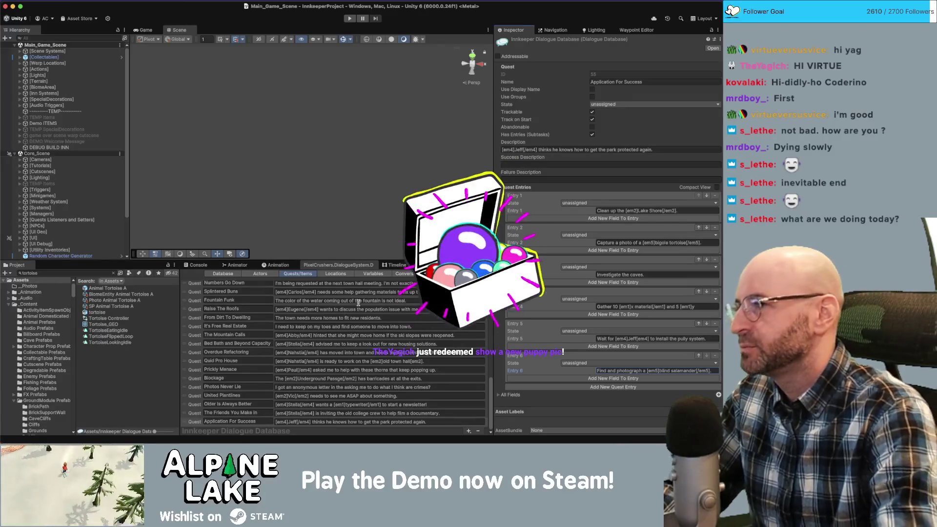
pyautogui.press('super+space')
pyautogui.write('photos')
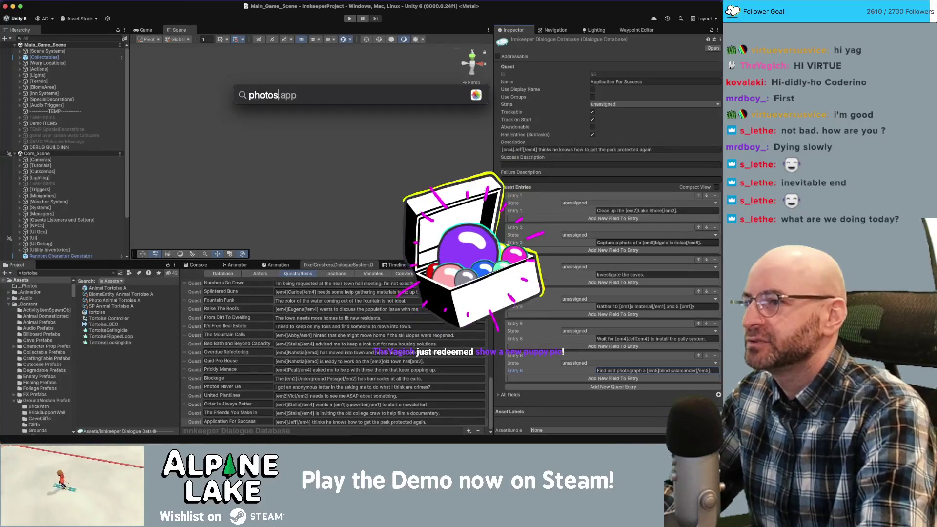
pyautogui.press('Return')
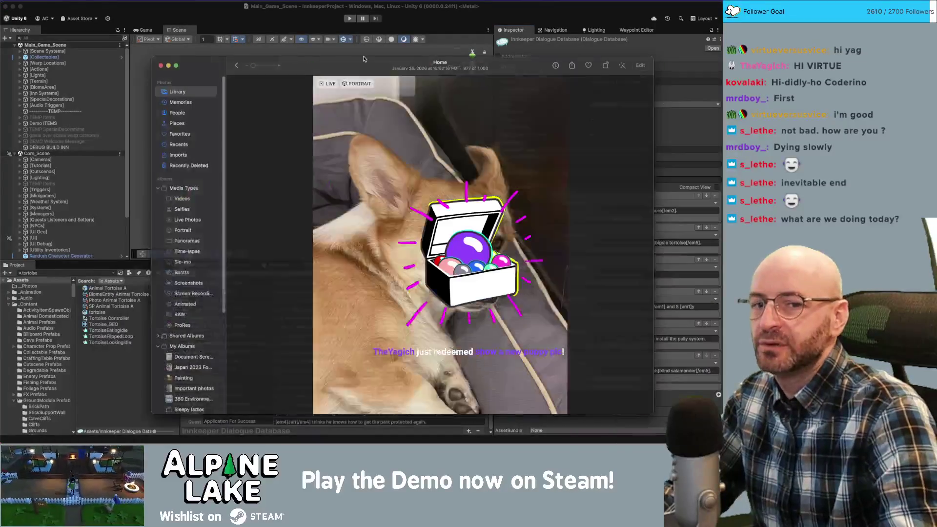
pyautogui.press('super+q')
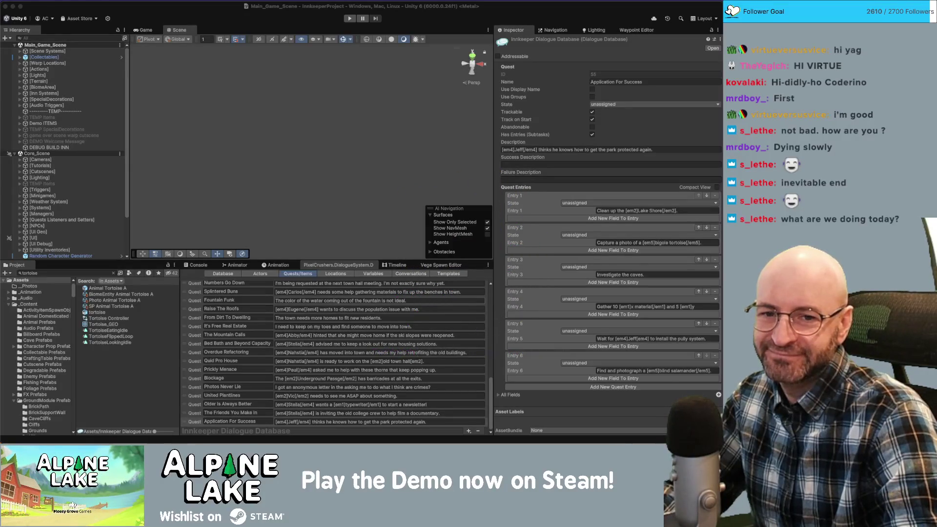
pyautogui.press('super+Tab')
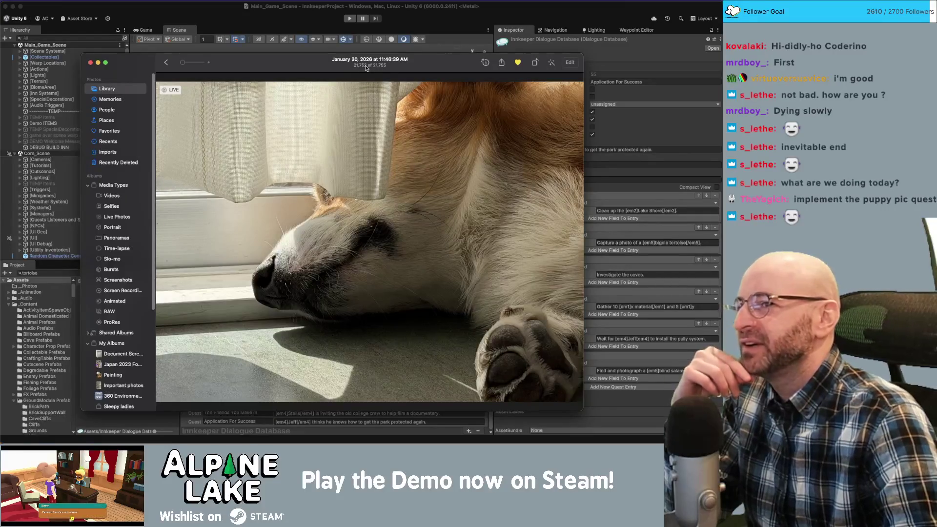
# Nudge the Photos window showing the sleeping corgi slightly up and left.
pyautogui.moveTo(468, 65); pyautogui.dragTo(466, 61)
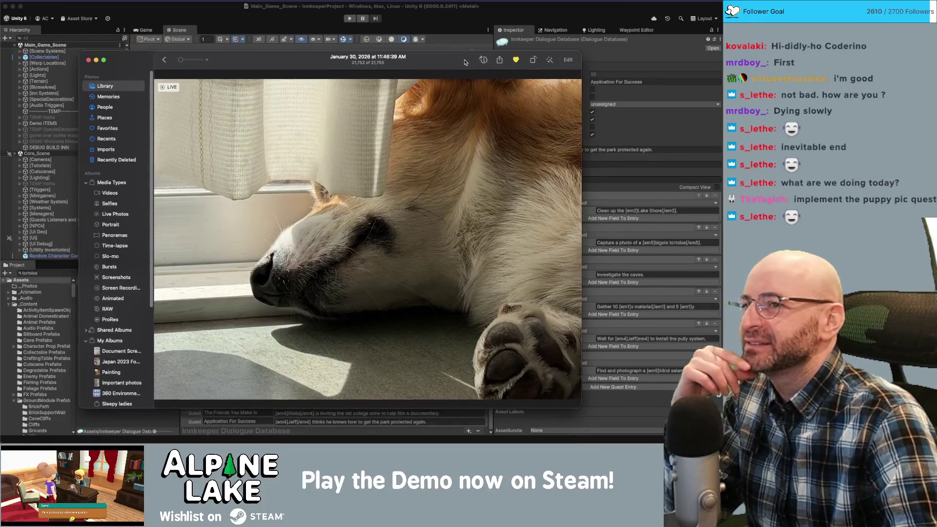
# Remove the sleeping corgi photo from Favorites and hide Photos to reveal Unity.
pyautogui.click(514, 59)
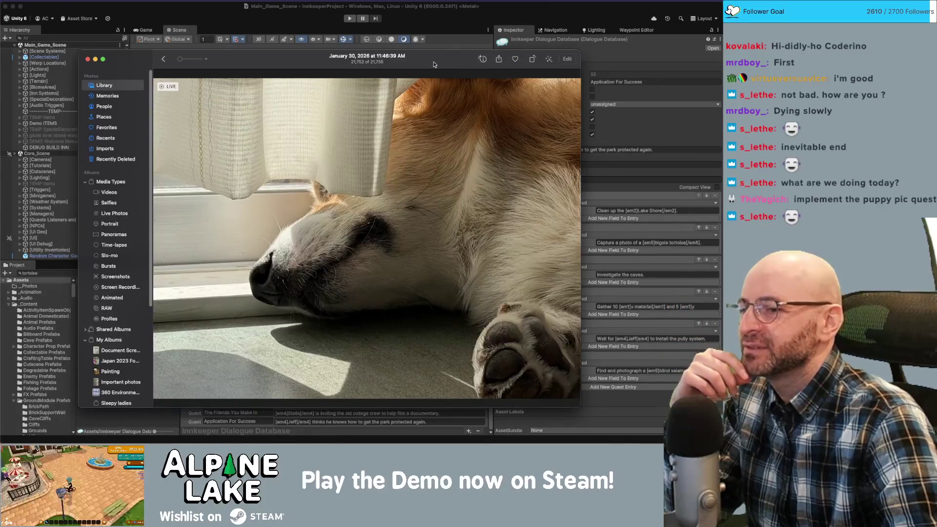
pyautogui.press('super+Tab')
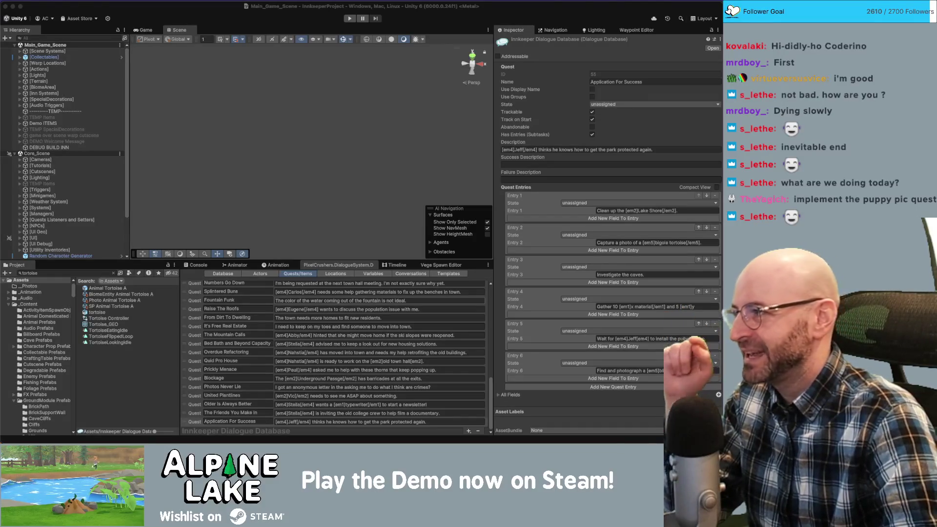
# Bring Photos back over Unity, showing the corgi lying belly-up on a flower rug.
pyautogui.press('super+Tab')
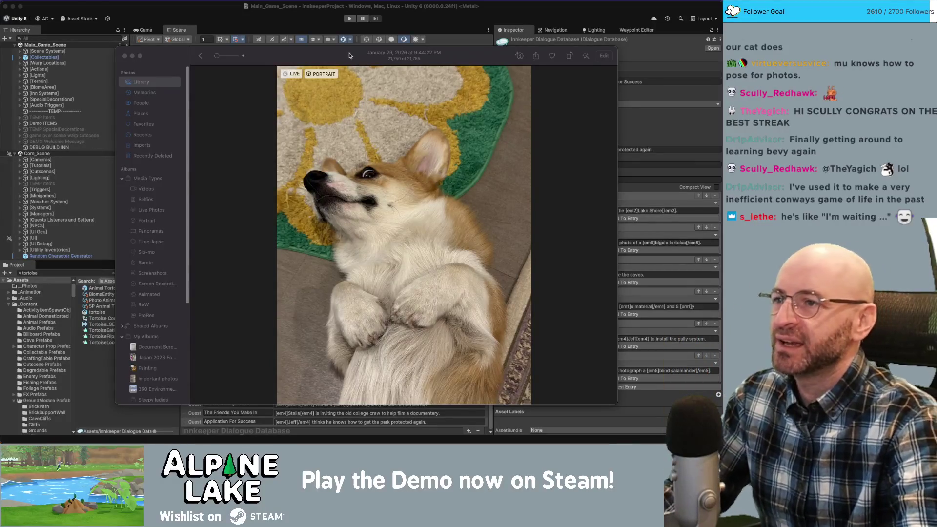
# Move the Photos window aside and hide it, uncovering the quest's six entries.
pyautogui.moveTo(349, 56); pyautogui.dragTo(610, 63)
pyautogui.press('super+w')
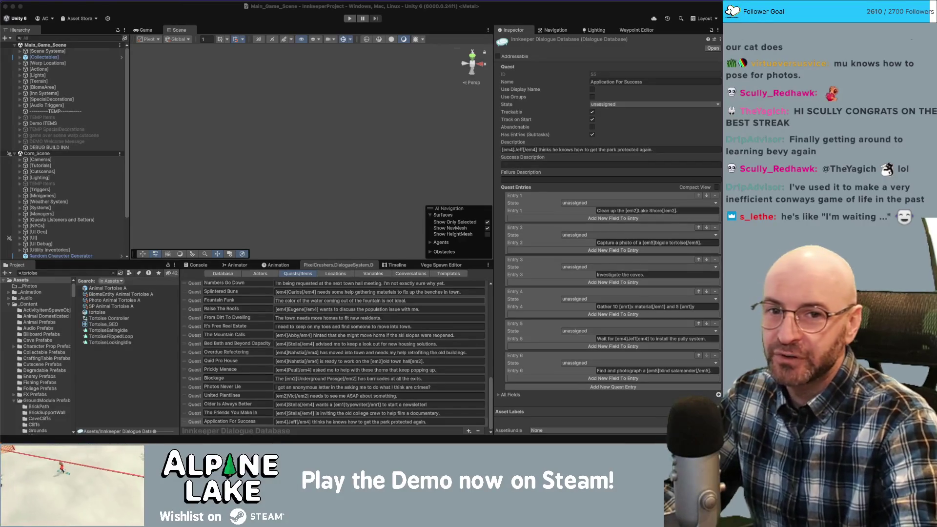
# Show the takeout meal with red peppers photo in Photos, then hide it again.
pyautogui.press('super+Tab')
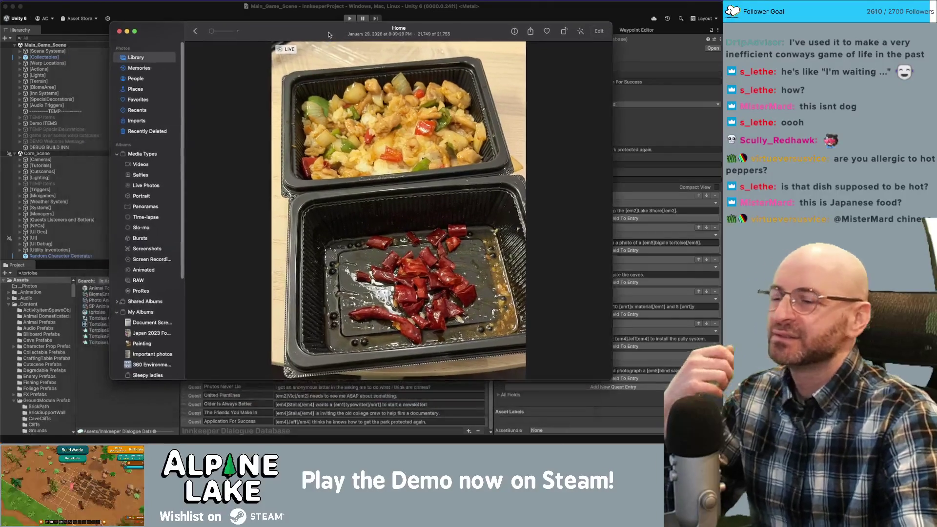
pyautogui.press('super+w')
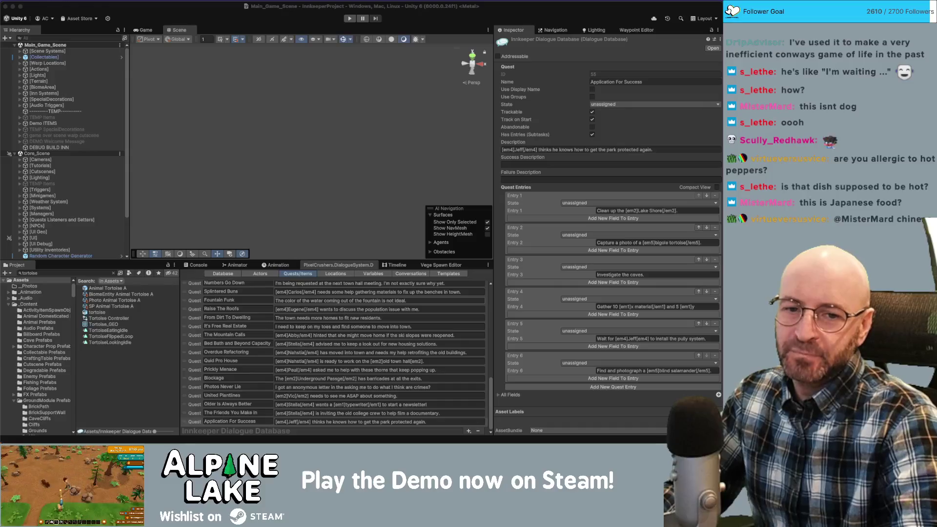
# Bring back Photos with the record photo, shift its window right, then hide it.
pyautogui.press('super+Tab')
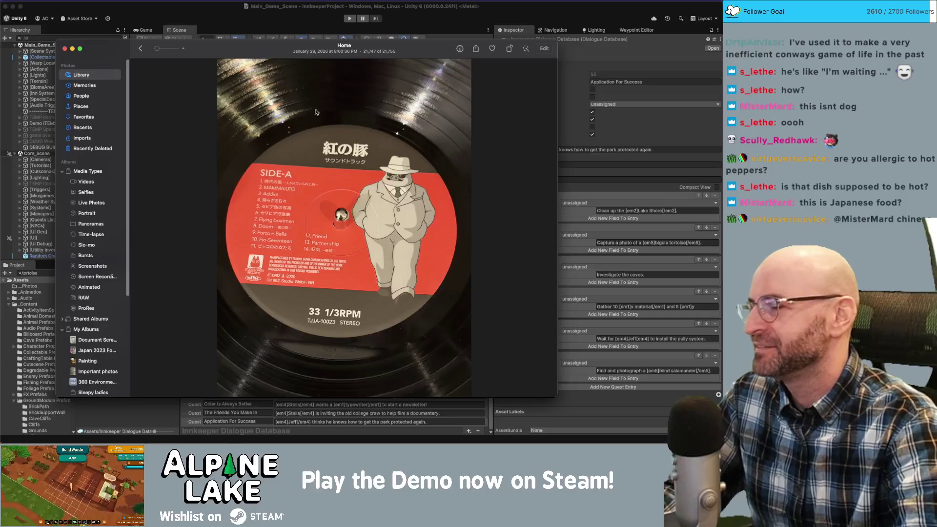
pyautogui.moveTo(231, 40); pyautogui.dragTo(254, 36)
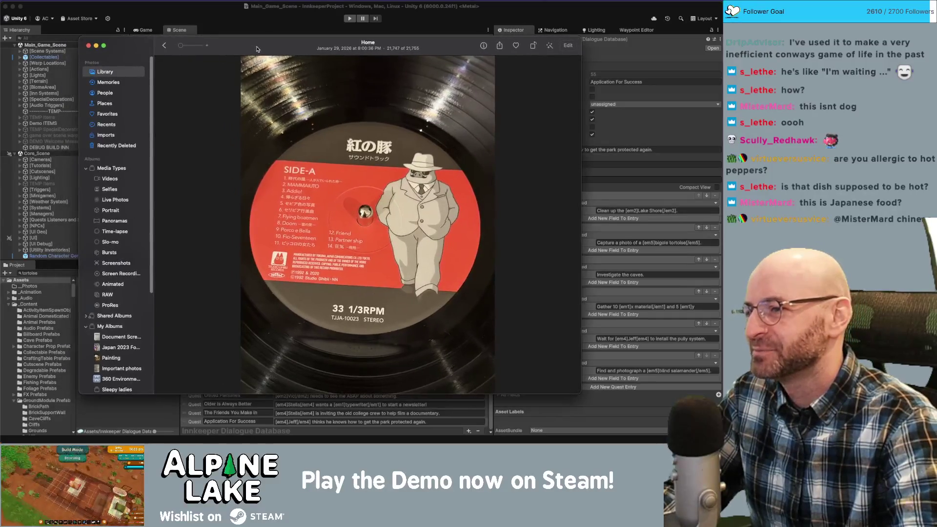
pyautogui.press('super+w')
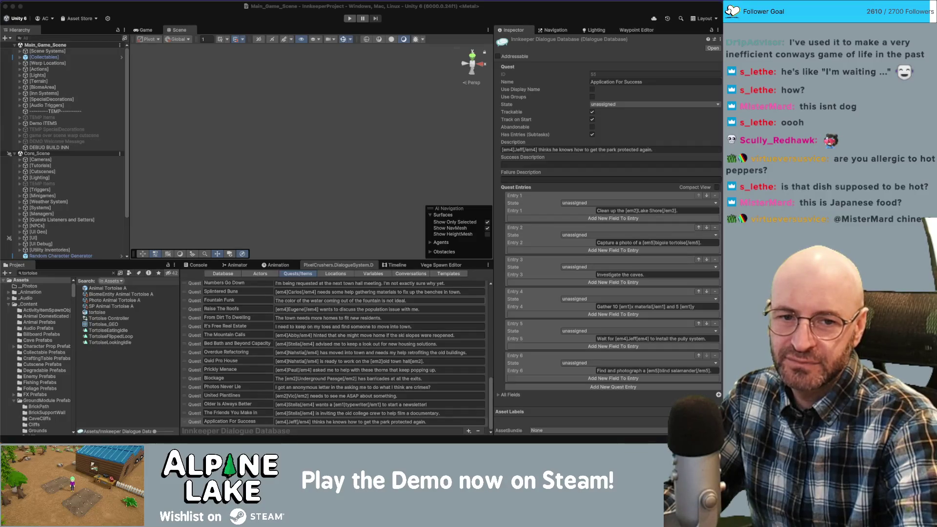
# Reopen Photos over Unity, showing the corgi sprawled on a rug beside chair legs.
pyautogui.press('super+Tab')
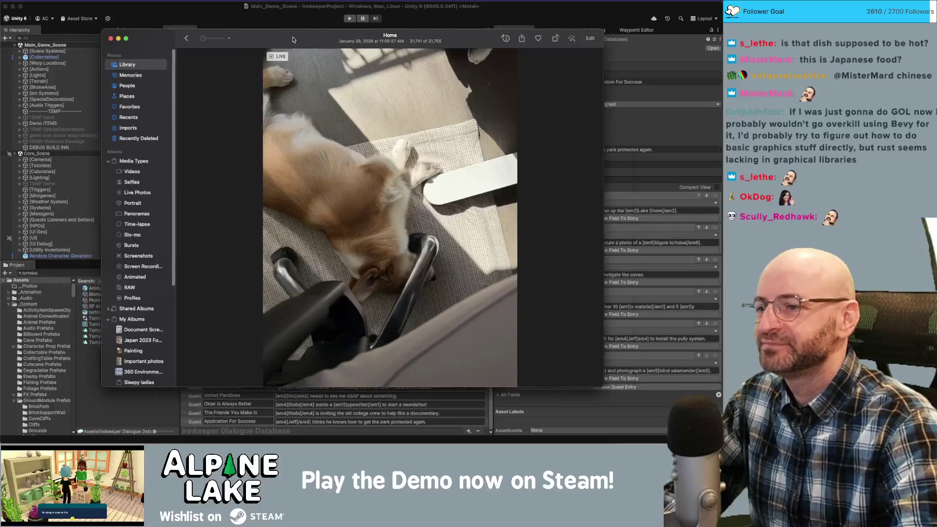
# Close the Photos viewer showing the corgi Live Photo to return to Unity.
pyautogui.press('super+w')
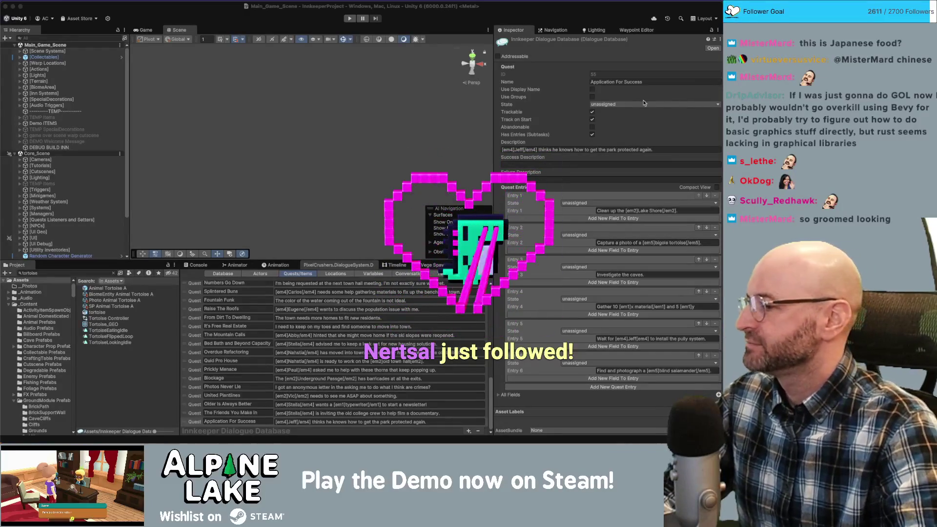
# Refocus the Unity editor, then switch to the Miro board with Jeff's dialogue.
pyautogui.click(276, 106)
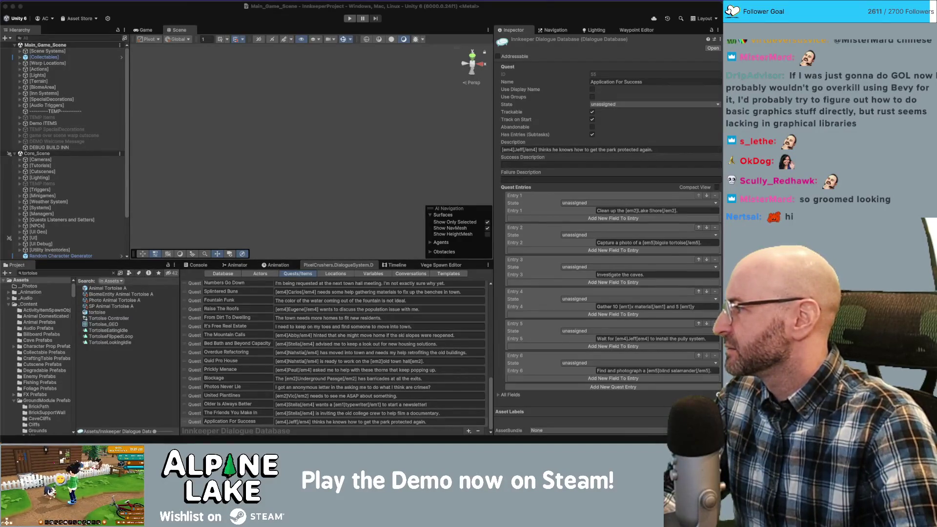
pyautogui.press('super+Tab')
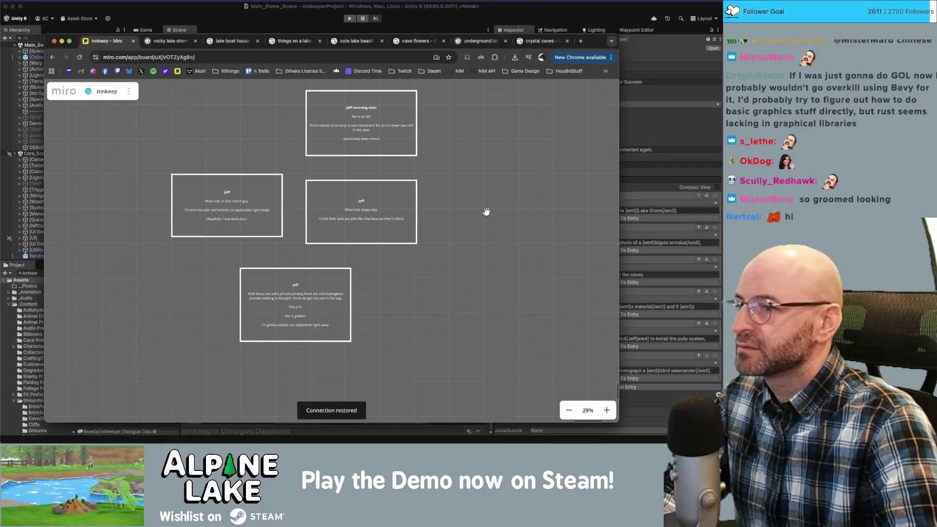
# Scroll the Miro board to Jeff's cards about the park application, tortoise and blind salamander, at 40% zoom.
pyautogui.scroll(5, 309, 242)
pyautogui.scroll(-3, 289, 299)
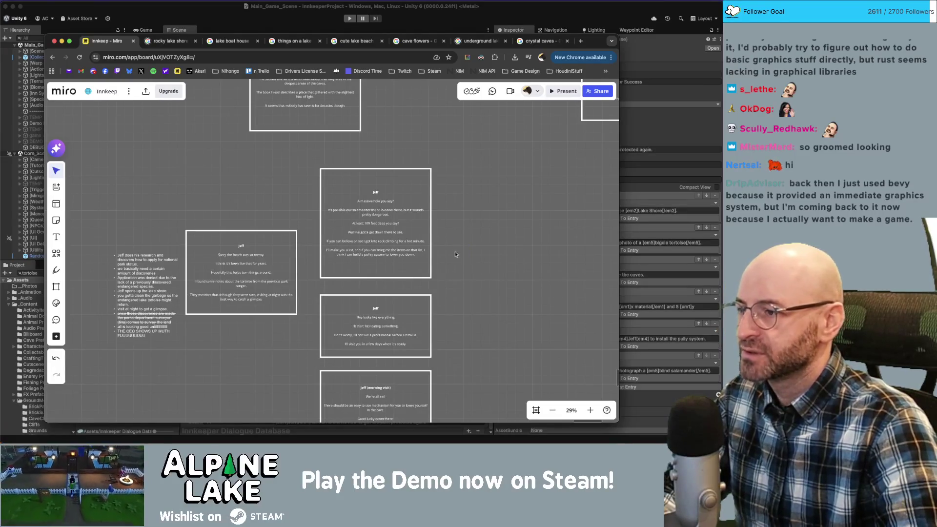
pyautogui.scroll(-10, 293, 259)
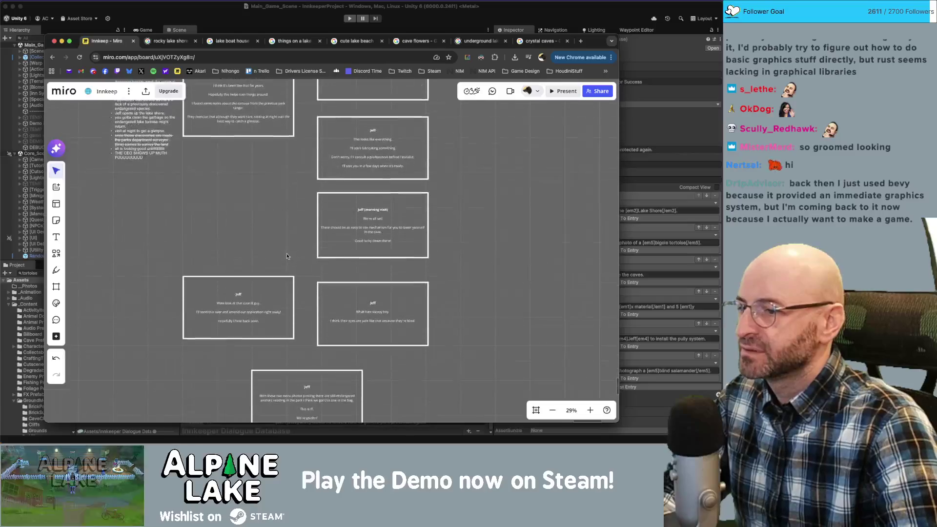
pyautogui.scroll(5, 323, 209)
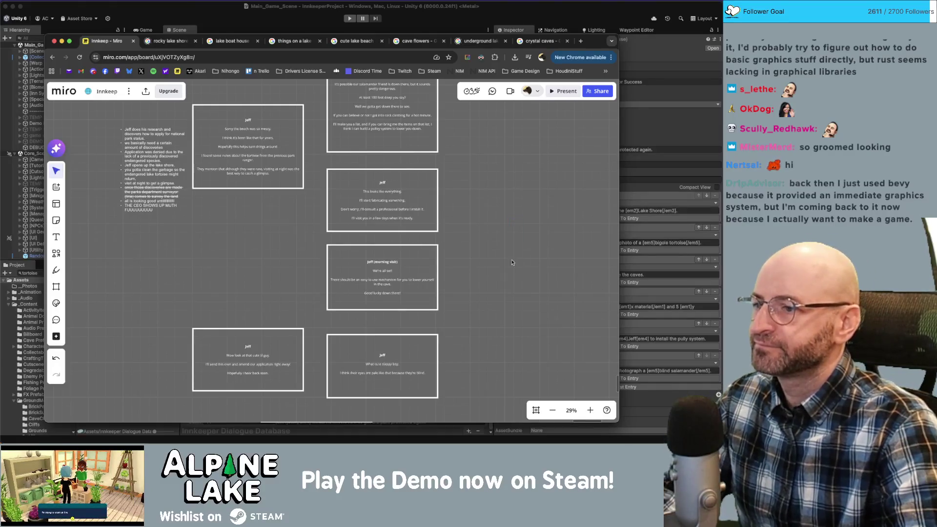
pyautogui.scroll(10, 470, 206)
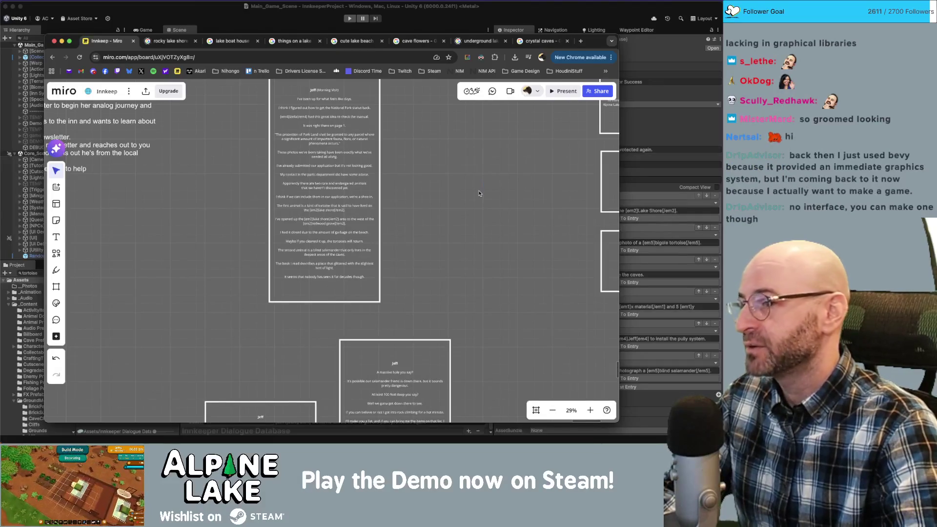
pyautogui.scroll(-5, 468, 234)
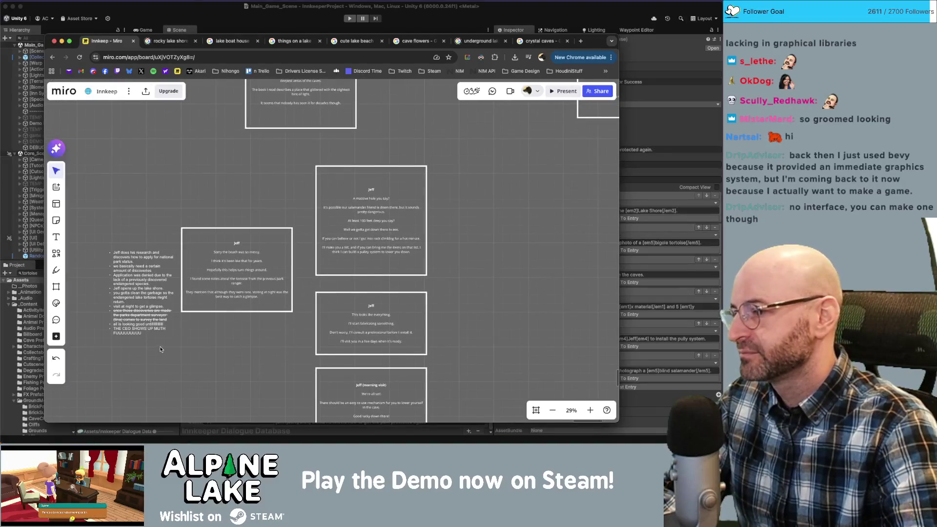
pyautogui.scroll(3, 139, 342)
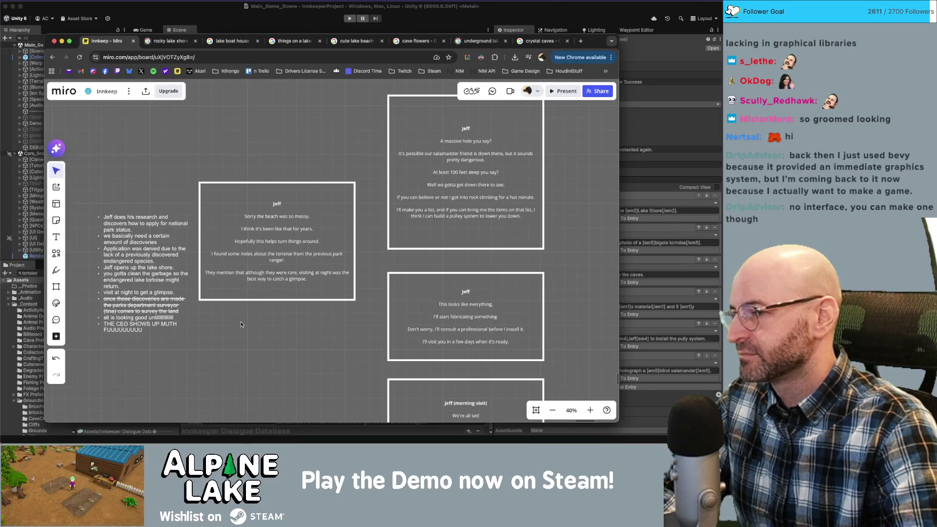
pyautogui.scroll(10, 244, 361)
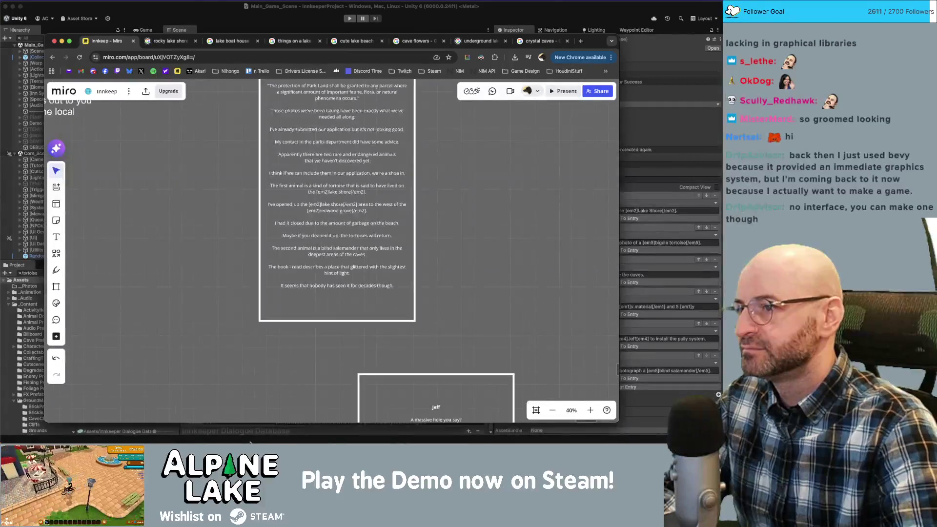
# Scroll down the Miro board to Jeff's blind salamander card and select it.
pyautogui.scroll(5, 260, 379)
pyautogui.scroll(-10, 226, 362)
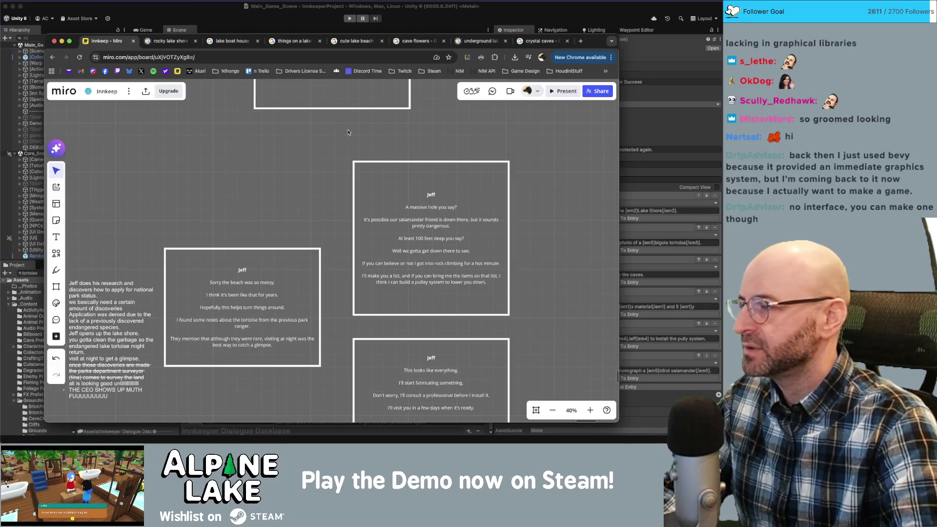
pyautogui.scroll(5, 339, 201)
pyautogui.scroll(-5, 325, 252)
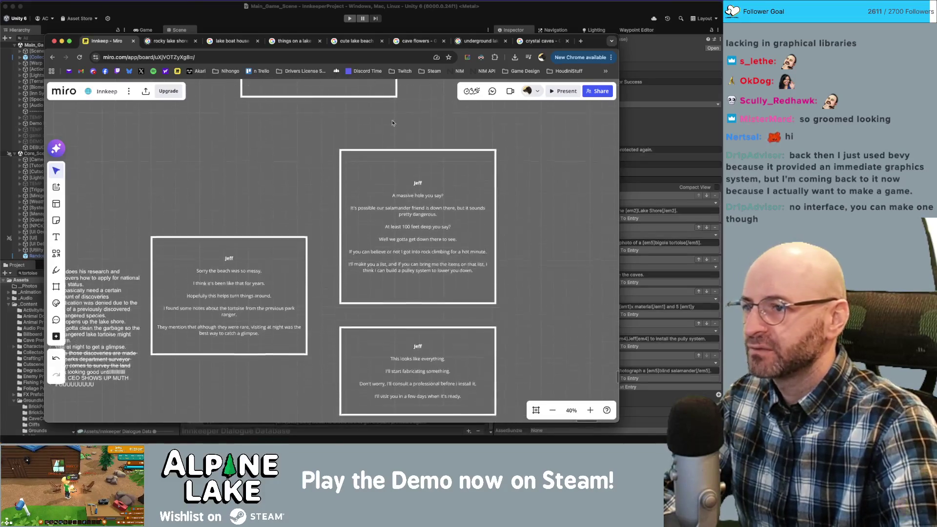
pyautogui.scroll(-5, 388, 107)
pyautogui.scroll(-1, 388, 107)
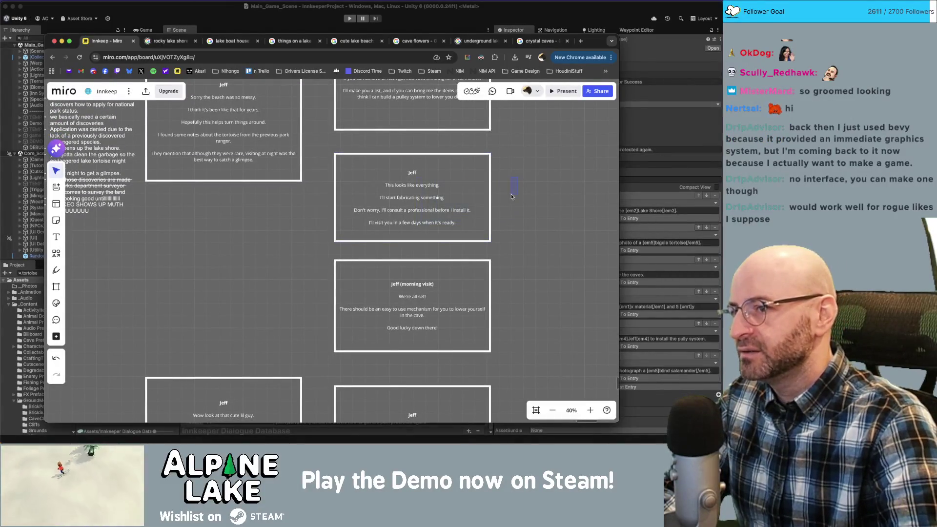
pyautogui.scroll(3, 441, 197)
pyautogui.scroll(-2, 429, 205)
pyautogui.scroll(-5, 477, 205)
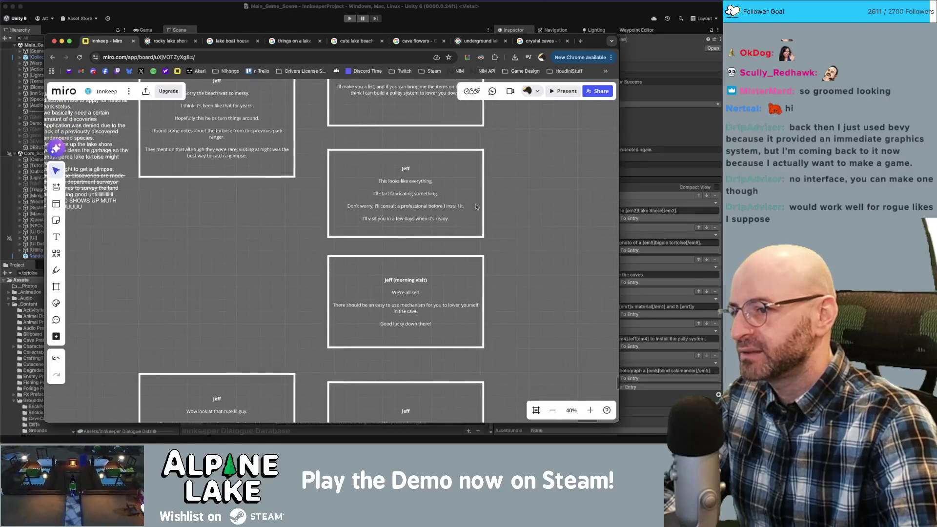
pyautogui.scroll(-6, 512, 200)
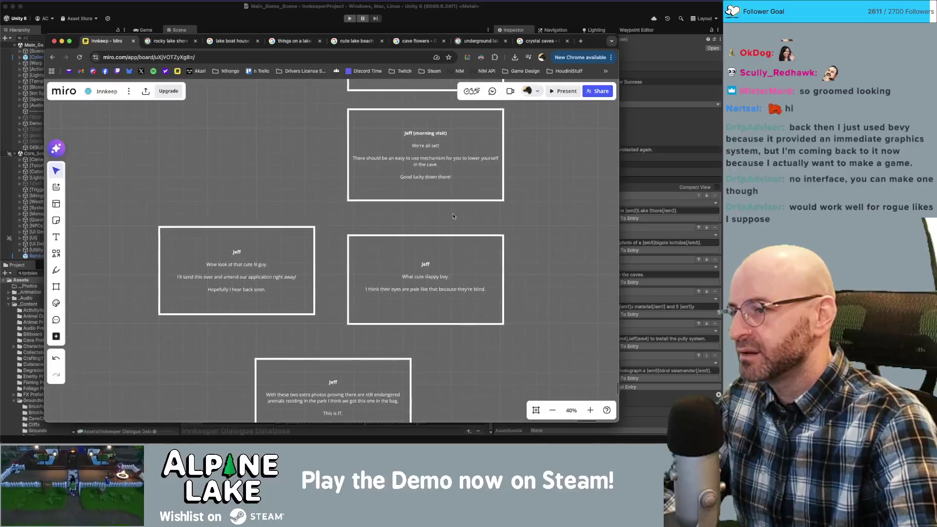
pyautogui.click(435, 280)
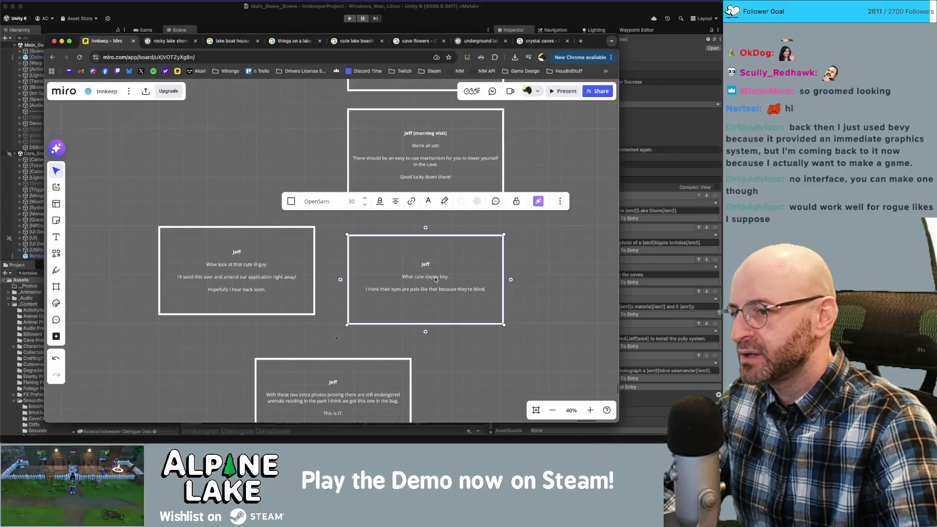
pyautogui.click(255, 201)
# Check Jeff's final card about updating the application, then return to Unity.
pyautogui.scroll(-8, 336, 278)
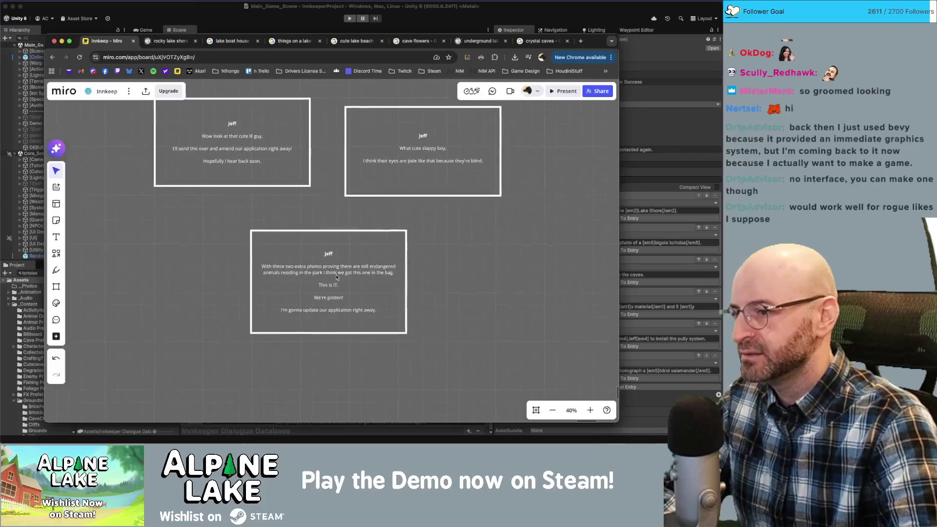
pyautogui.click(336, 277)
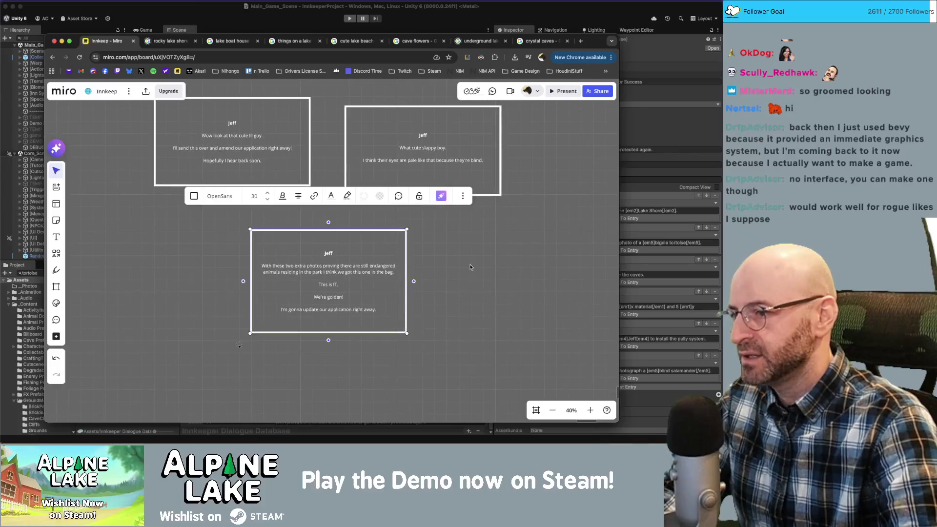
pyautogui.click(442, 283)
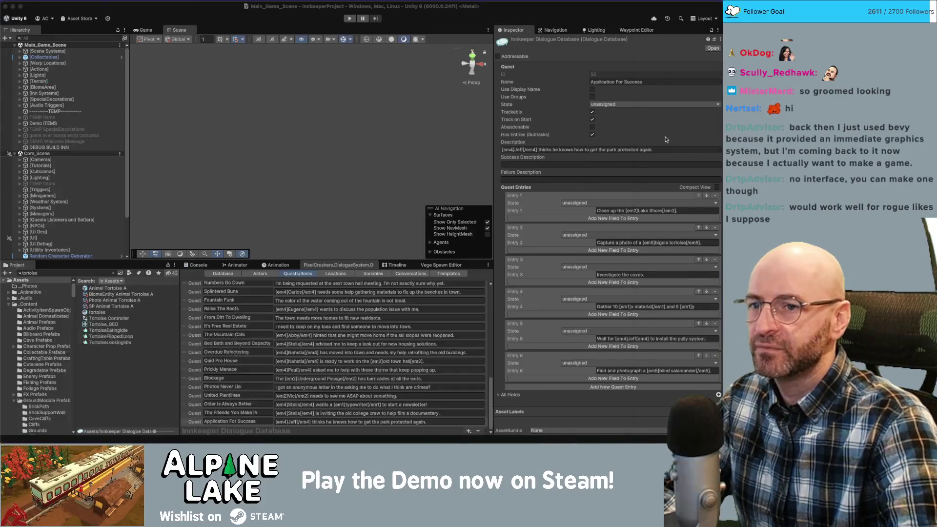
pyautogui.click(664, 143)
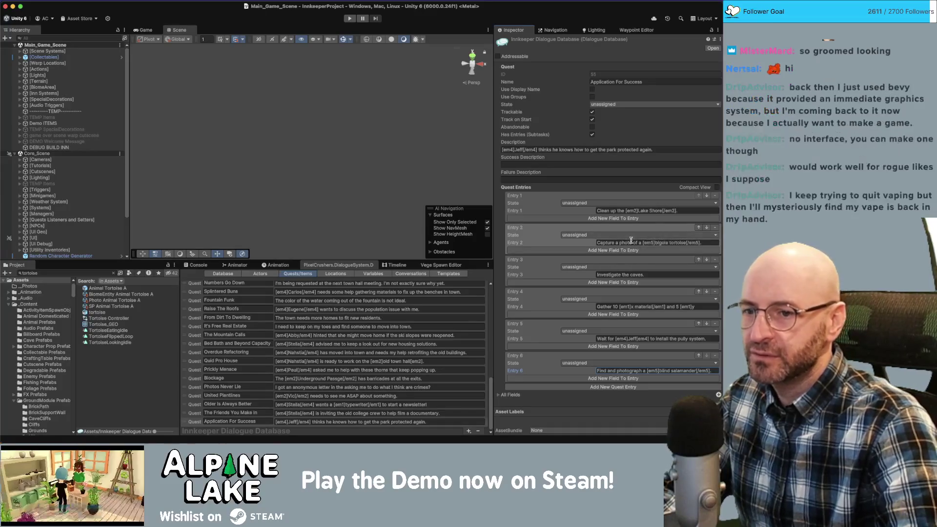
# Review quest Entries 3–6, through the pulley system and blind salamander, then show the Conversations graph.
pyautogui.click(605, 275)
pyautogui.click(630, 307)
pyautogui.click(627, 339)
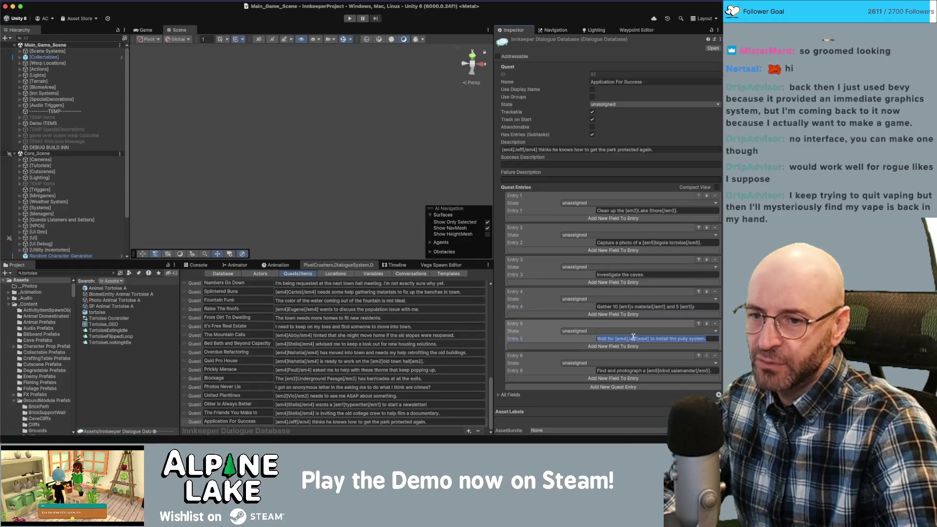
pyautogui.click(620, 370)
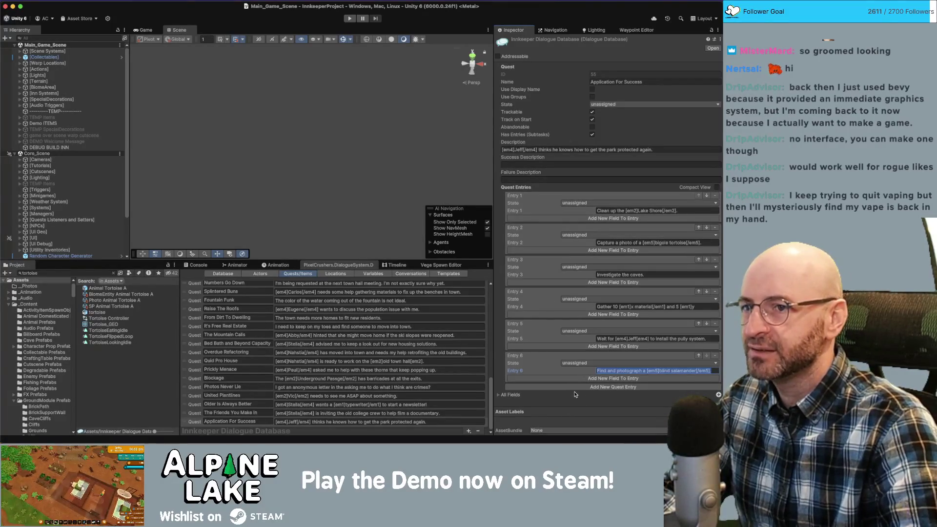
pyautogui.click(411, 274)
# Load the Basic/Stella/OlderIsAlwaysBetter conversation from the conversation dropdown.
pyautogui.scroll(2, 307, 359)
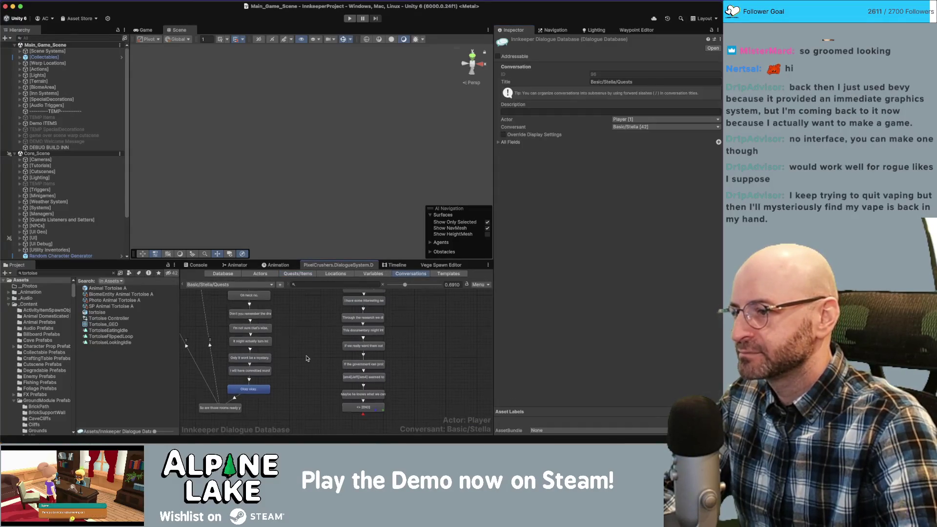
pyautogui.click(246, 285)
pyautogui.moveTo(234, 4)
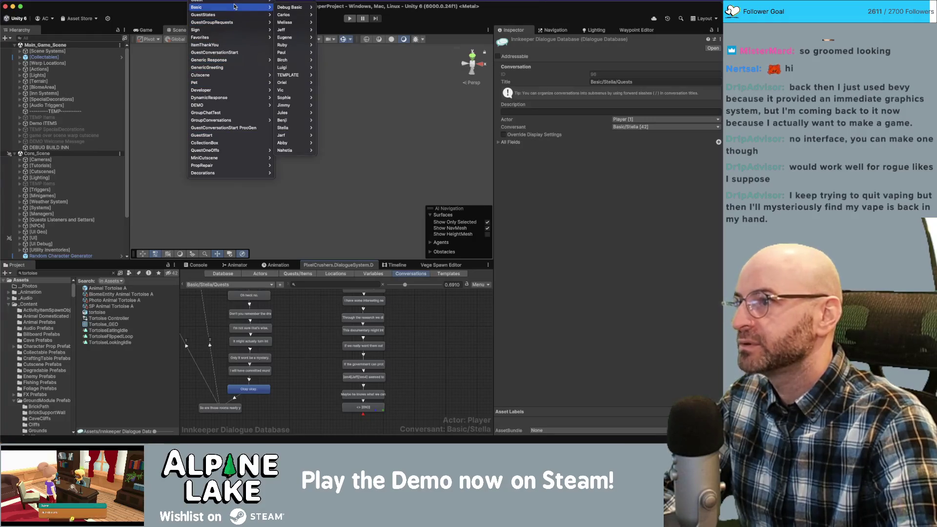
pyautogui.moveTo(301, 99)
pyautogui.moveTo(298, 128)
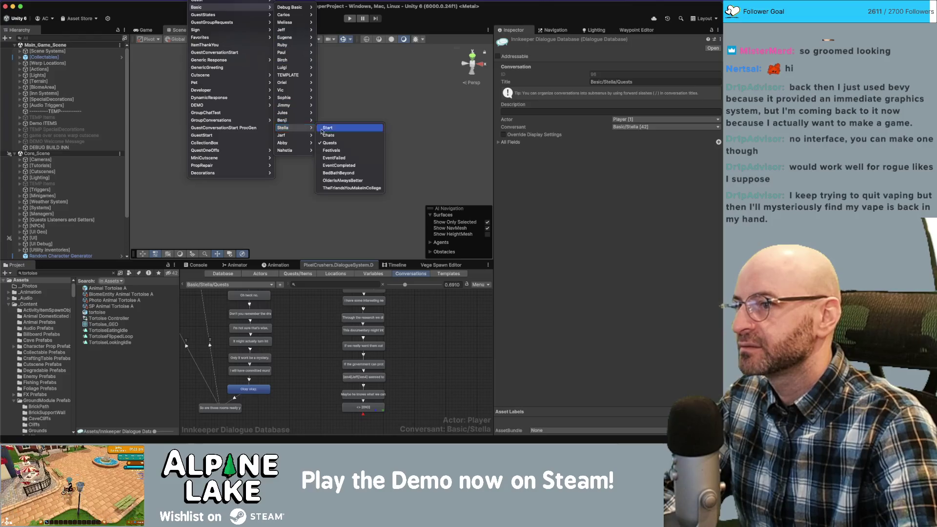
pyautogui.click(340, 180)
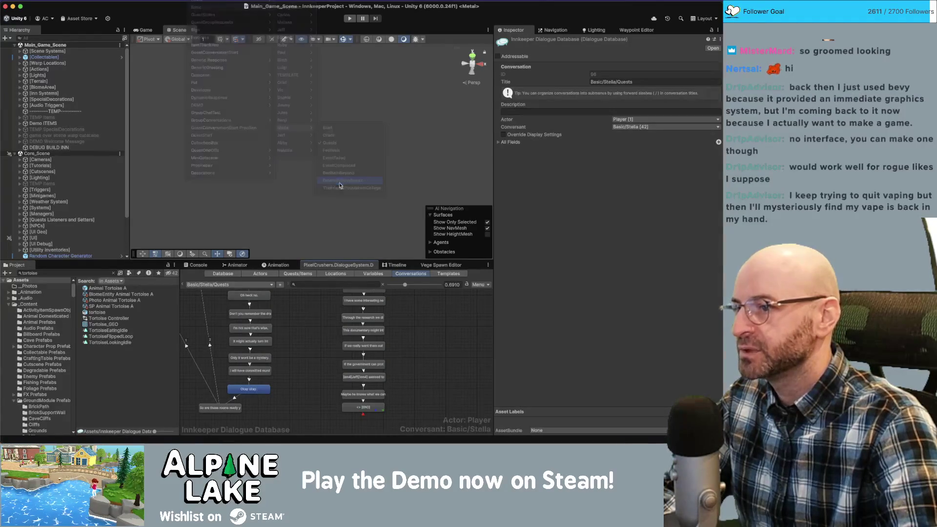
# Duplicate the conversation to create 'OlderIsAlwaysBetter Copy'.
pyautogui.scroll(-5, 373, 332)
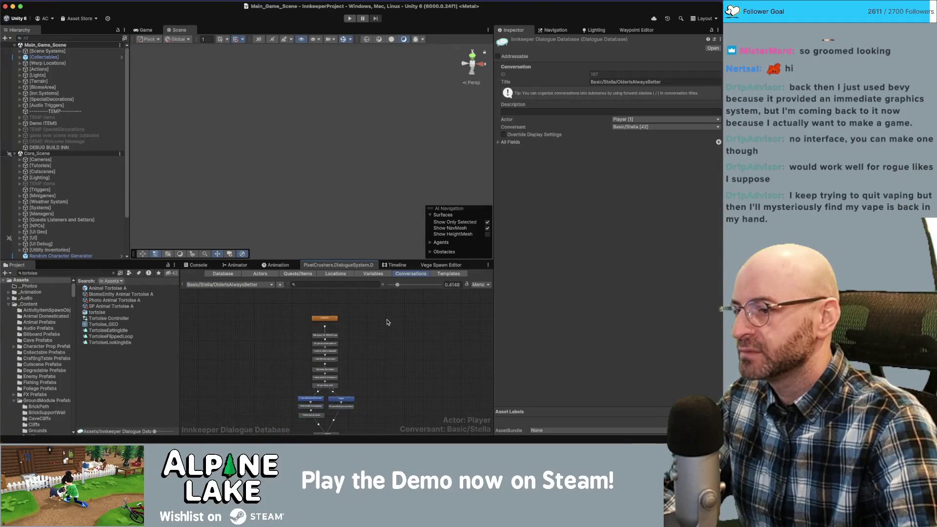
pyautogui.rightClick(386, 301)
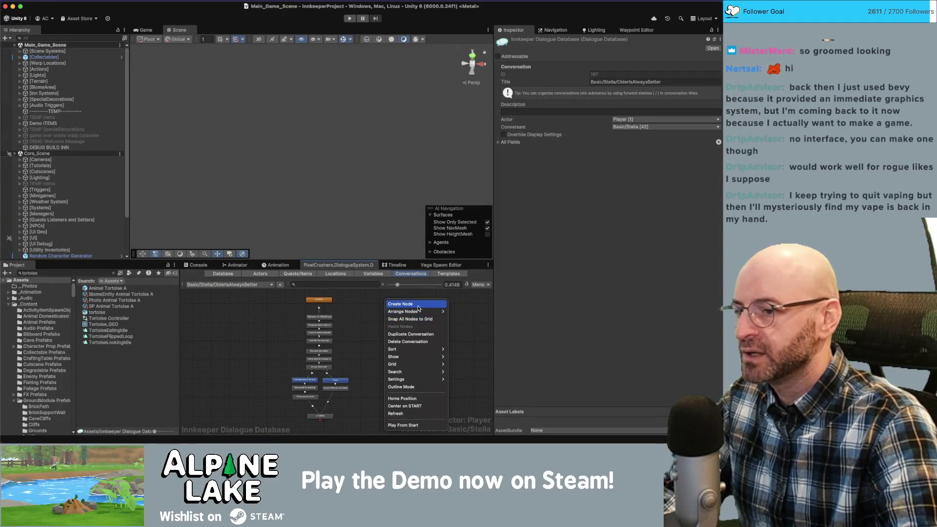
pyautogui.click(416, 335)
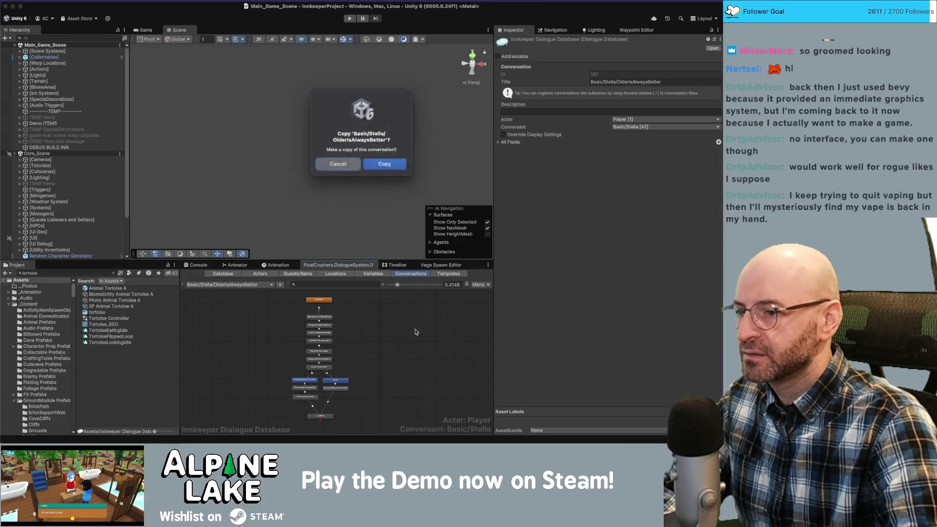
pyautogui.click(384, 162)
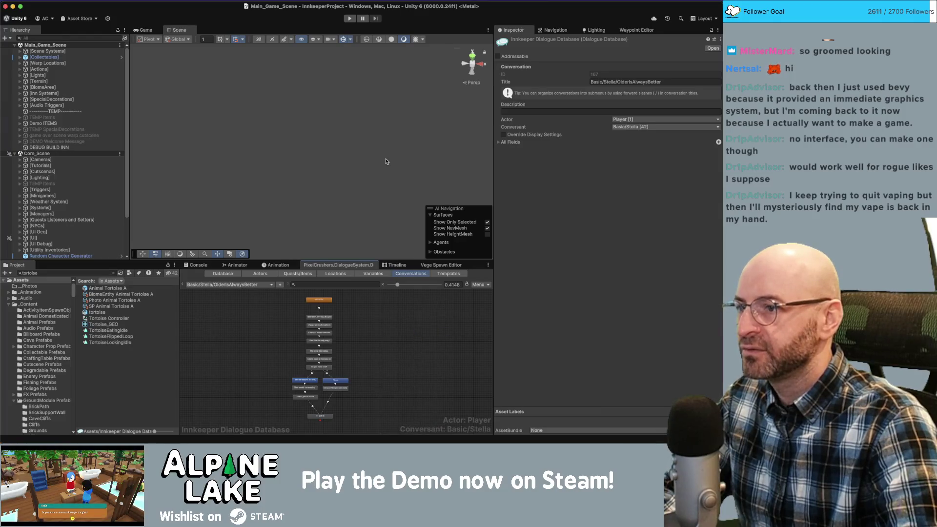
# Retitle the copied conversation 'Basic/Jeff/ApplicationForSuccessStart' in the Inspector's Title field.
pyautogui.click(249, 286)
pyautogui.doubleClick(610, 81)
pyautogui.write('Jeff')
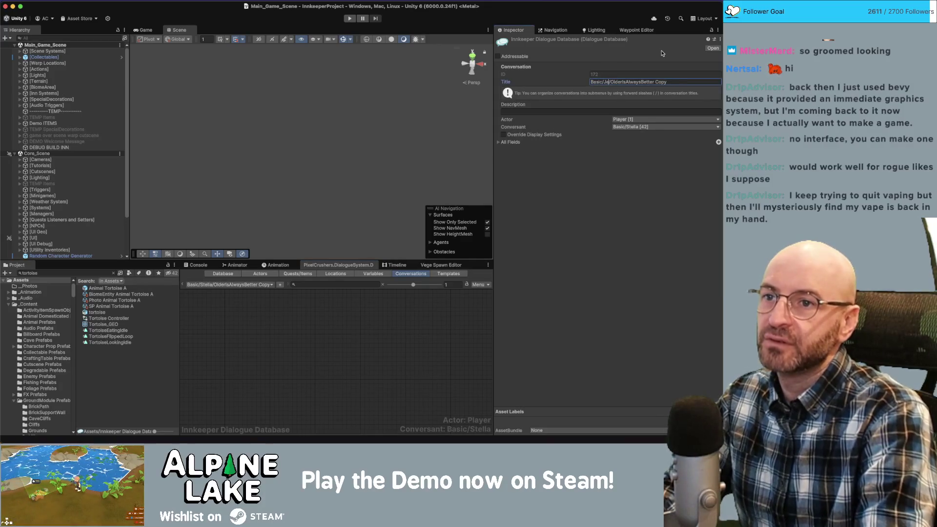
pyautogui.hotkey('shift', 'End')
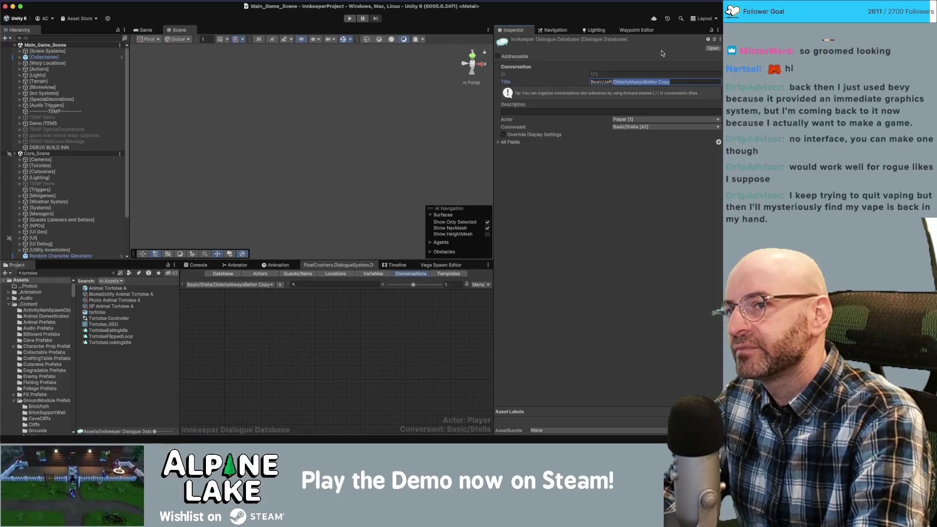
pyautogui.write('ApplicationForSuccessStart')
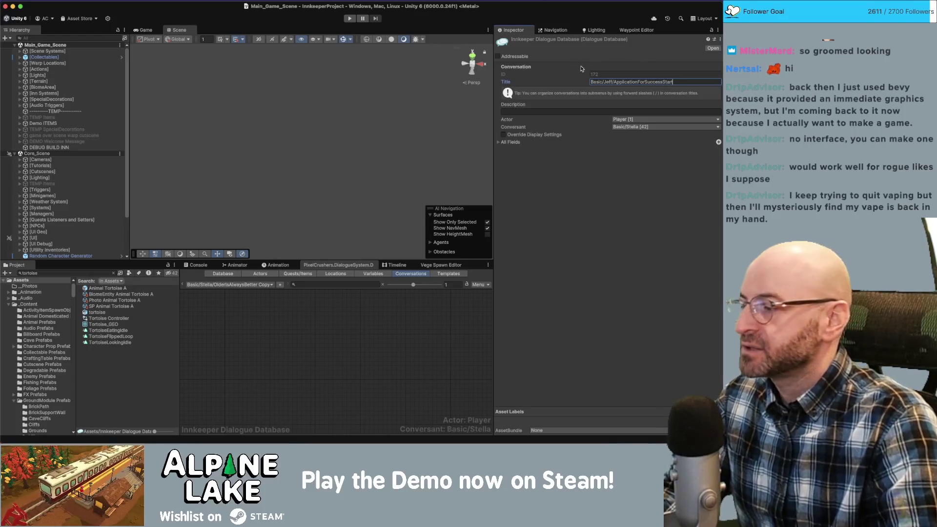
pyautogui.click(394, 274)
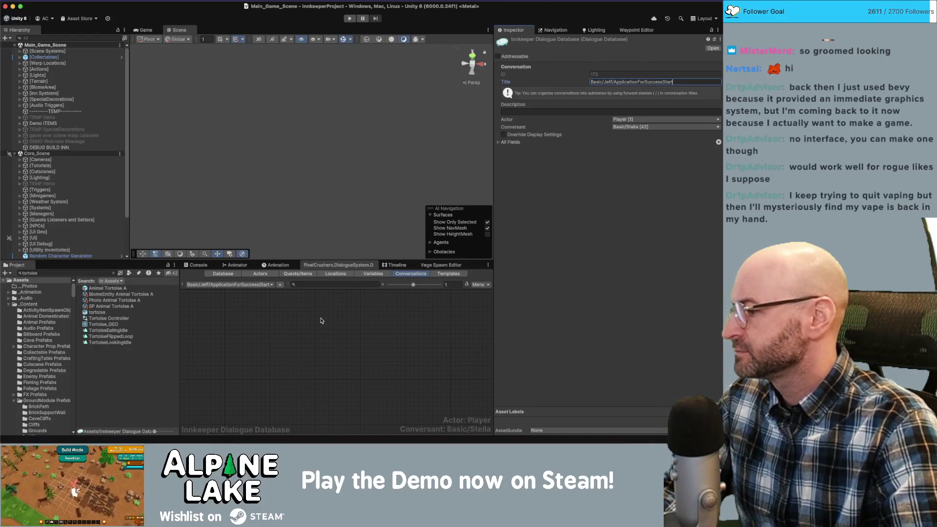
pyautogui.click(275, 342)
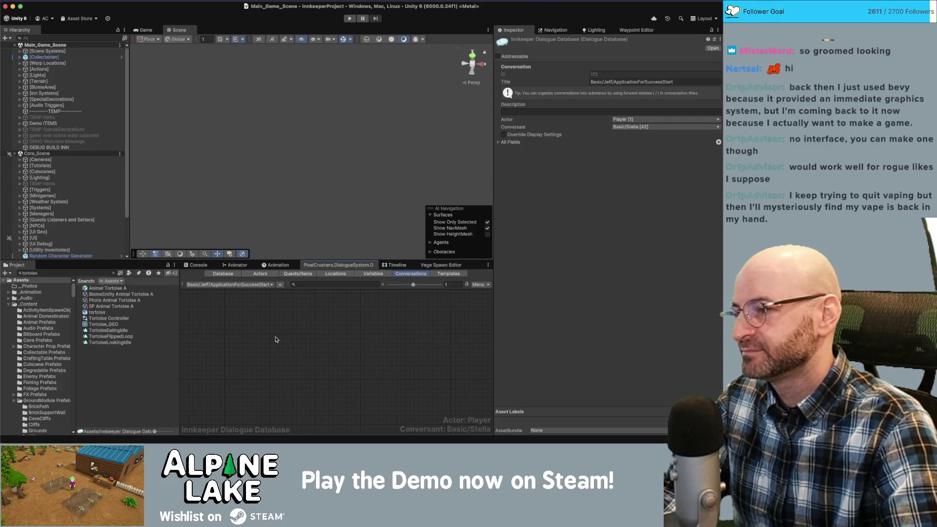
pyautogui.press('super+Tab')
pyautogui.press('super+Tab')
pyautogui.scroll(-1, 381, 364)
# Load Basic/Jeff/ApplicationForSuccessStart and pan its node graph into view.
pyautogui.click(262, 286)
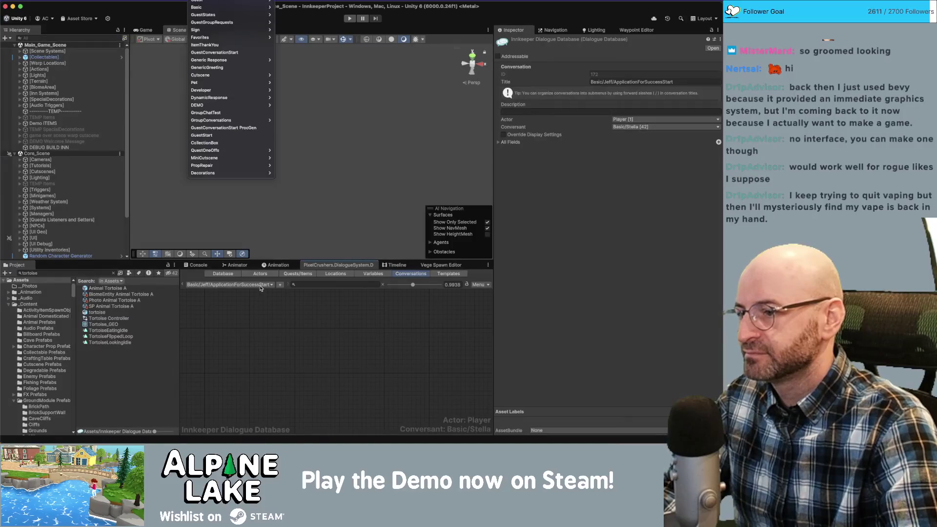
pyautogui.click(235, 113)
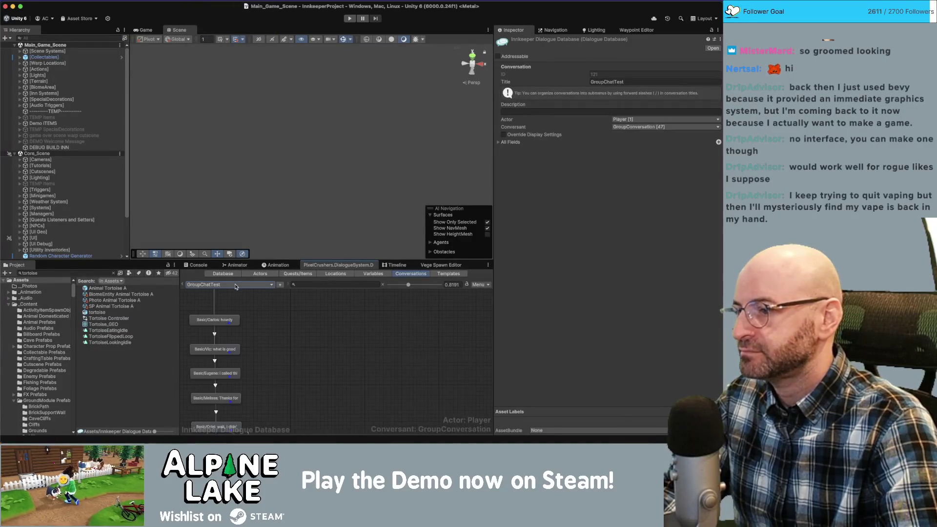
pyautogui.click(237, 286)
pyautogui.moveTo(232, 7)
pyautogui.moveTo(296, 30)
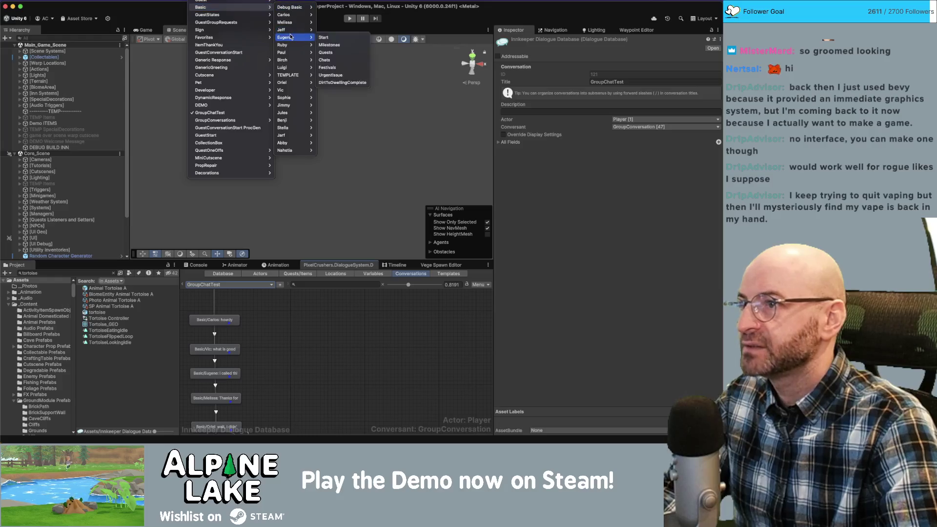
pyautogui.click(344, 61)
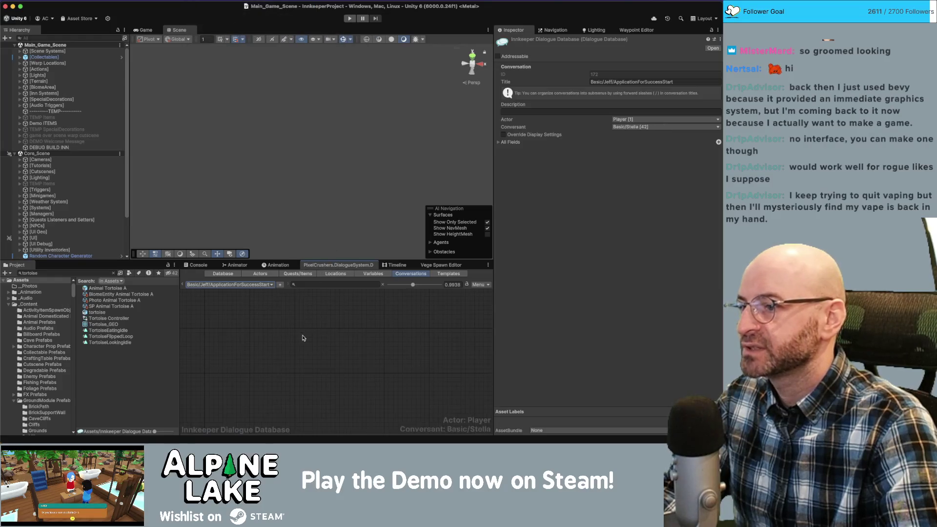
pyautogui.scroll(-5, 373, 396)
pyautogui.moveTo(373, 396); pyautogui.dragTo(246, 340)
pyautogui.scroll(-1, 246, 340)
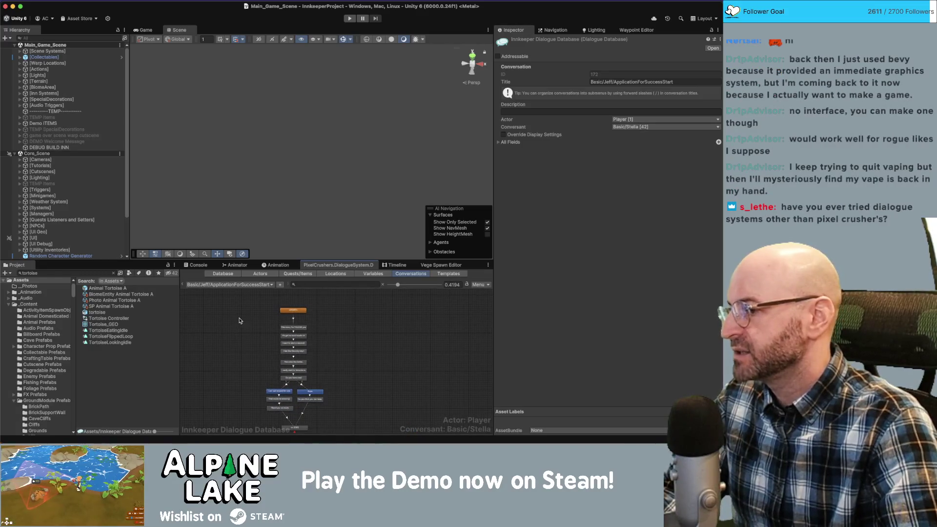
pyautogui.scroll(-3, 240, 315)
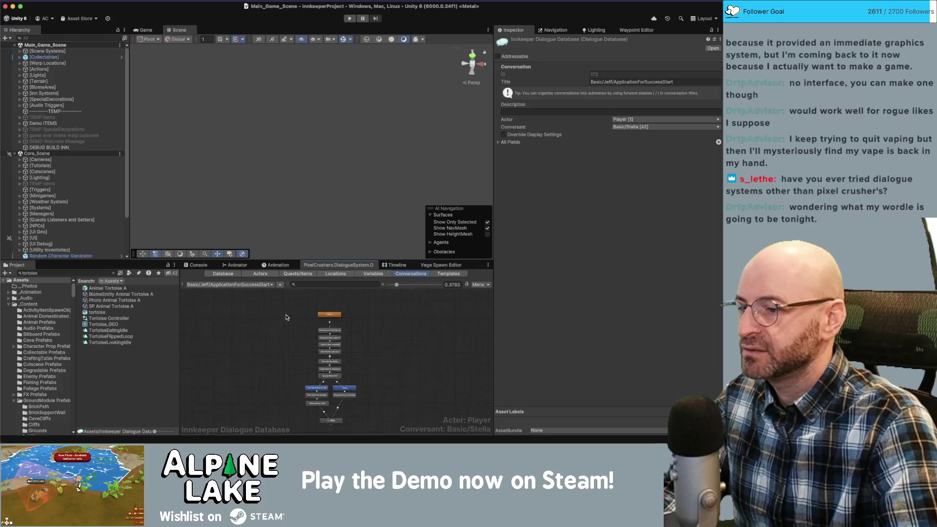
# Nudge the START node slightly lower and inspect its entry properties.
pyautogui.moveTo(259, 309); pyautogui.dragTo(334, 419)
pyautogui.scroll(4, 342, 371)
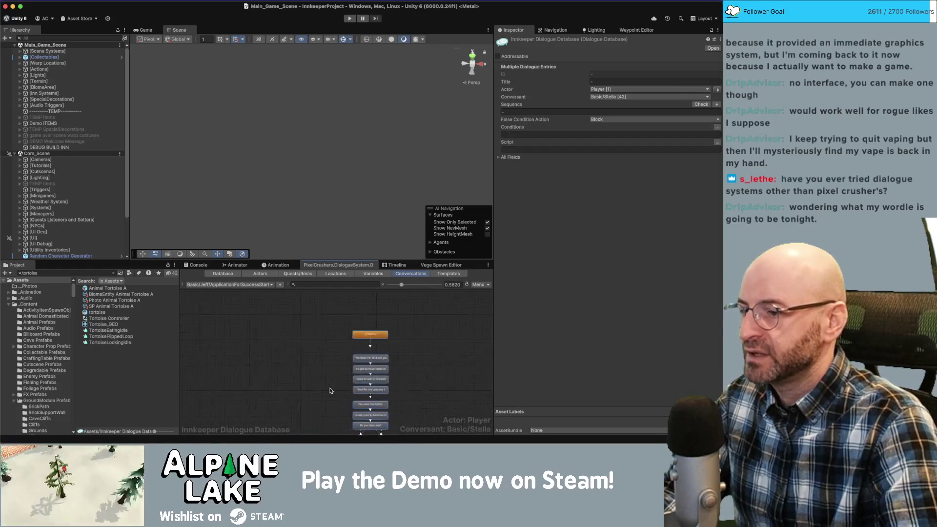
pyautogui.hscroll(5, 317, 324)
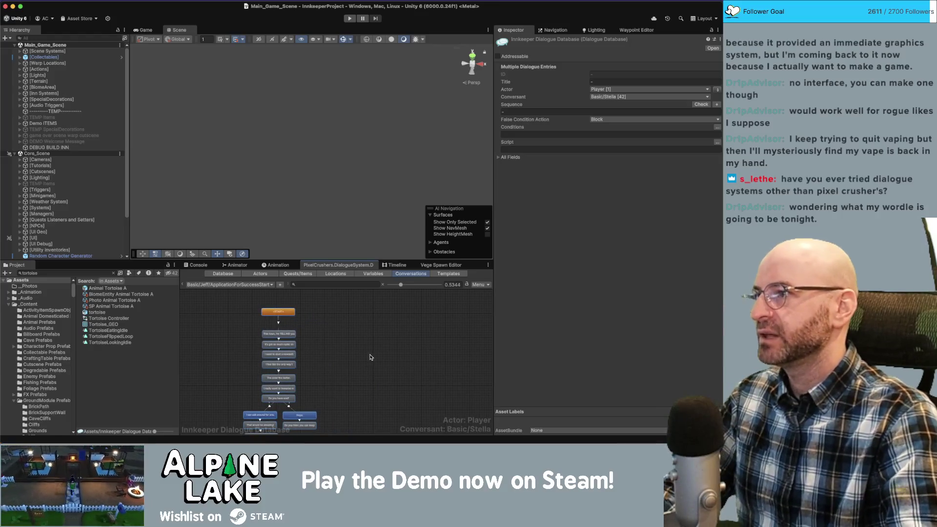
pyautogui.click(303, 316)
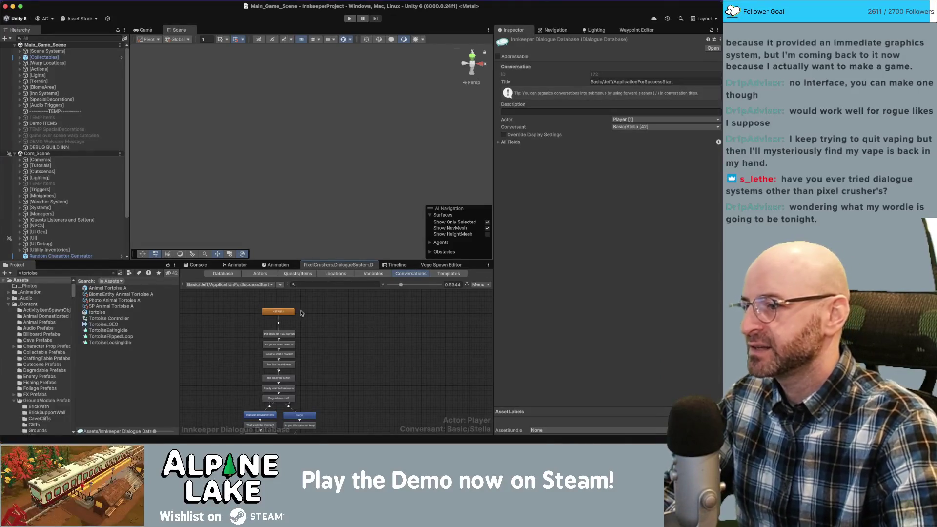
pyautogui.moveTo(291, 312); pyautogui.dragTo(290, 315)
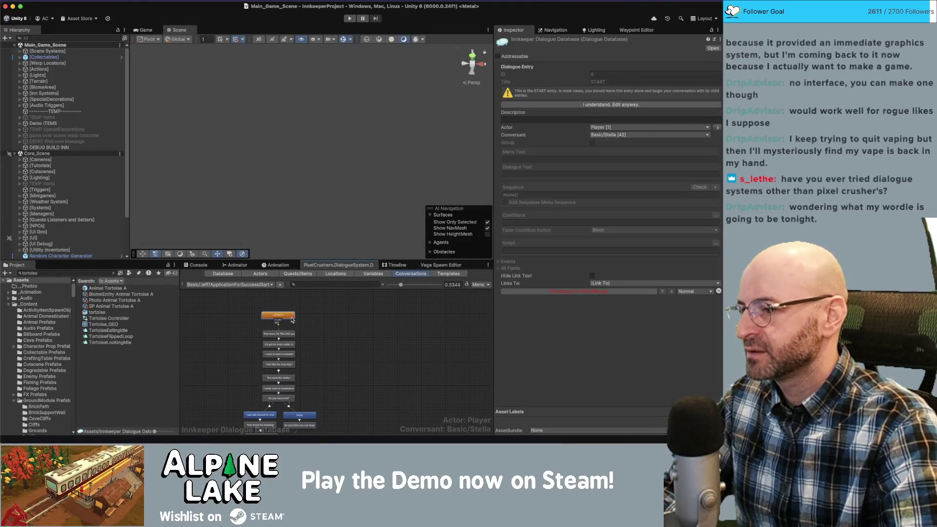
pyautogui.click(306, 320)
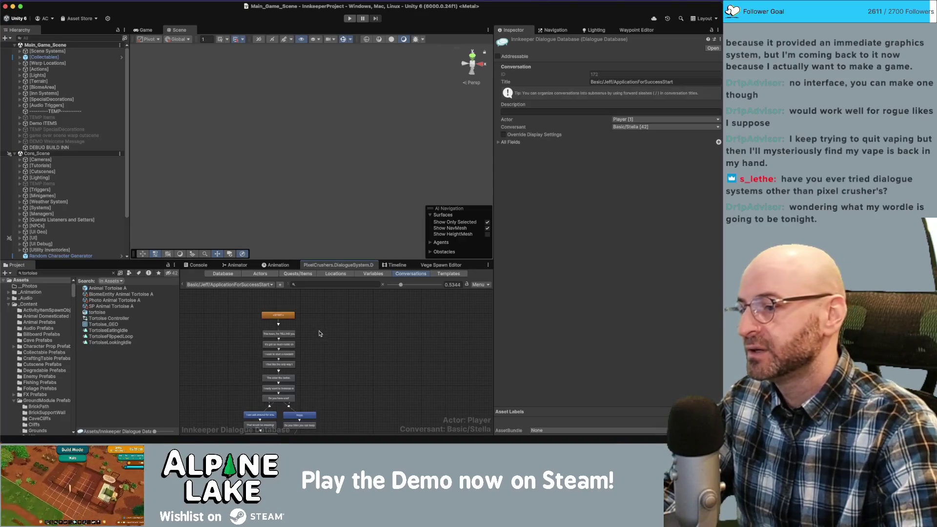
# Narrow the Unity window to leave room for the Miro board.
pyautogui.scroll(-3, 331, 341)
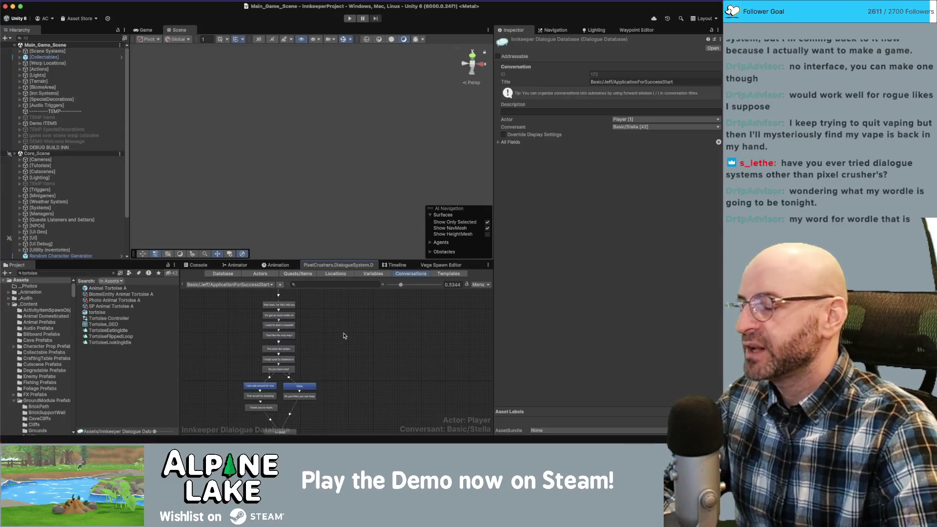
pyautogui.scroll(2, 359, 342)
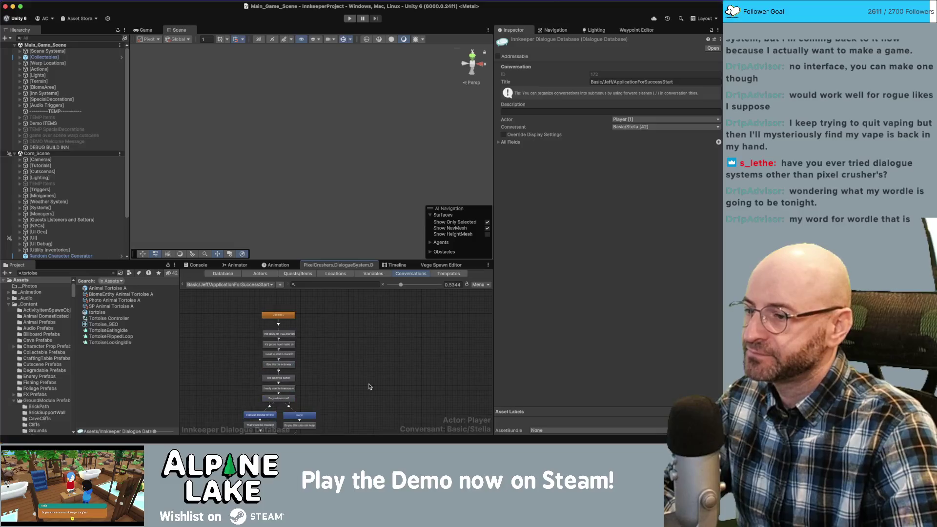
pyautogui.scroll(-1, 361, 376)
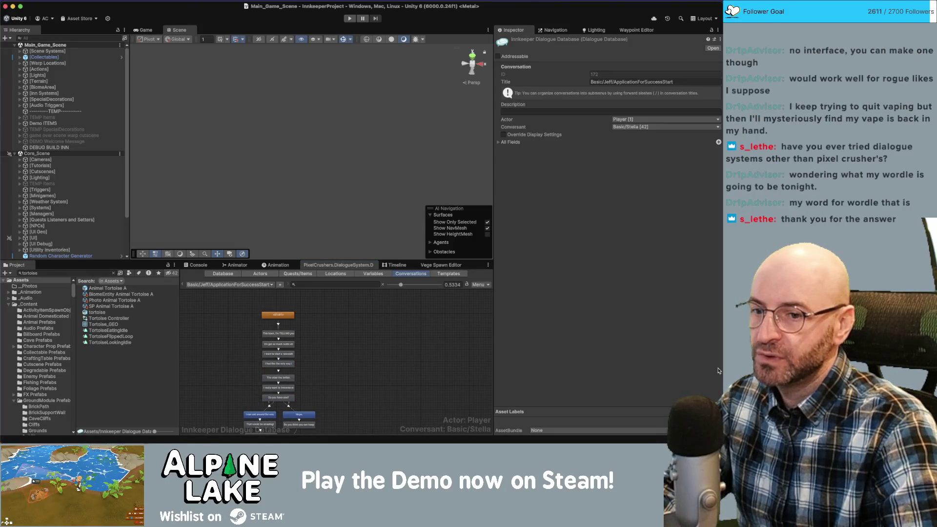
pyautogui.moveTo(722, 368)
pyautogui.mouseDown()
pyautogui.moveTo(371, 317)
pyautogui.moveTo(527, 292)
pyautogui.mouseUp()
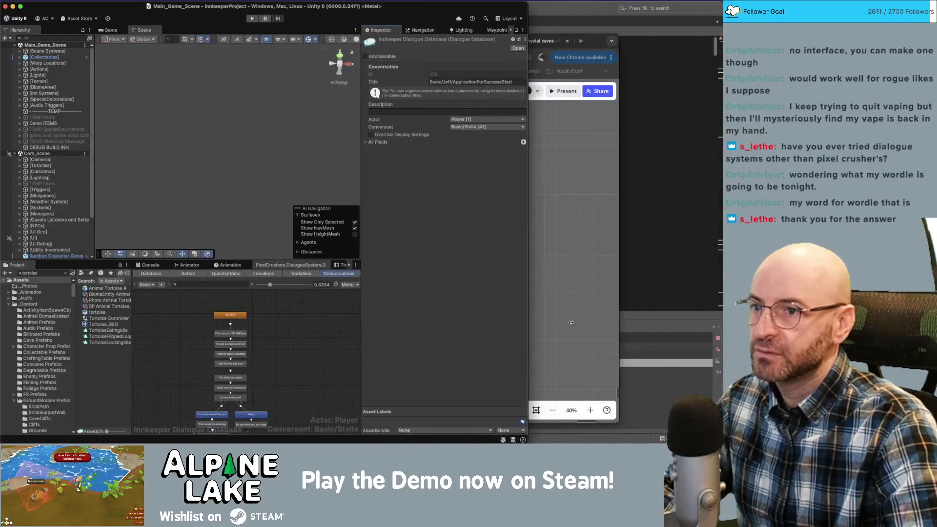
# Reposition and narrow the Miro browser window to sit beside Unity.
pyautogui.click(581, 287)
pyautogui.moveTo(74, 40); pyautogui.dragTo(166, 13)
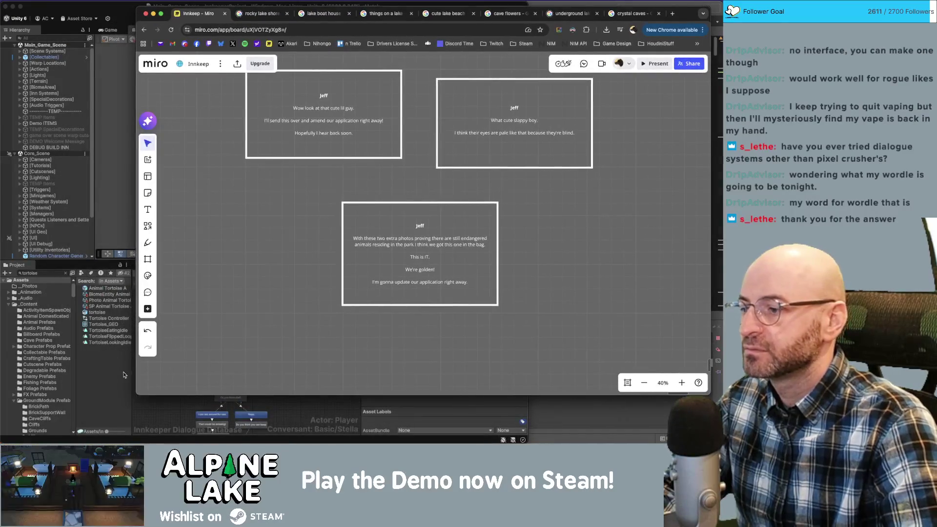
pyautogui.moveTo(135, 396)
pyautogui.mouseDown()
pyautogui.moveTo(387, 429)
pyautogui.moveTo(483, 429)
pyautogui.mouseUp()
# Select the first line of Jeff's Morning Visit card, 'I've been up for what feels like days.'.
pyautogui.scroll(-10, 584, 309)
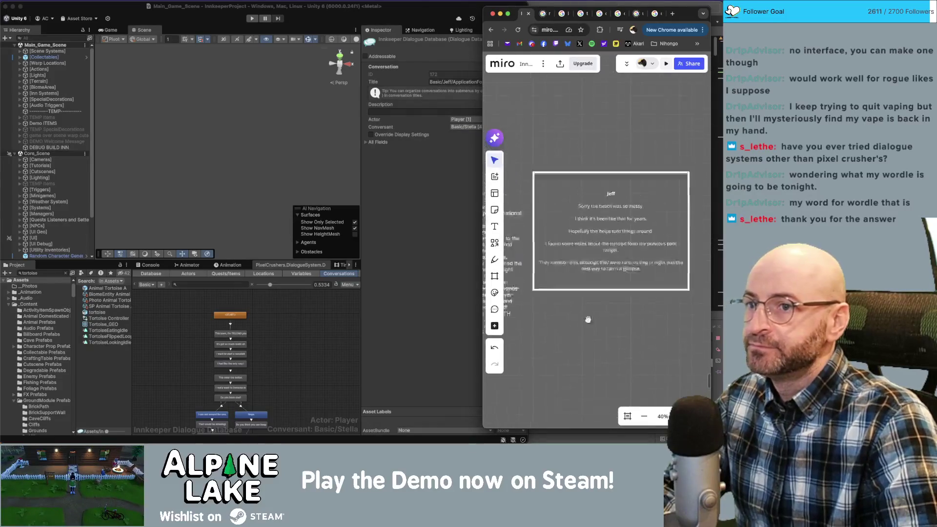
pyautogui.scroll(10, 613, 205)
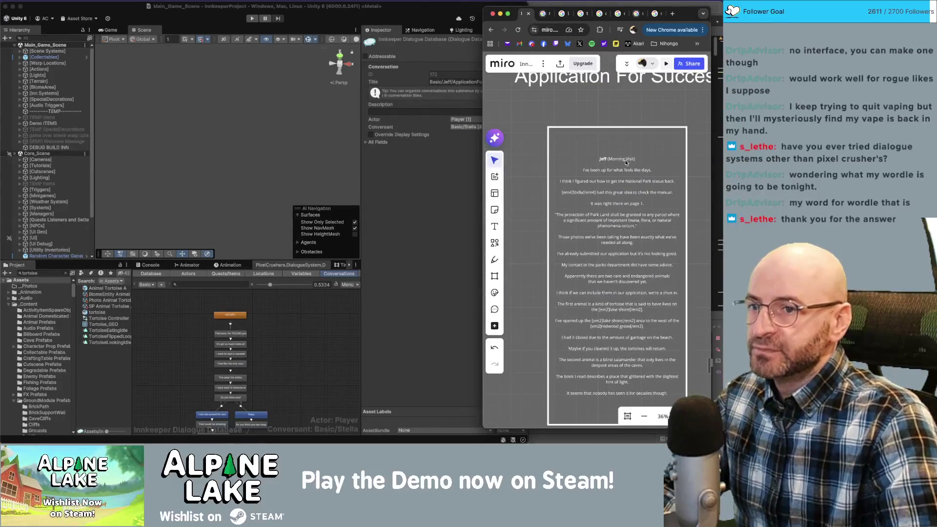
pyautogui.scroll(-3, 698, 210)
pyautogui.scroll(3, 694, 170)
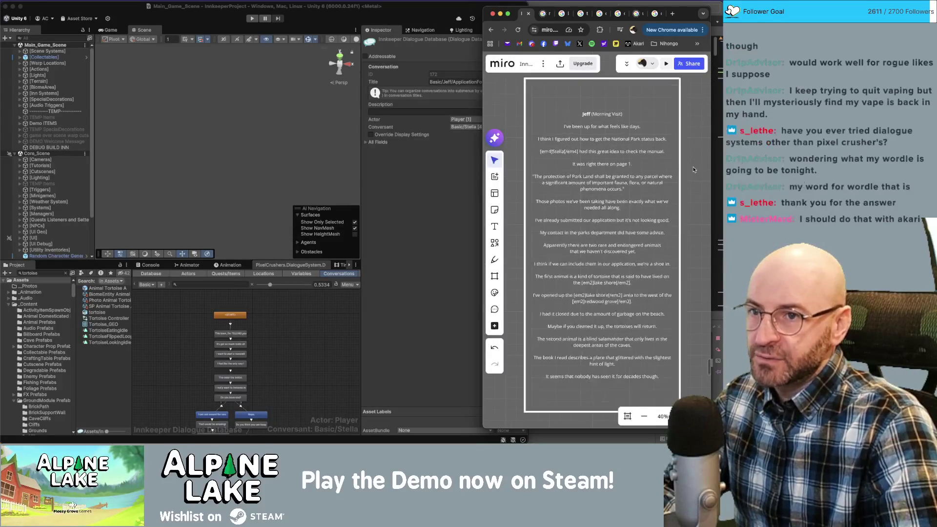
pyautogui.scroll(-2, 694, 170)
pyautogui.click(625, 126)
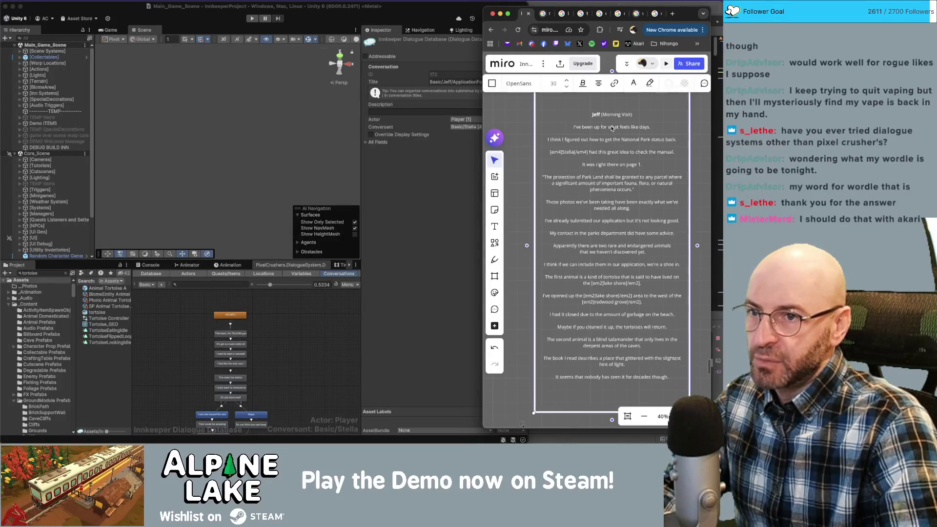
pyautogui.tripleClick(559, 123)
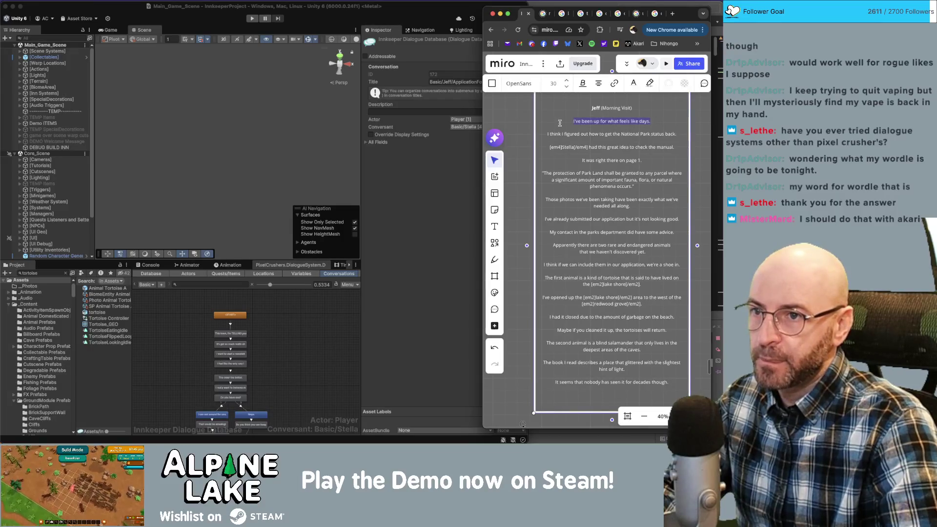
pyautogui.click(313, 307)
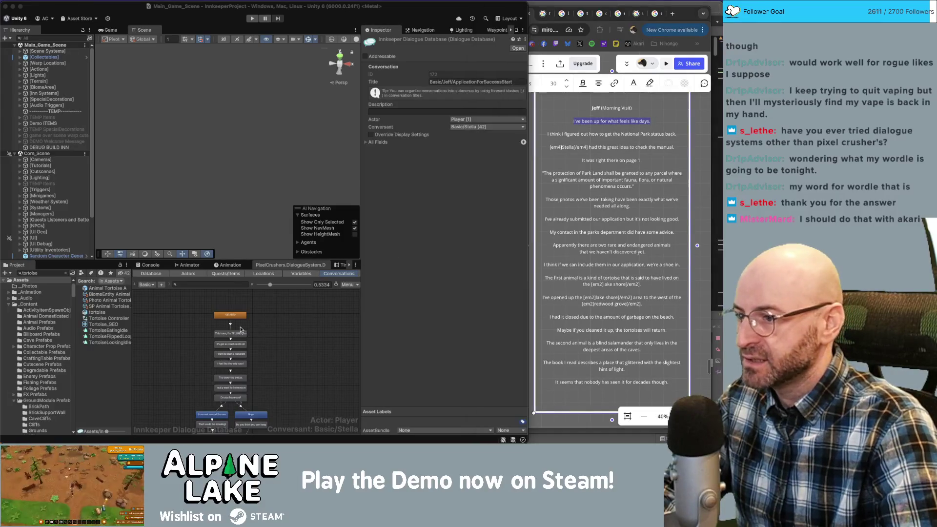
# Inspect dialogue entries in Unity, including the END node's SetQuestState script.
pyautogui.click(642, 138)
pyautogui.click(627, 135)
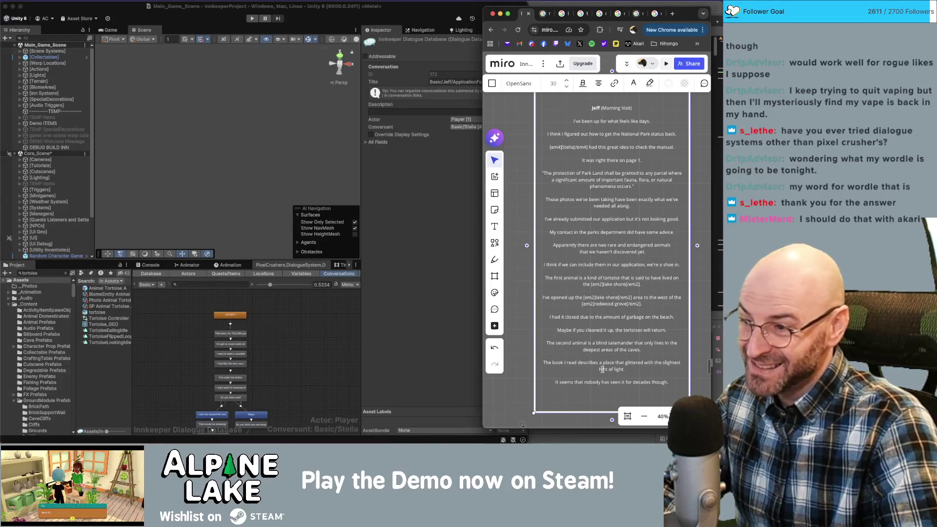
pyautogui.click(328, 355)
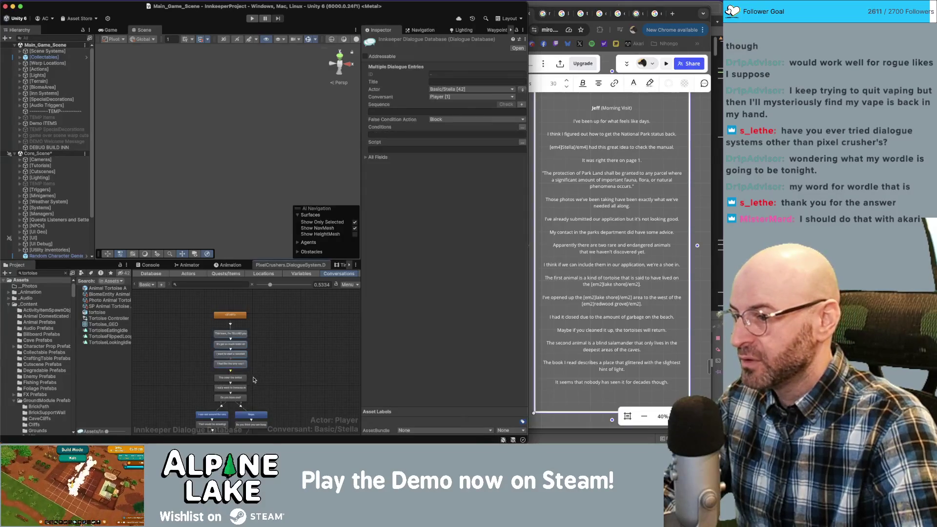
pyautogui.scroll(-3, 273, 391)
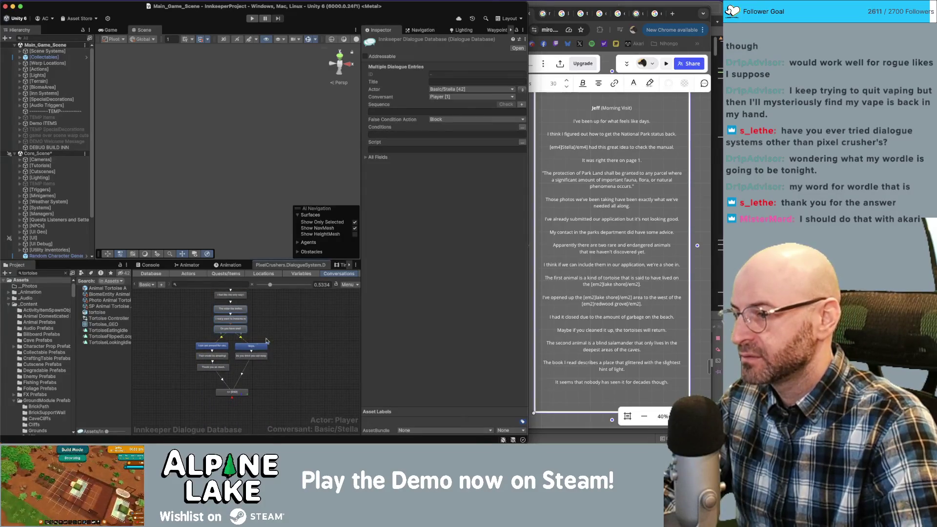
pyautogui.click(221, 348)
pyautogui.click(241, 358)
pyautogui.click(244, 392)
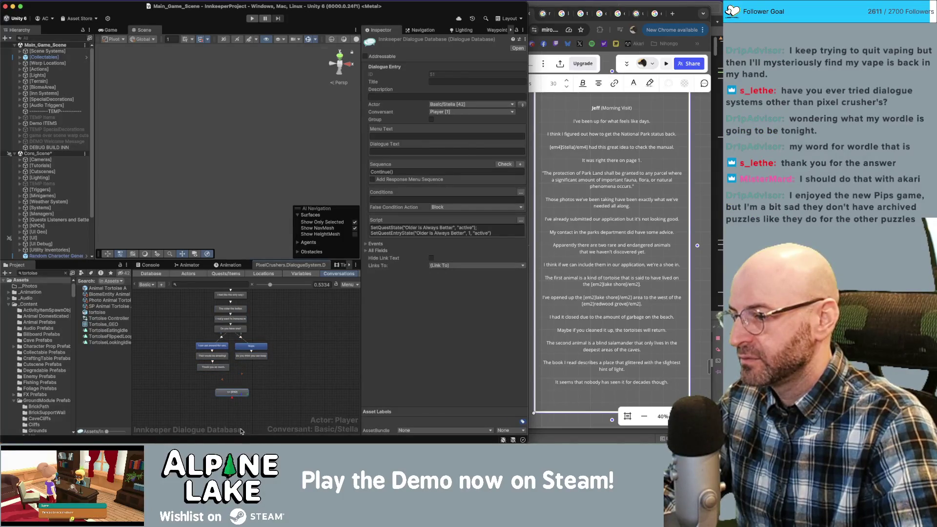
# Drag the END node lower, below the reply branches, and select the Nope. reply.
pyautogui.scroll(-2, 241, 431)
pyautogui.moveTo(235, 351); pyautogui.dragTo(235, 399)
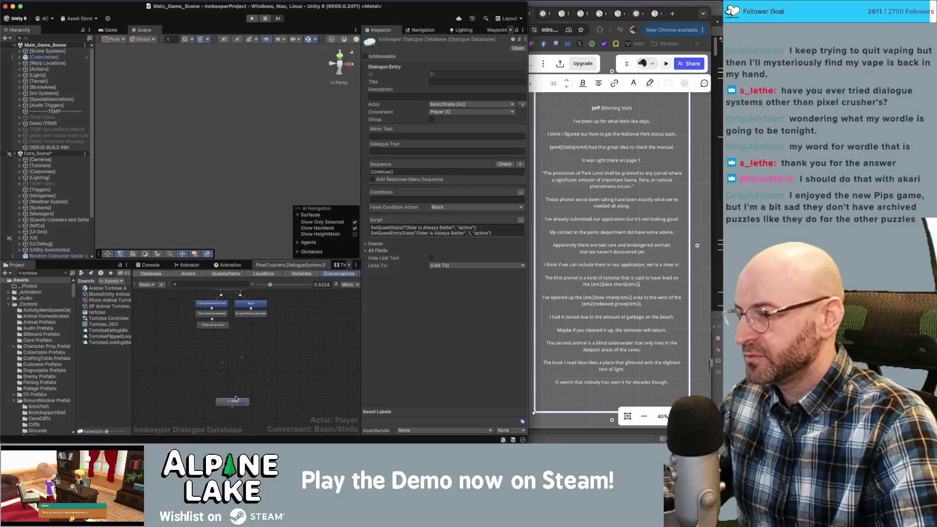
pyautogui.click(270, 349)
pyautogui.moveTo(280, 302); pyautogui.dragTo(230, 336)
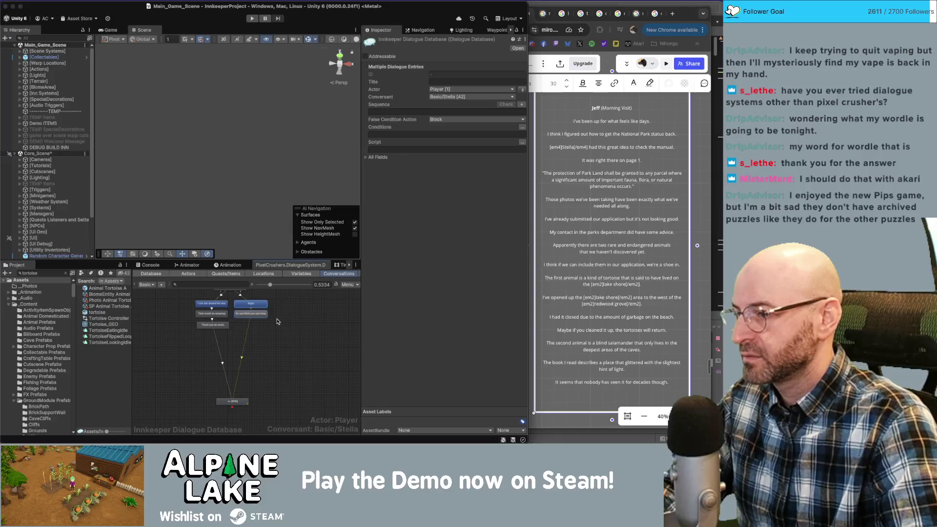
pyautogui.moveTo(282, 303)
pyautogui.mouseDown()
pyautogui.moveTo(244, 310)
pyautogui.moveTo(262, 318)
pyautogui.moveTo(198, 322)
pyautogui.mouseUp()
pyautogui.scroll(1, 284, 307)
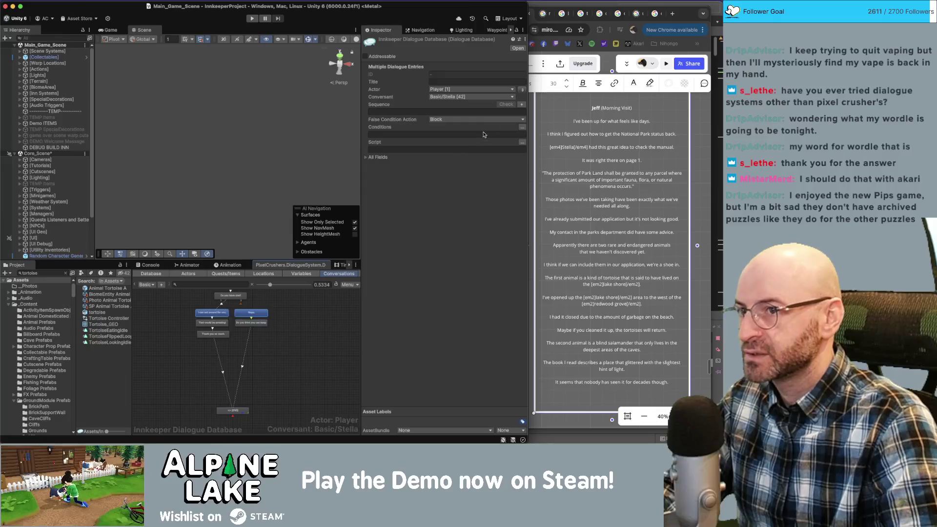
# Lower the Nope. branch, deactivate the [UI] object, and delete the link to END.
pyautogui.click(242, 305)
pyautogui.moveTo(283, 303)
pyautogui.mouseDown()
pyautogui.moveTo(255, 330)
pyautogui.moveTo(256, 348)
pyautogui.mouseUp()
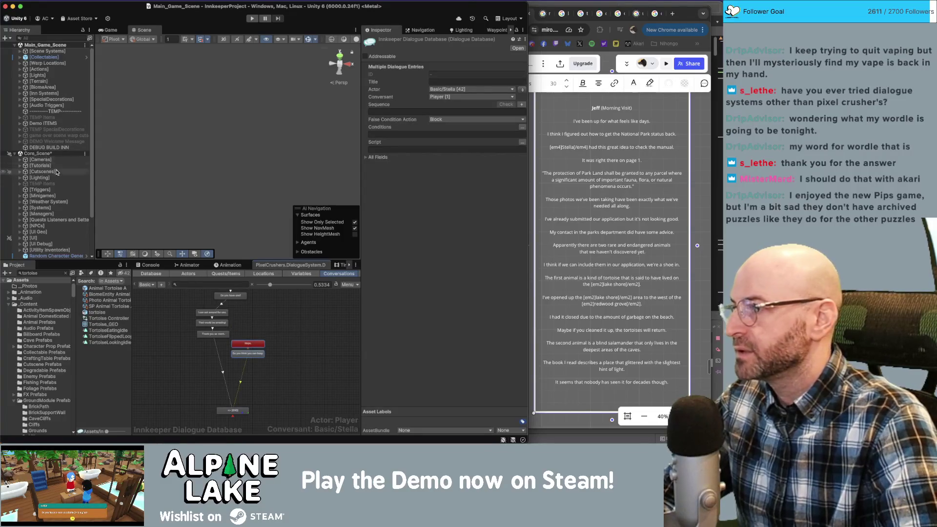
pyautogui.click(44, 238)
pyautogui.click(381, 42)
pyautogui.click(381, 41)
pyautogui.click(215, 346)
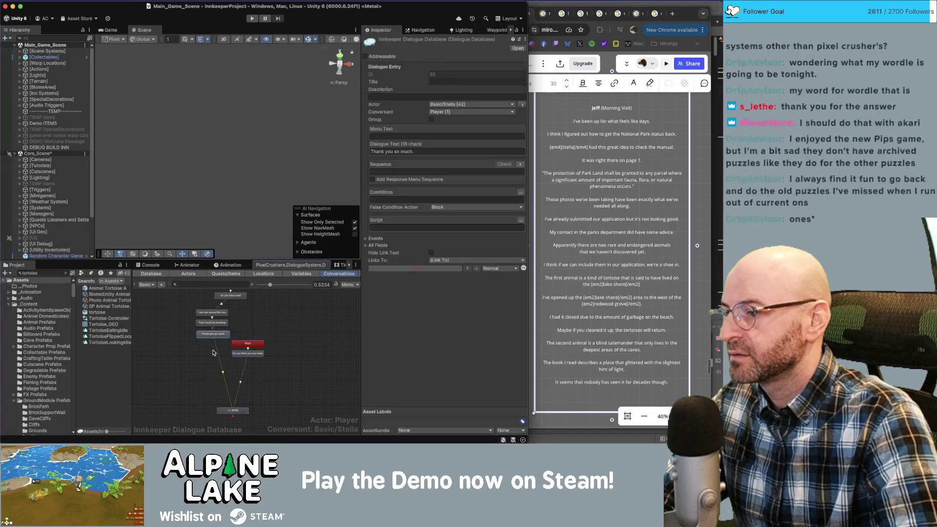
pyautogui.click(217, 354)
pyautogui.press('Delete')
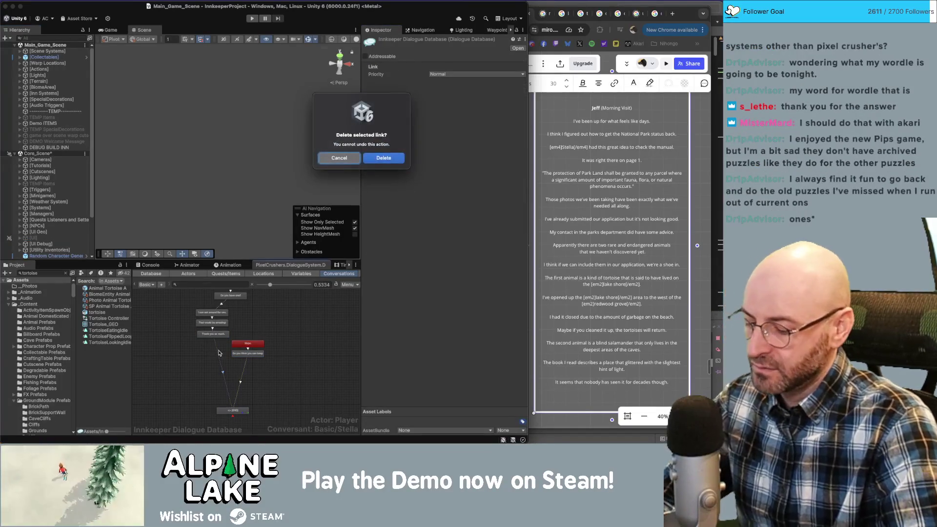
pyautogui.press('Return')
# Link the 'Thank you so much' node to the Nope. node.
pyautogui.moveTo(191, 342)
pyautogui.mouseDown()
pyautogui.moveTo(213, 303)
pyautogui.moveTo(228, 318)
pyautogui.mouseUp()
pyautogui.rightClick(241, 336)
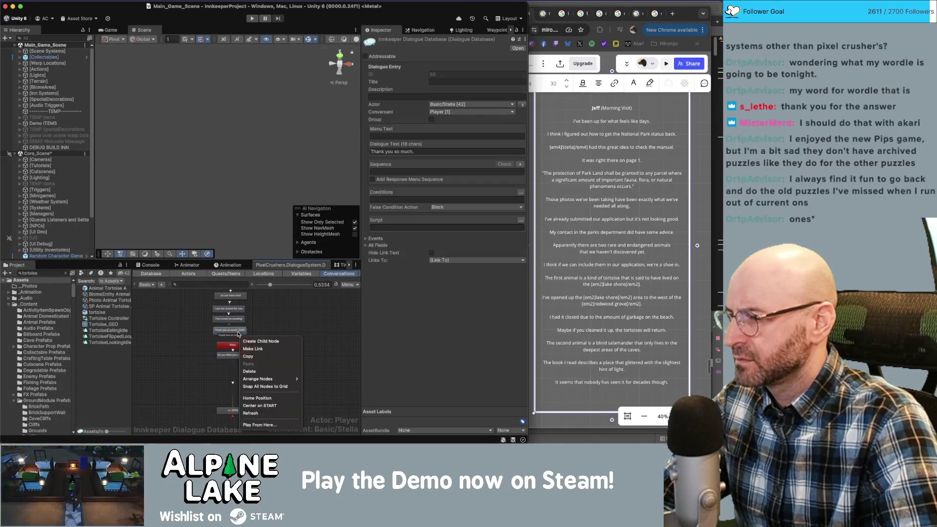
pyautogui.click(247, 349)
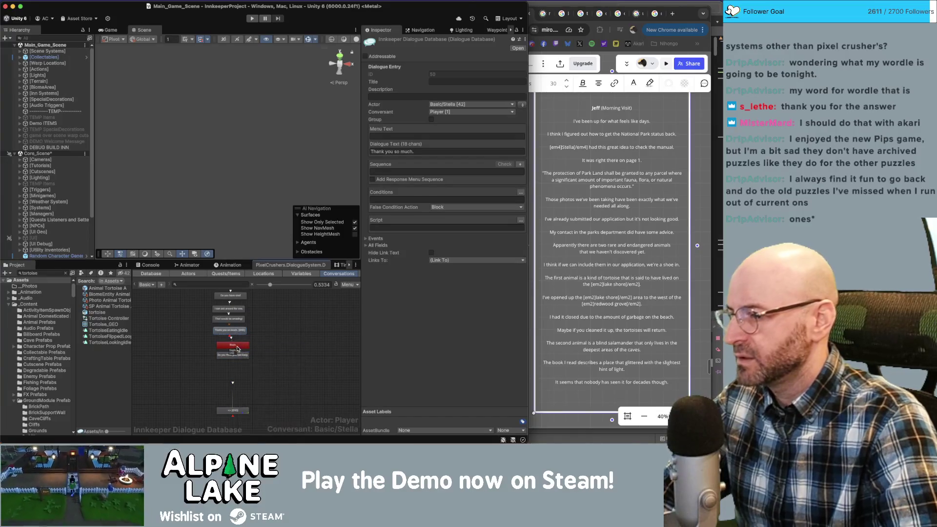
pyautogui.click(233, 345)
# Copy and paste the selected dialogue nodes, then delete an unwanted link.
pyautogui.moveTo(263, 372); pyautogui.dragTo(219, 292)
pyautogui.rightClick(242, 301)
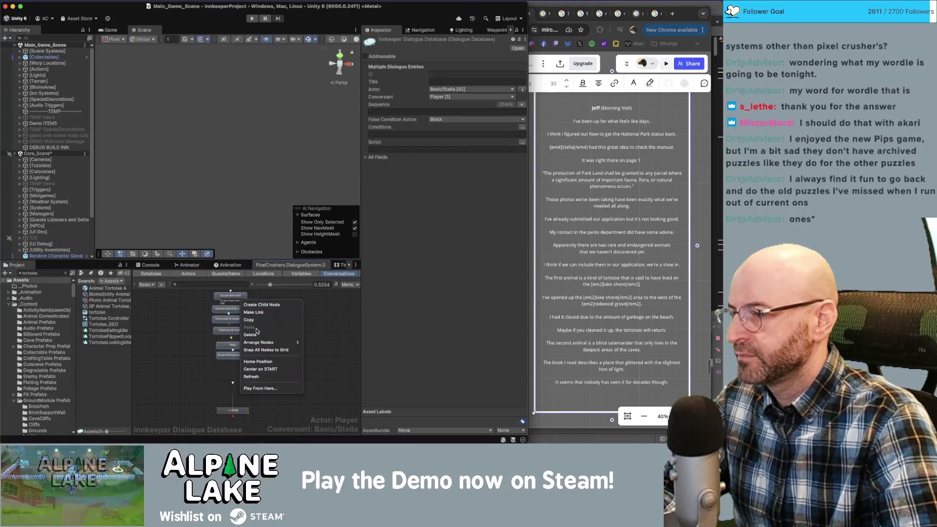
pyautogui.click(261, 320)
pyautogui.click(272, 358)
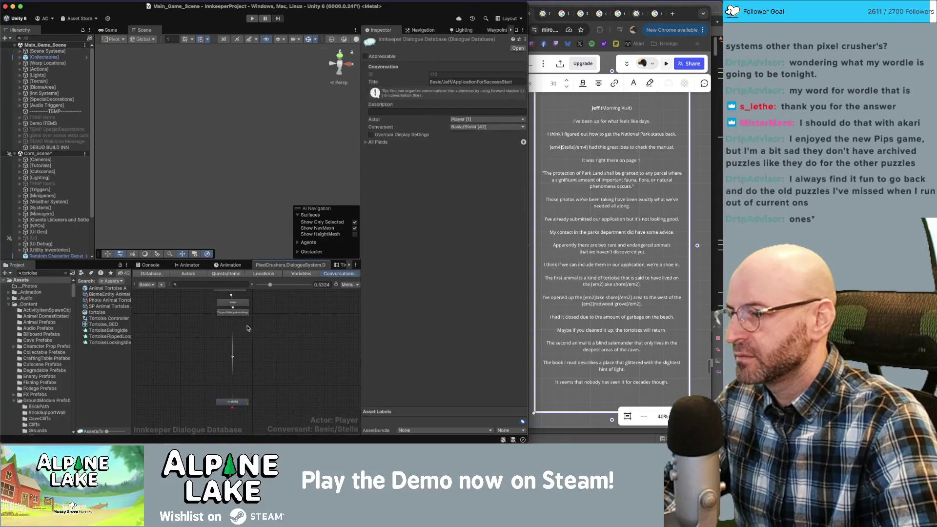
pyautogui.rightClick(251, 302)
pyautogui.click(264, 326)
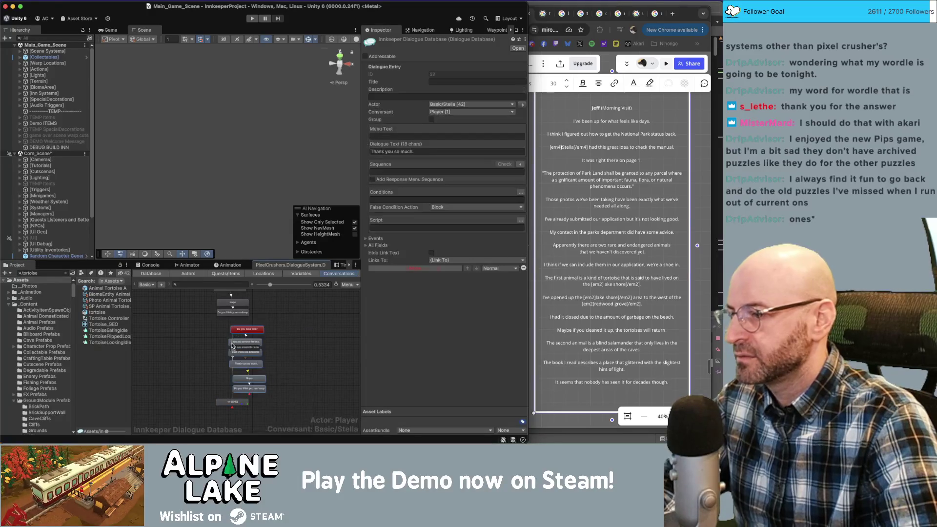
pyautogui.click(233, 339)
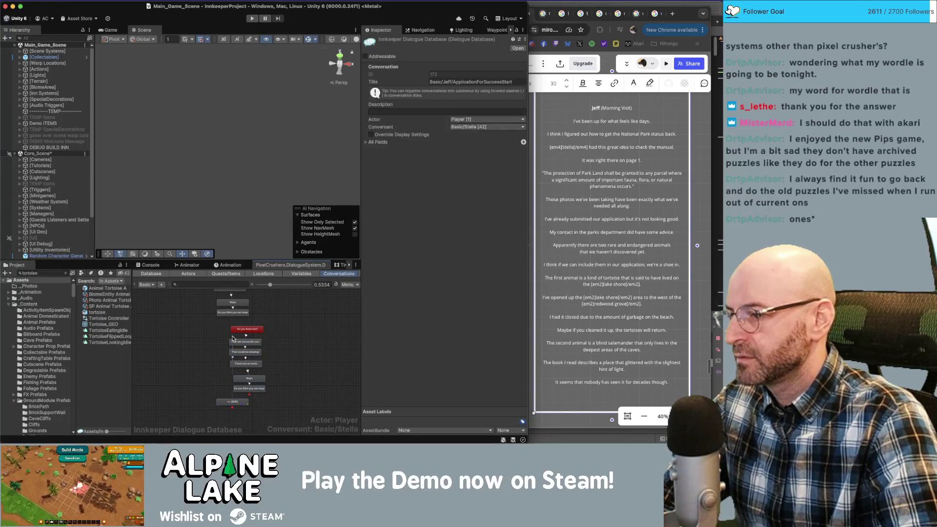
pyautogui.press('Delete')
pyautogui.press('Return')
# Link the keep-an-eye-out and 'I can ask around' nodes to their following nodes.
pyautogui.moveTo(222, 324)
pyautogui.mouseDown()
pyautogui.moveTo(283, 395)
pyautogui.moveTo(253, 393)
pyautogui.mouseUp()
pyautogui.rightClick(240, 319)
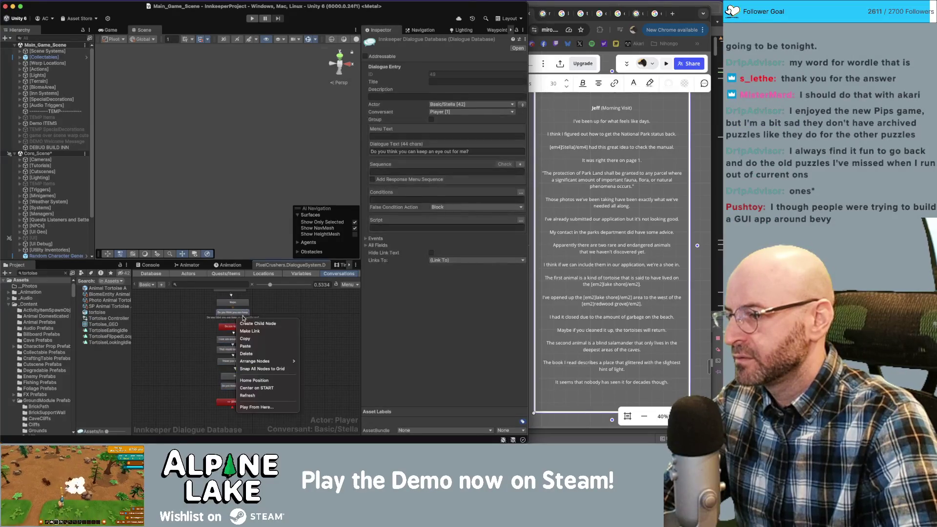
pyautogui.click(245, 332)
pyautogui.rightClick(242, 342)
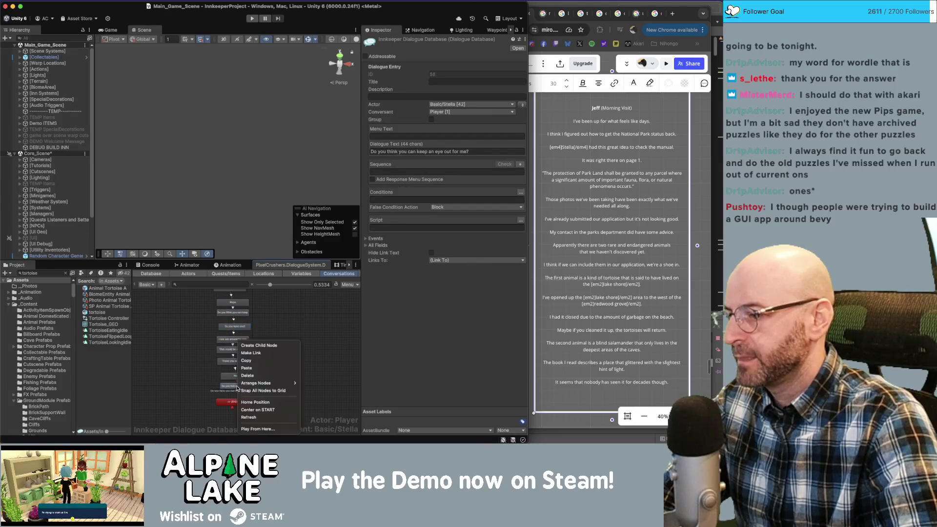
pyautogui.click(250, 353)
pyautogui.click(237, 386)
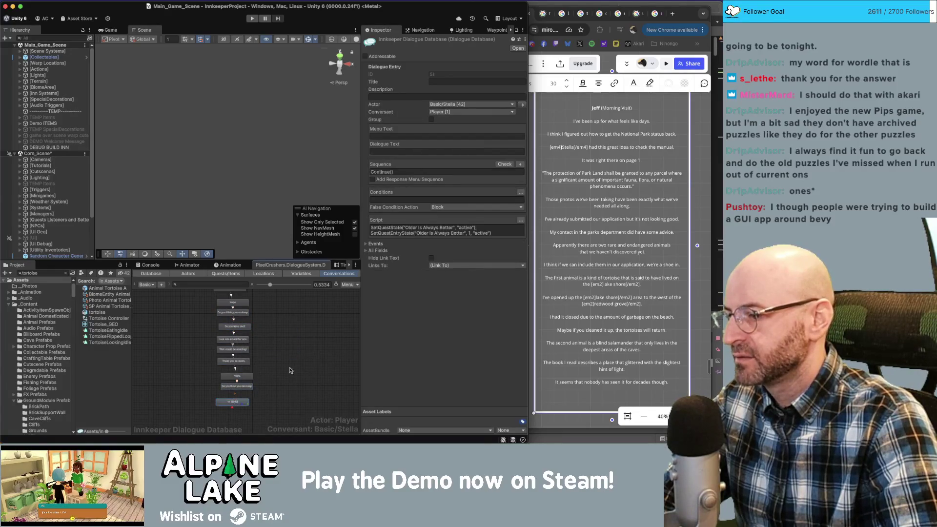
pyautogui.click(280, 344)
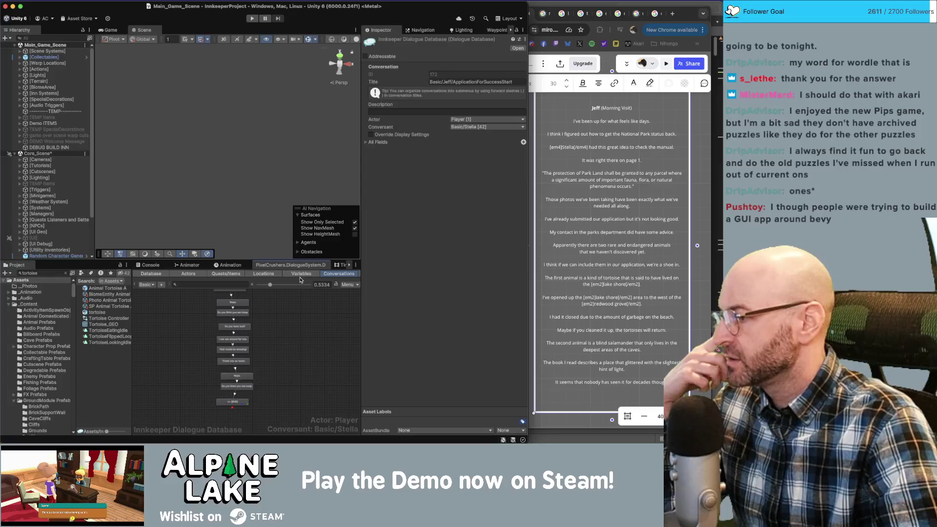
pyautogui.scroll(5, 282, 342)
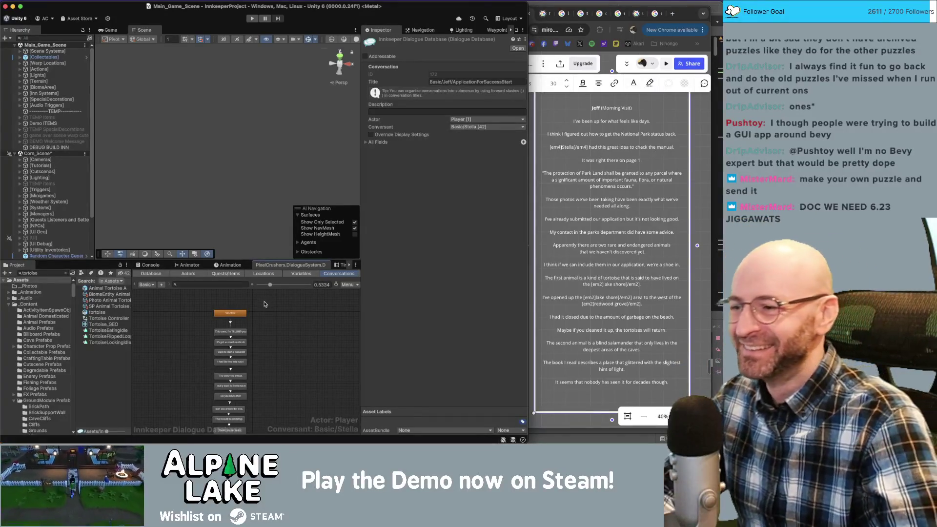
pyautogui.scroll(-1, 280, 325)
pyautogui.scroll(-2, 271, 332)
pyautogui.scroll(-1, 250, 330)
pyautogui.scroll(-1, 180, 335)
pyautogui.scroll(3, 179, 331)
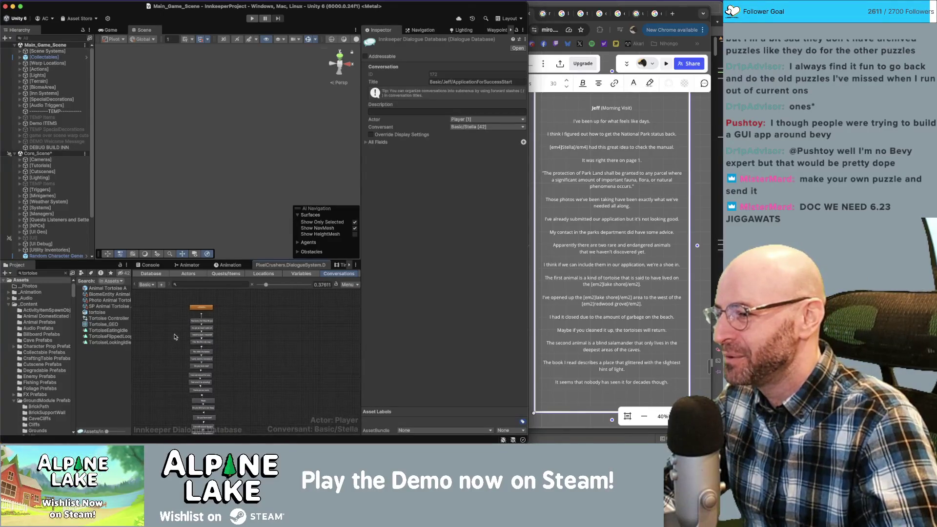
pyautogui.scroll(5, 181, 327)
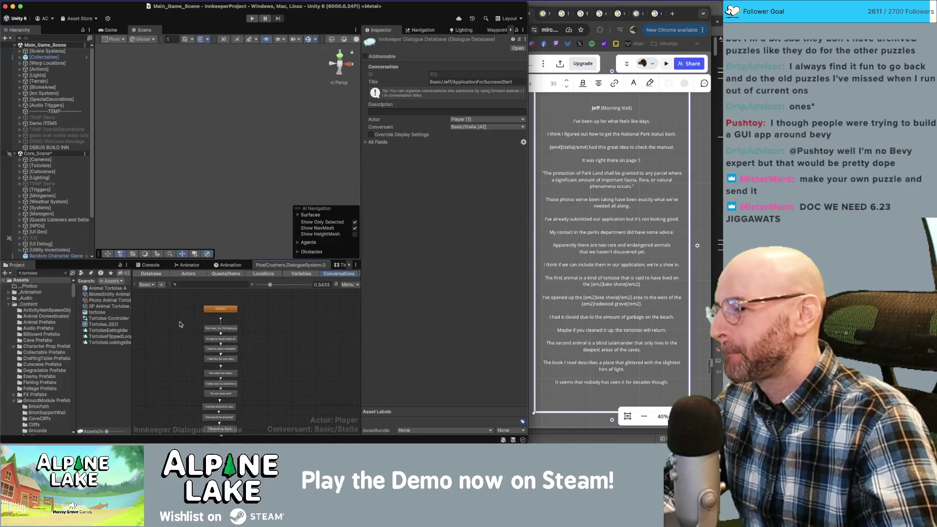
pyautogui.rightClick(185, 337)
pyautogui.click(180, 329)
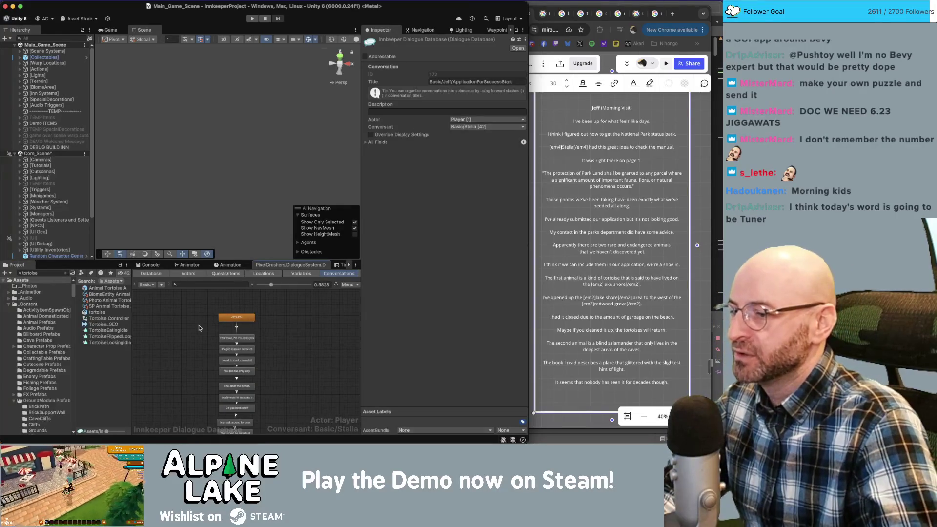
# Replace the 'This town, I'm TELLING you.' node text with the 'I've been up for what feels like days' line.
pyautogui.scroll(-1, 199, 328)
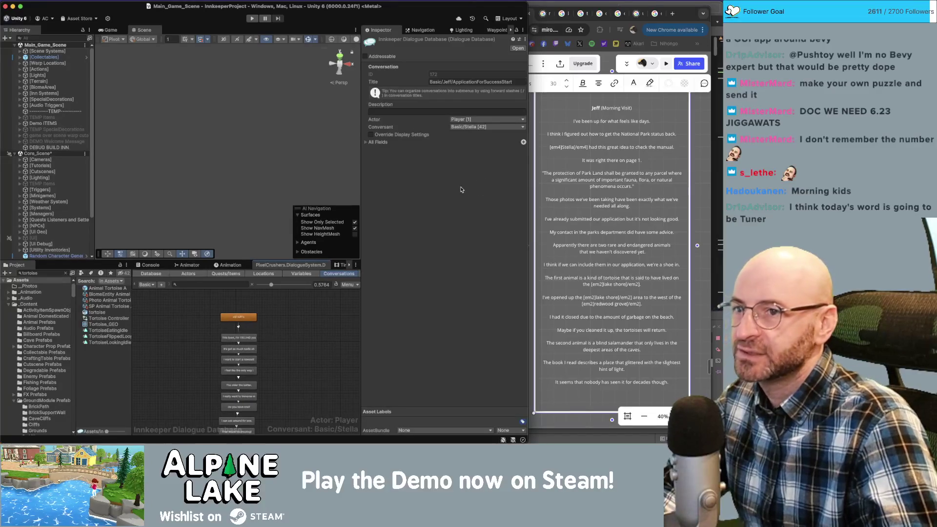
pyautogui.click(577, 121)
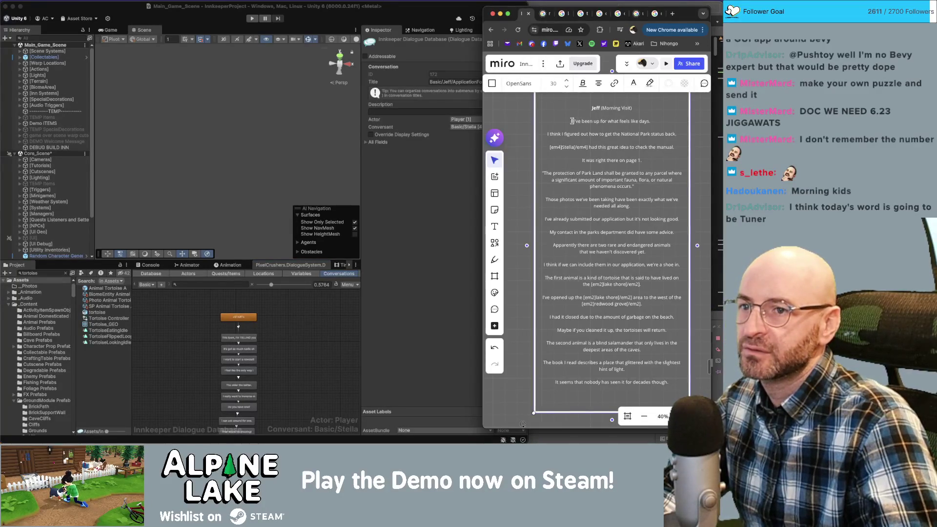
pyautogui.moveTo(572, 120); pyautogui.dragTo(653, 121)
pyautogui.press('super+c')
pyautogui.click(238, 337)
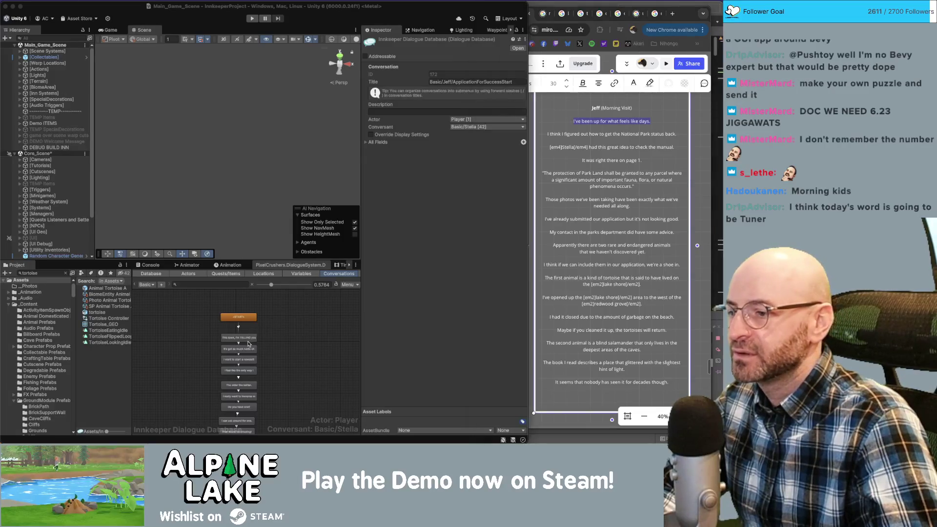
pyautogui.click(396, 172)
pyautogui.click(416, 150)
pyautogui.press('super+a')
pyautogui.press('super+v')
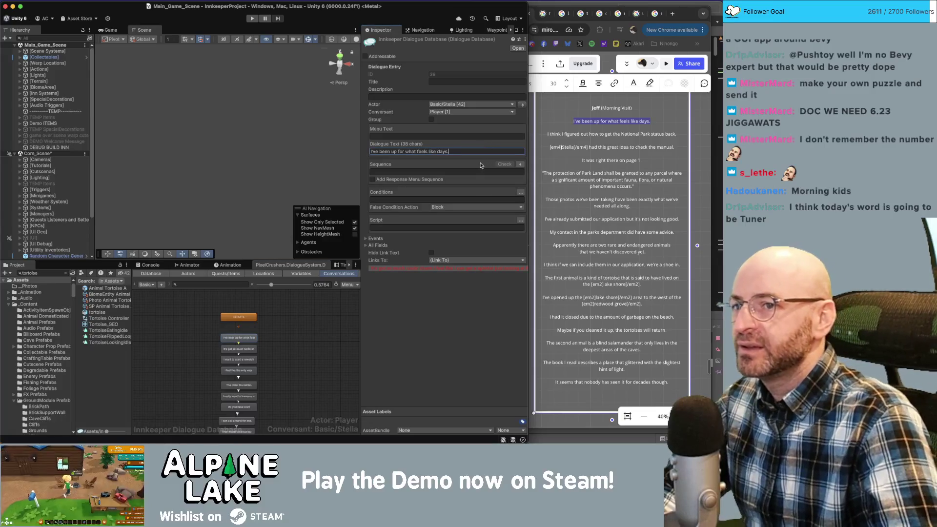
# Paste the National Park status line into the 'It's got so much rustic charm' node.
pyautogui.click(567, 138)
pyautogui.moveTo(547, 134); pyautogui.dragTo(676, 134)
pyautogui.press('super+c')
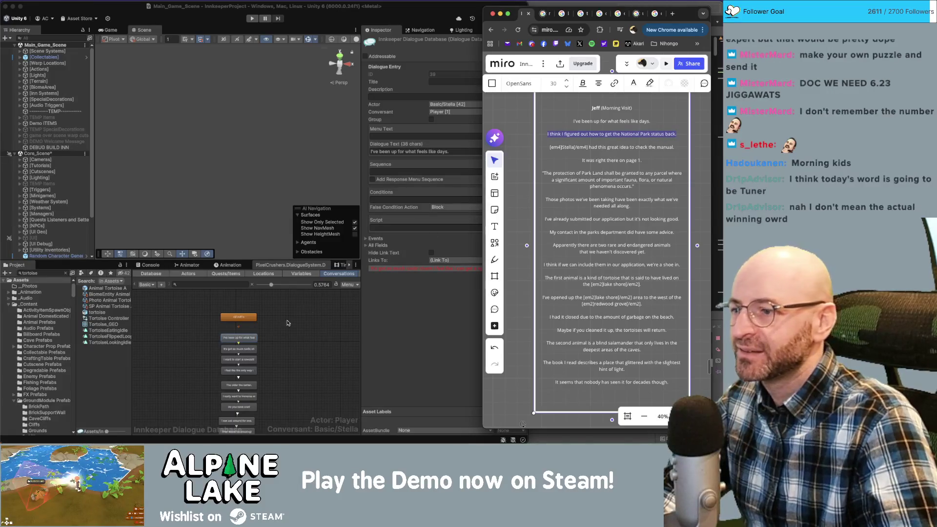
pyautogui.click(245, 349)
pyautogui.click(432, 156)
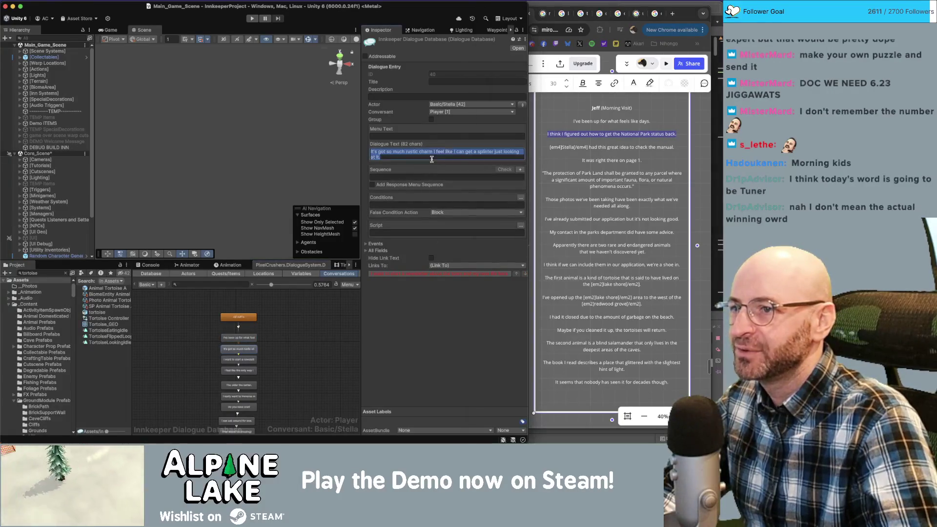
pyautogui.press('super+v')
# Put the Stella manual idea line into the newsletter node.
pyautogui.click(599, 148)
pyautogui.moveTo(677, 148); pyautogui.dragTo(550, 149)
pyautogui.press('super+c')
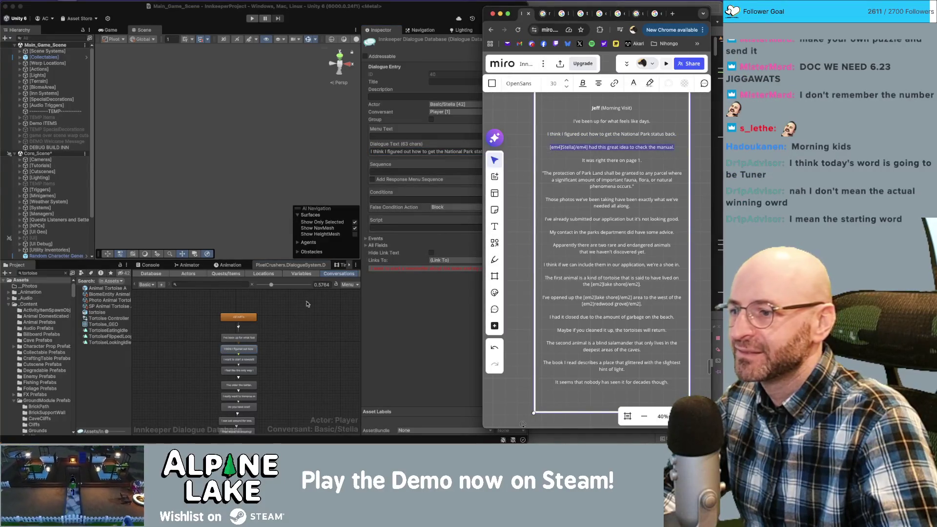
pyautogui.click(271, 346)
pyautogui.click(239, 359)
pyautogui.click(410, 152)
pyautogui.press('super+v')
# Set the 'I feel like the only way' node to 'It was right there on page 1.'.
pyautogui.click(612, 161)
pyautogui.moveTo(655, 160); pyautogui.dragTo(585, 160)
pyautogui.press('super+c')
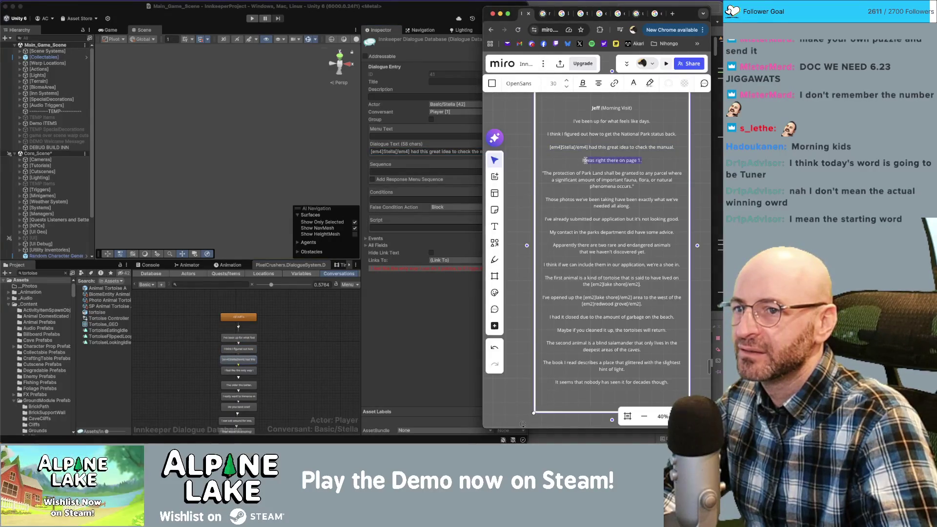
pyautogui.click(239, 370)
pyautogui.click(412, 154)
pyautogui.press('super+v')
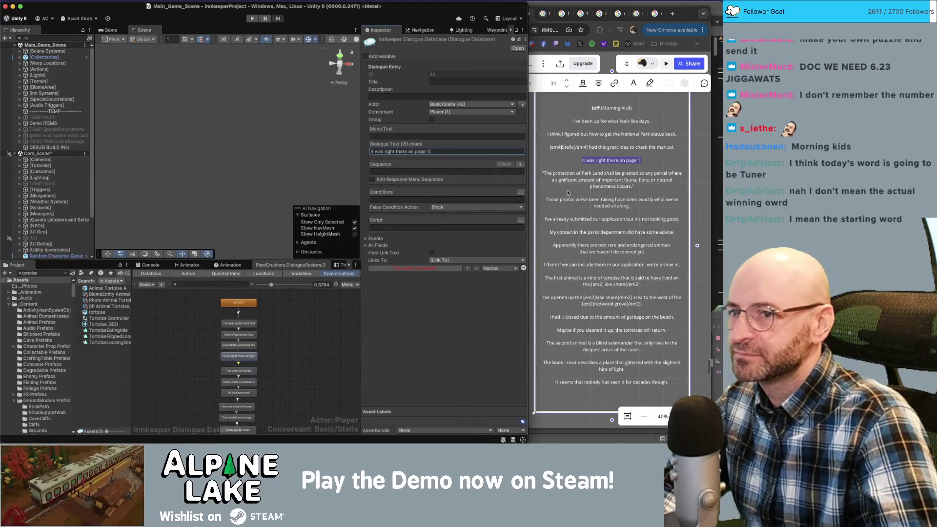
# Replace 'The older the better.' node text with the full Park Land protection quote.
pyautogui.click(643, 186)
pyautogui.moveTo(643, 186); pyautogui.dragTo(542, 173)
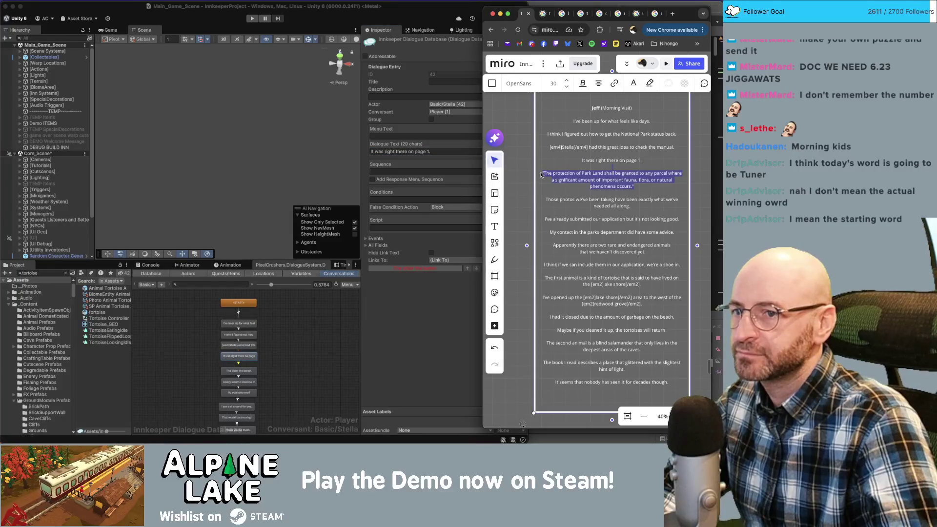
pyautogui.click(610, 173)
pyautogui.moveTo(636, 186); pyautogui.dragTo(540, 174)
pyautogui.press('super+c')
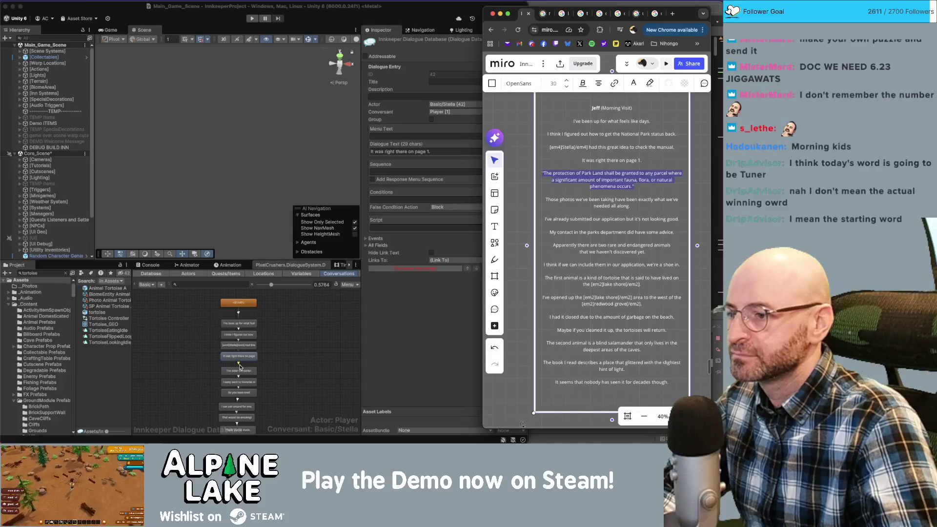
pyautogui.click(244, 371)
pyautogui.click(437, 155)
pyautogui.press('super+a')
pyautogui.press('super+v')
# Replace the 'I really want to immerse' node text with the Those photos line.
pyautogui.click(623, 192)
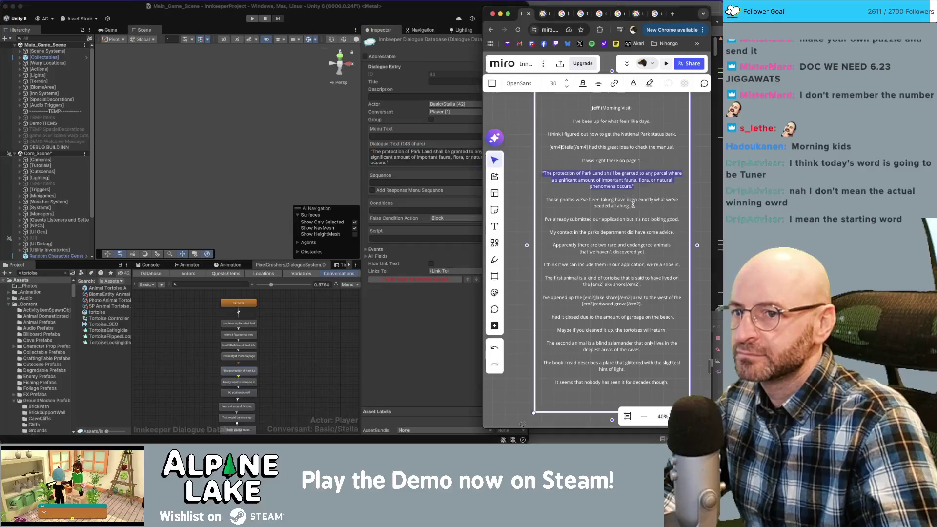
pyautogui.click(631, 203)
pyautogui.moveTo(630, 205); pyautogui.dragTo(546, 201)
pyautogui.press('super+c')
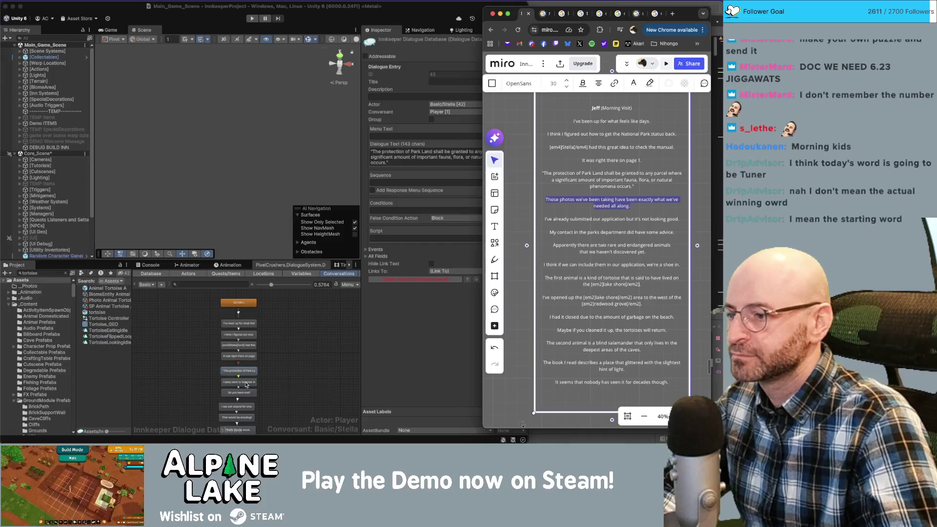
pyautogui.click(246, 382)
pyautogui.click(423, 154)
pyautogui.press('super+a')
pyautogui.press('super+v')
# Replace the 'Do you have one?' node text with the already-submitted application line.
pyautogui.click(630, 223)
pyautogui.moveTo(680, 219); pyautogui.dragTo(545, 220)
pyautogui.press('super+c')
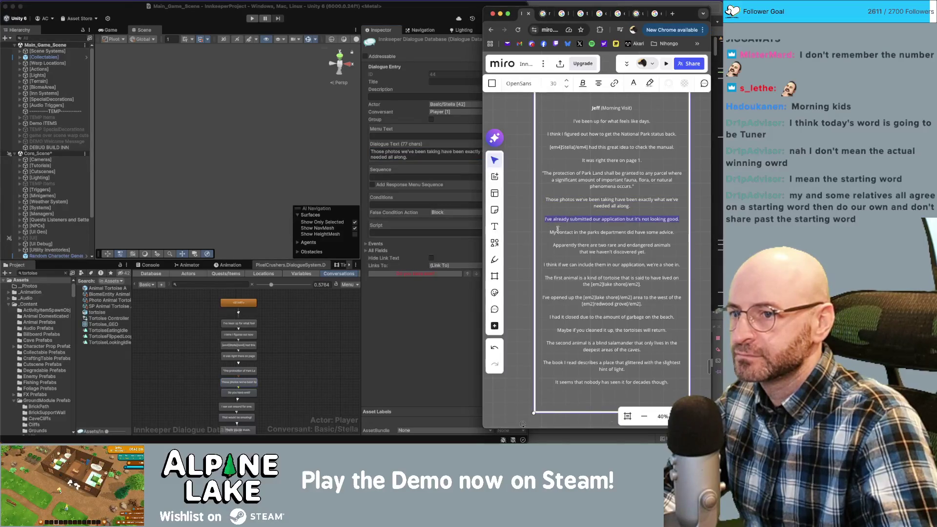
pyautogui.click(238, 392)
pyautogui.click(402, 151)
pyautogui.press('super+a')
pyautogui.press('super+v')
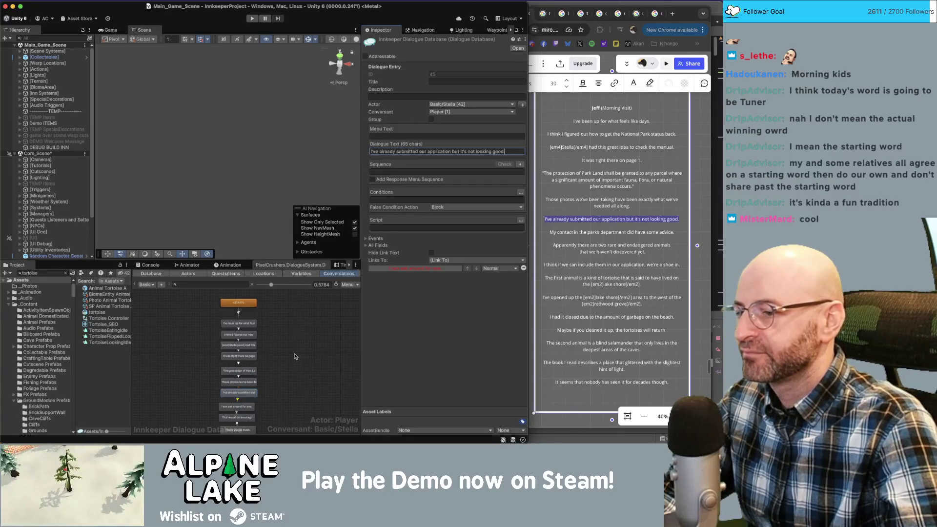
# Put the parks-department advice line into the 'I can ask around for one.' node.
pyautogui.scroll(-3, 295, 355)
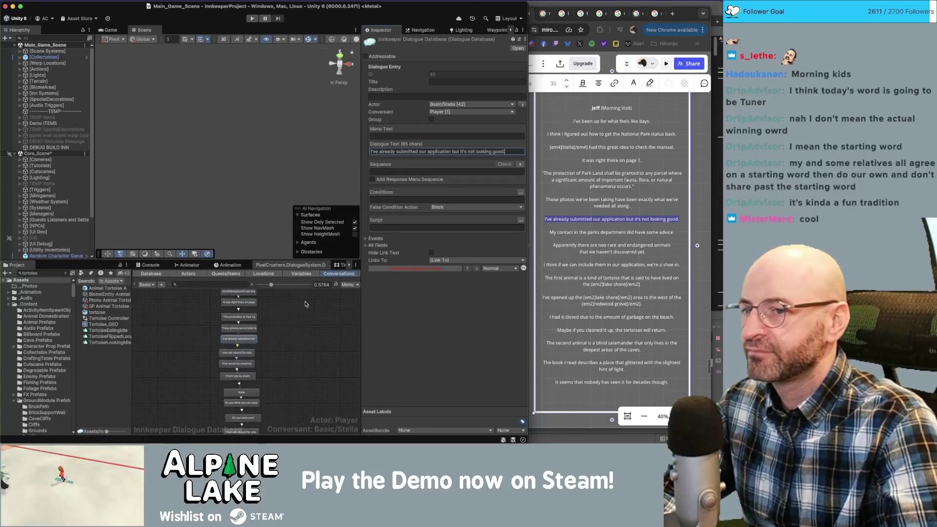
pyautogui.click(599, 232)
pyautogui.moveTo(677, 231); pyautogui.dragTo(549, 232)
pyautogui.press('super+c')
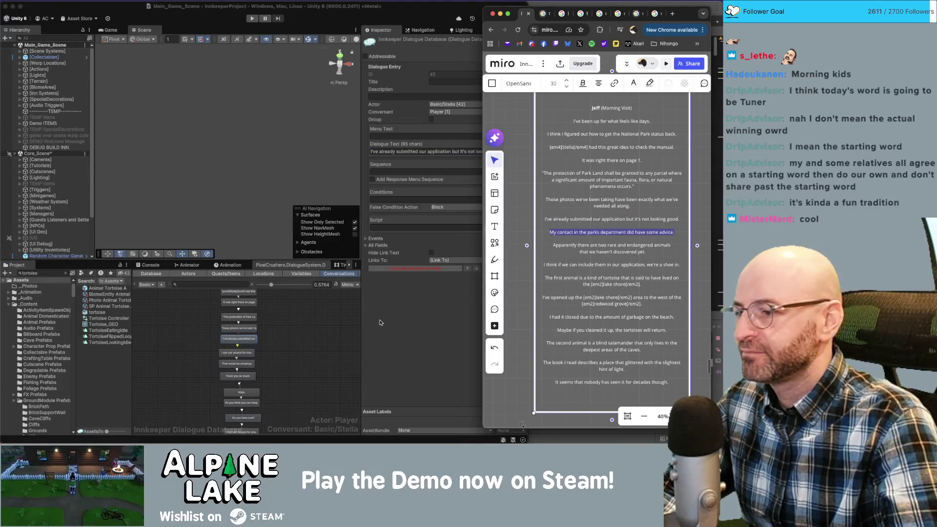
pyautogui.click(238, 354)
pyautogui.click(237, 353)
pyautogui.click(434, 152)
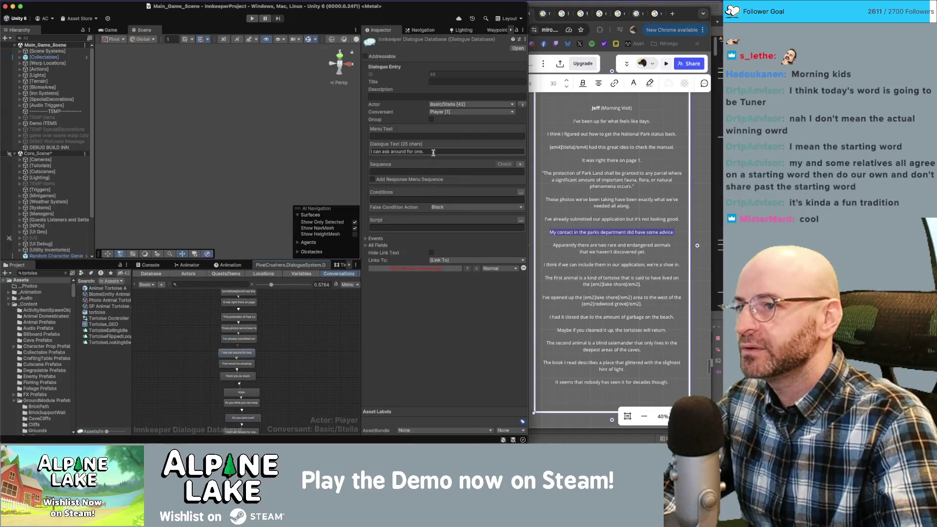
pyautogui.press('super+v')
# Put the two rare endangered animals line into the 'That would be amazing!' node.
pyautogui.click(583, 234)
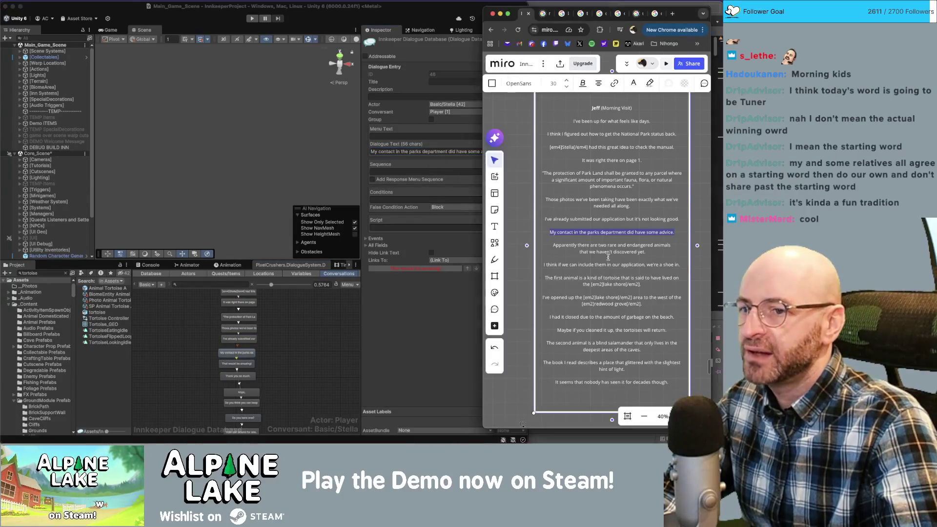
pyautogui.moveTo(656, 252); pyautogui.dragTo(555, 247)
pyautogui.press('super+c')
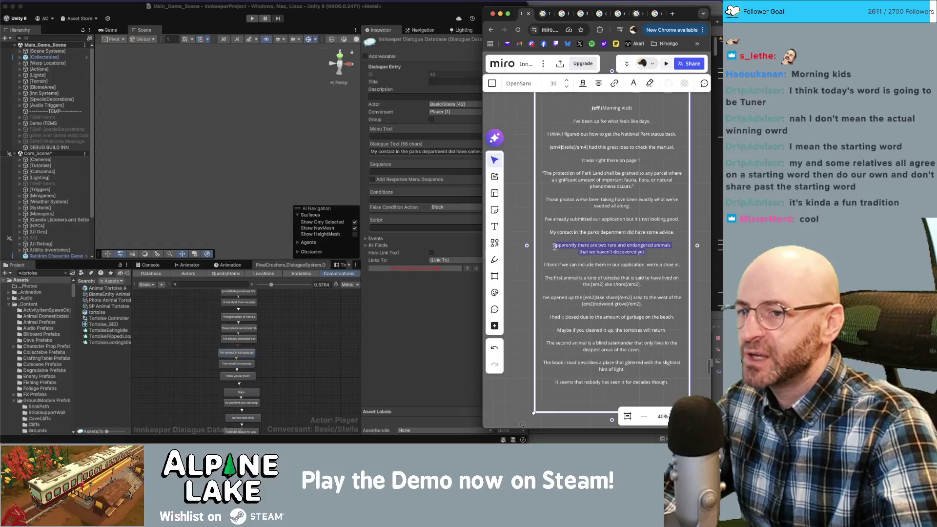
pyautogui.click(364, 327)
pyautogui.click(251, 363)
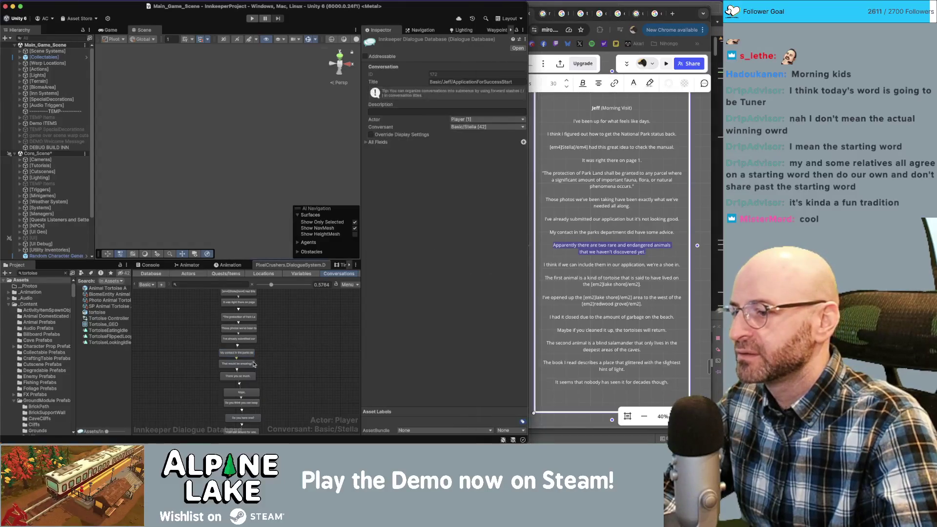
pyautogui.click(437, 152)
pyautogui.press('super+v')
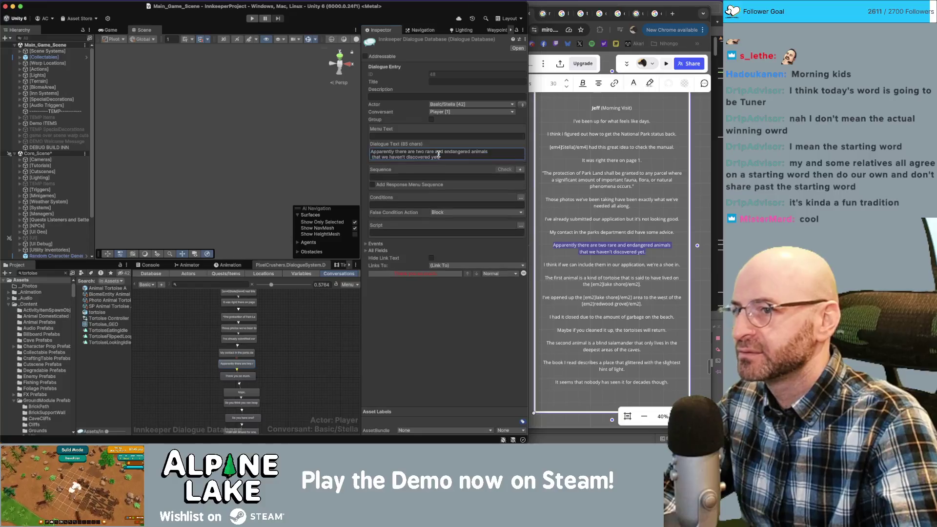
# Put the include-them-in-our-application line into the 'Thank you so much.' node.
pyautogui.click(638, 265)
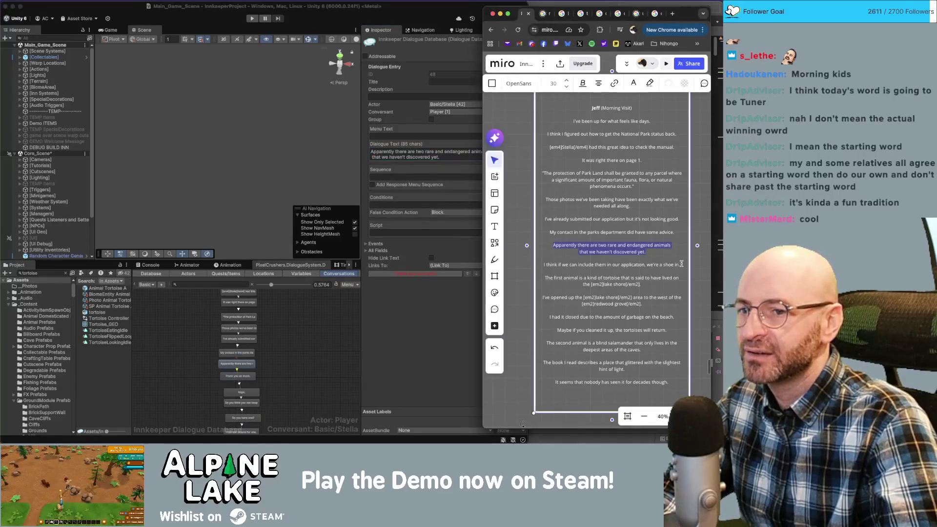
pyautogui.moveTo(677, 264); pyautogui.dragTo(535, 262)
pyautogui.press('super+c')
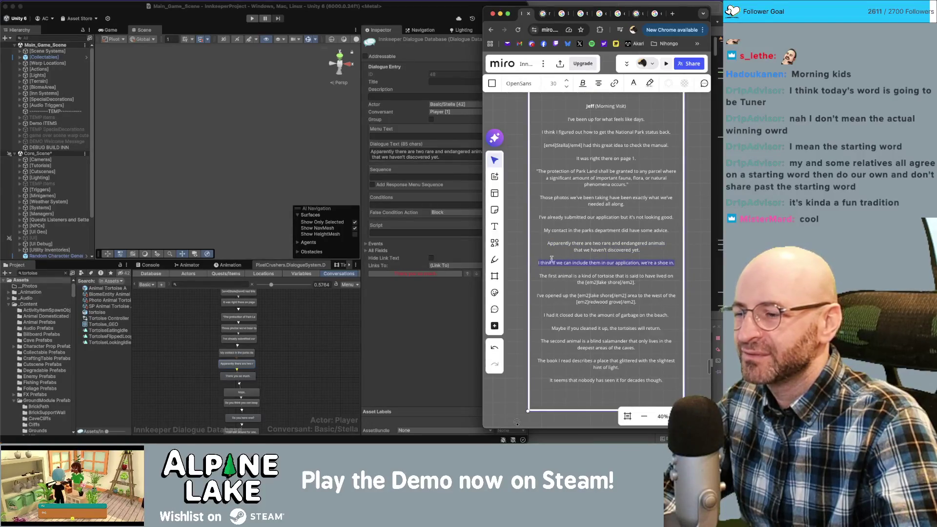
pyautogui.click(239, 377)
pyautogui.click(429, 151)
pyautogui.press('super+v')
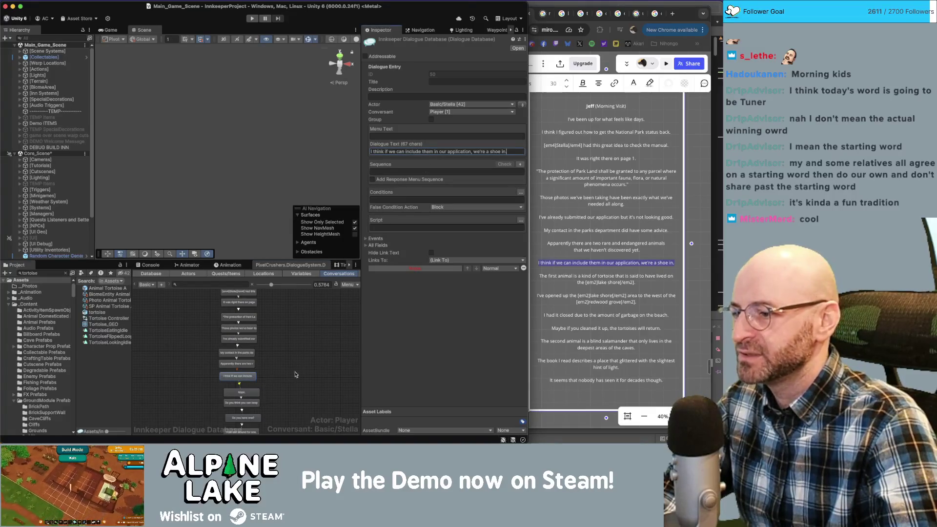
# Replace the 'Nope.' node text with the first-animal tortoise line.
pyautogui.click(632, 279)
pyautogui.moveTo(636, 282); pyautogui.dragTo(543, 277)
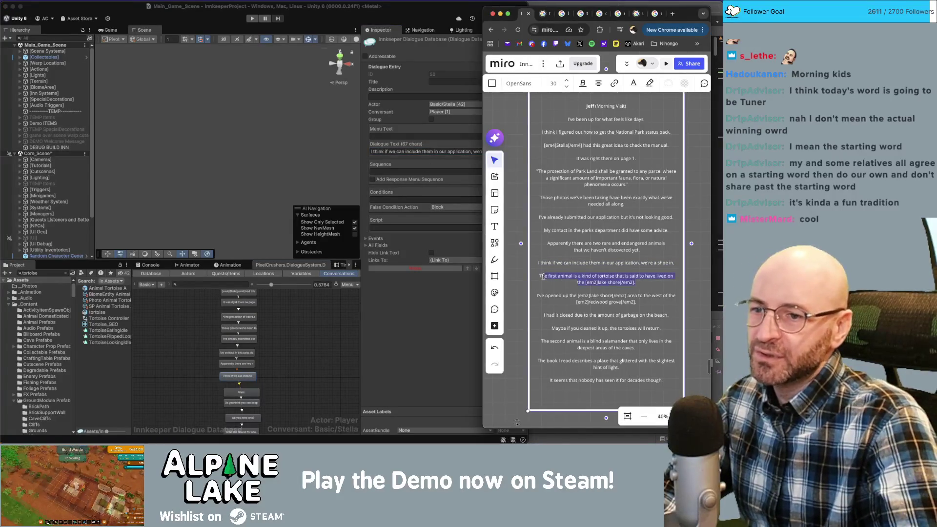
pyautogui.click(282, 378)
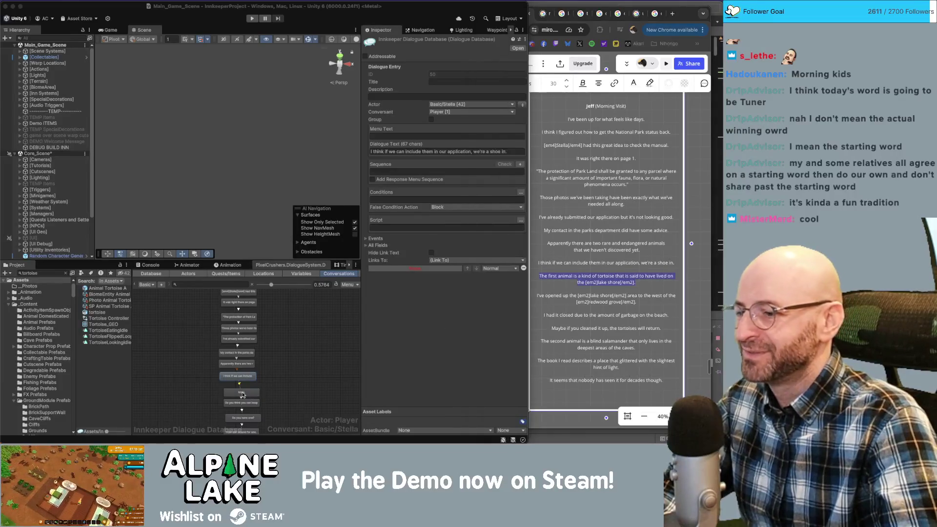
pyautogui.click(243, 392)
pyautogui.click(429, 151)
pyautogui.hotkey('ctrl', 'a')
pyautogui.write('The first animal is a kind of tortoise that is said to have lived on the [em2]lake shore[/em2].')
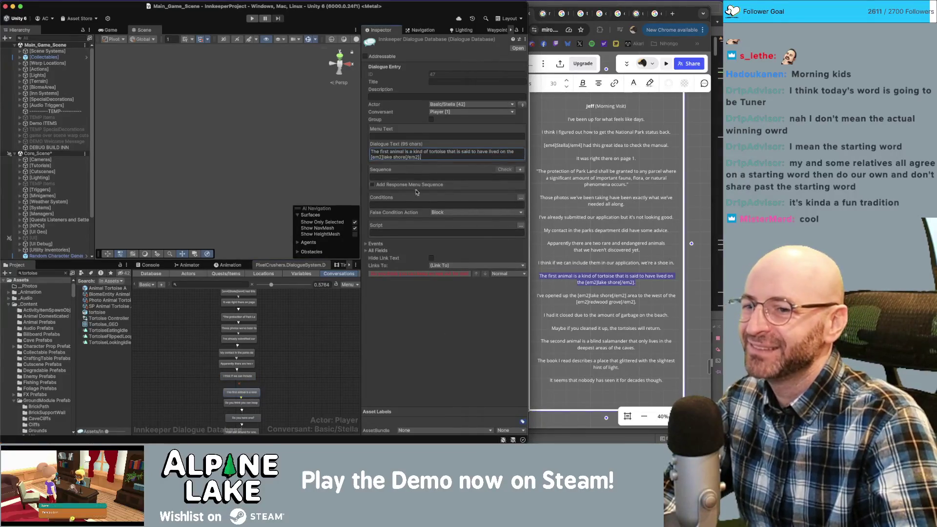
# Replace the keep-an-eye-out node text with the lake shore opening line.
pyautogui.click(639, 295)
pyautogui.moveTo(637, 302); pyautogui.dragTo(535, 295)
pyautogui.hotkey('ctrl', 'c')
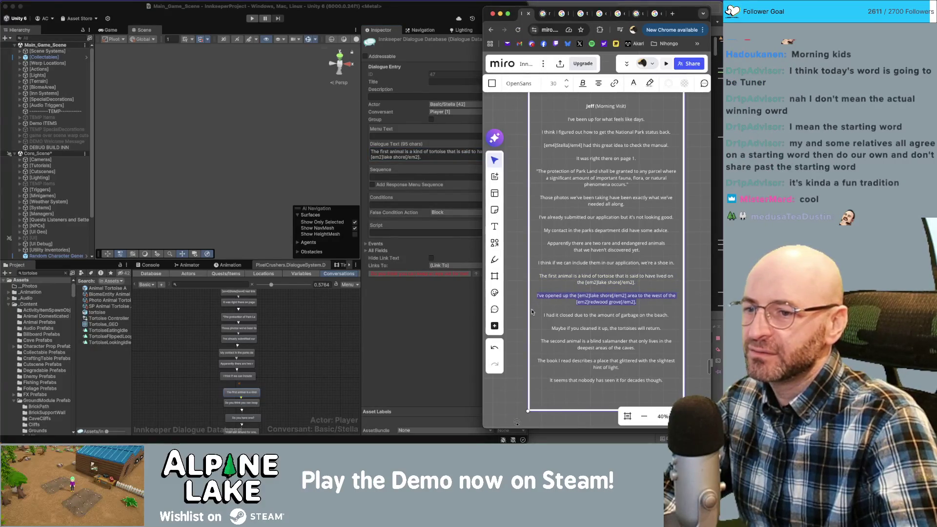
pyautogui.click(266, 388)
pyautogui.click(249, 403)
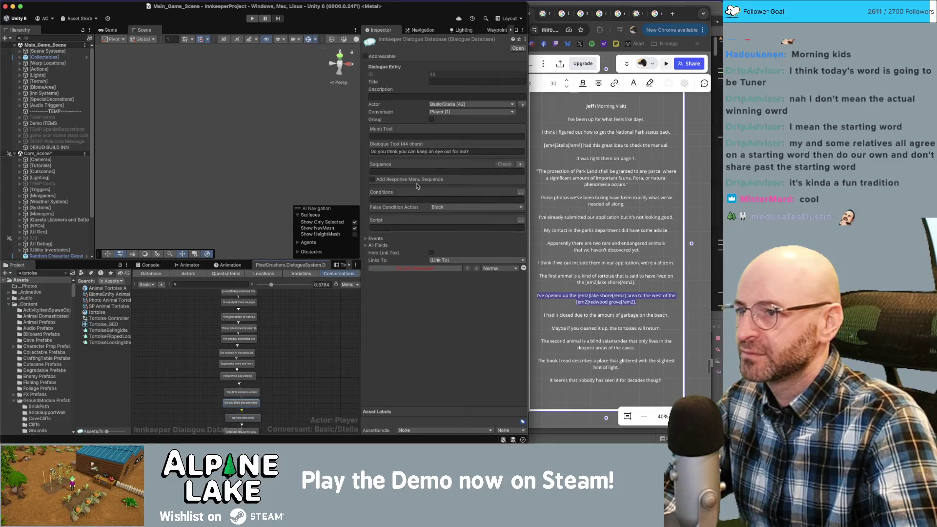
pyautogui.click(431, 152)
pyautogui.hotkey('ctrl', 'a')
pyautogui.hotkey('ctrl', 'v')
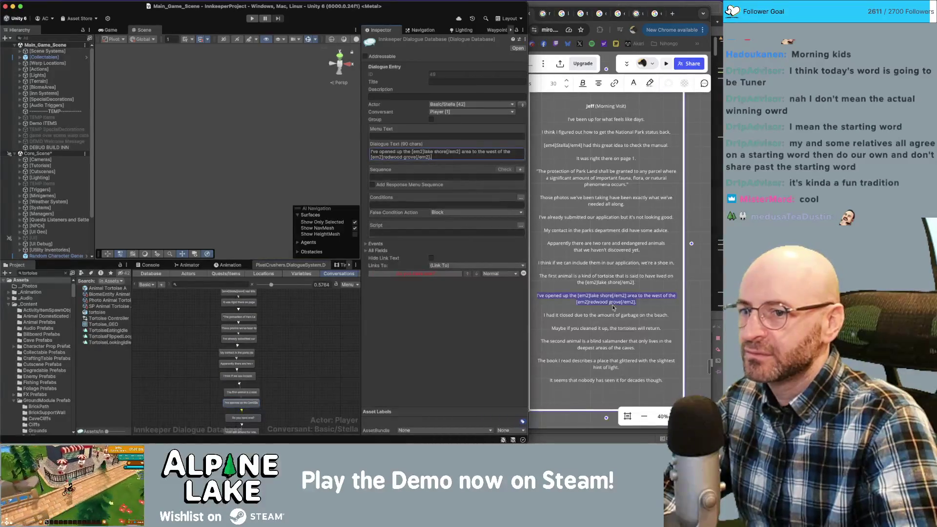
# Replace the next 'Do you have one?' node text with the garbage-on-the-beach line.
pyautogui.click(668, 316)
pyautogui.moveTo(668, 317); pyautogui.dragTo(541, 317)
pyautogui.hotkey('ctrl', 'c')
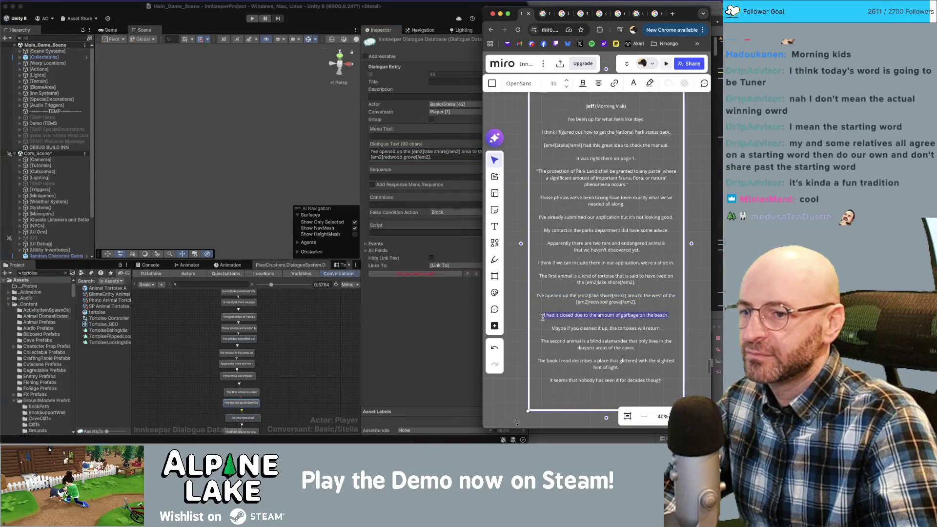
pyautogui.scroll(-3, 273, 376)
pyautogui.click(246, 379)
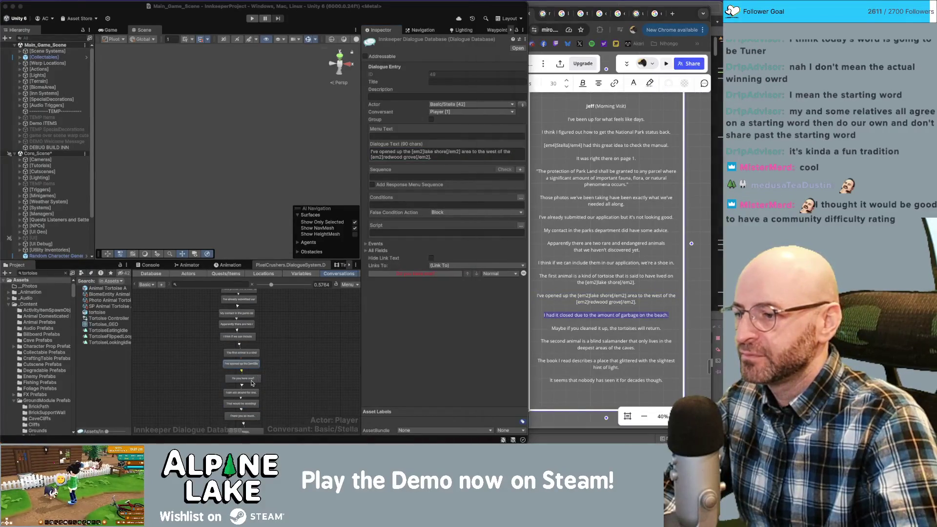
pyautogui.click(405, 151)
pyautogui.hotkey('ctrl', 'a')
pyautogui.hotkey('ctrl', 'v')
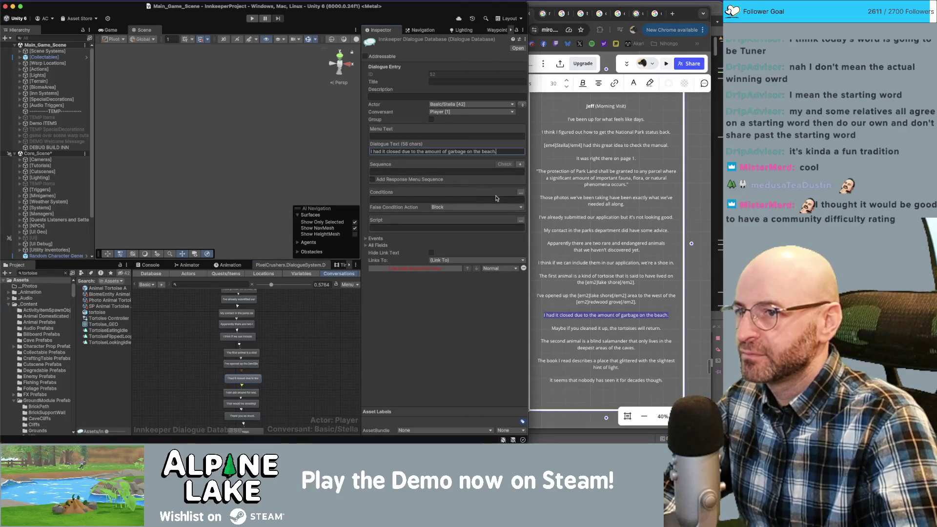
# Put the tortoises-will-return line into the next 'I can ask around for one.' node.
pyautogui.click(640, 331)
pyautogui.moveTo(672, 328); pyautogui.dragTo(551, 327)
pyautogui.hotkey('ctrl', 'c')
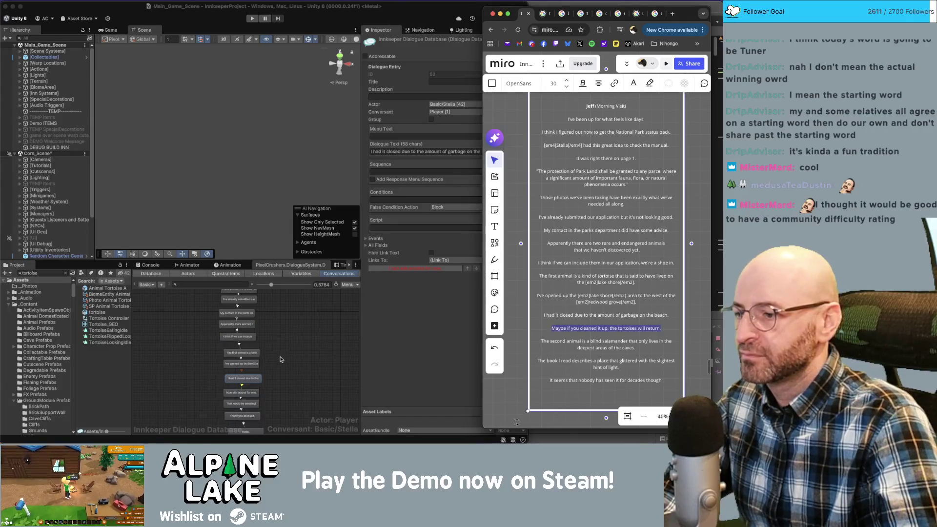
pyautogui.click(241, 393)
pyautogui.click(429, 151)
pyautogui.hotkey('ctrl', 'v')
# Put the blind salamander line into the next 'That would be amazing!' node.
pyautogui.click(634, 347)
pyautogui.moveTo(641, 348); pyautogui.dragTo(542, 343)
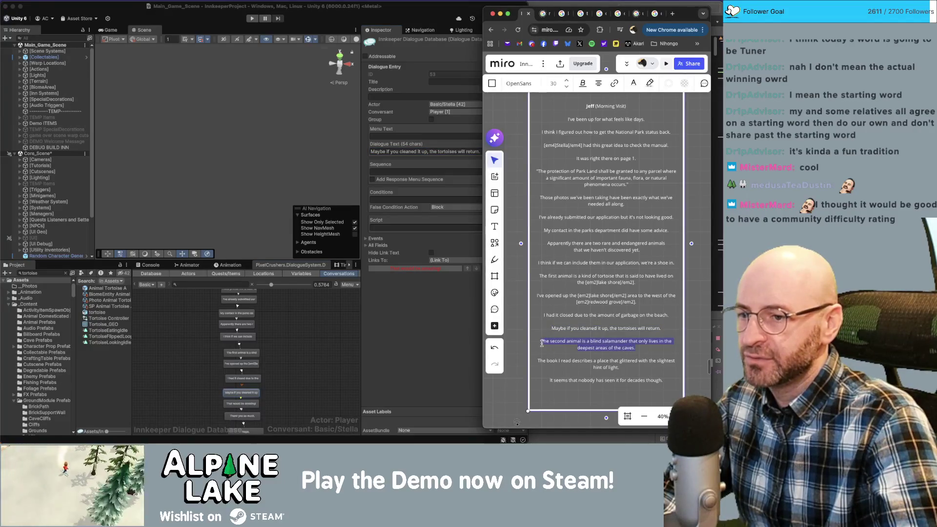
pyautogui.click(244, 404)
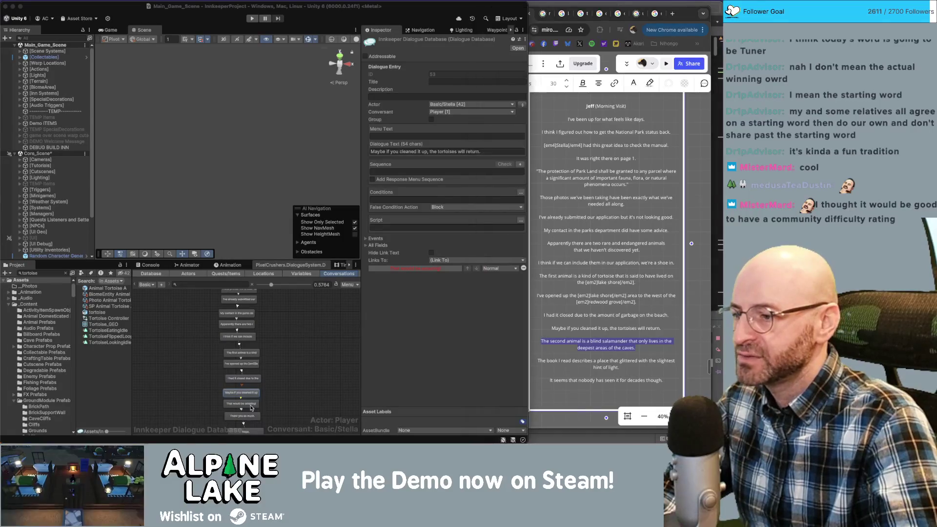
pyautogui.click(417, 151)
pyautogui.write('The second animal is a blind salamander that only lives in the deepest areas of the caves.')
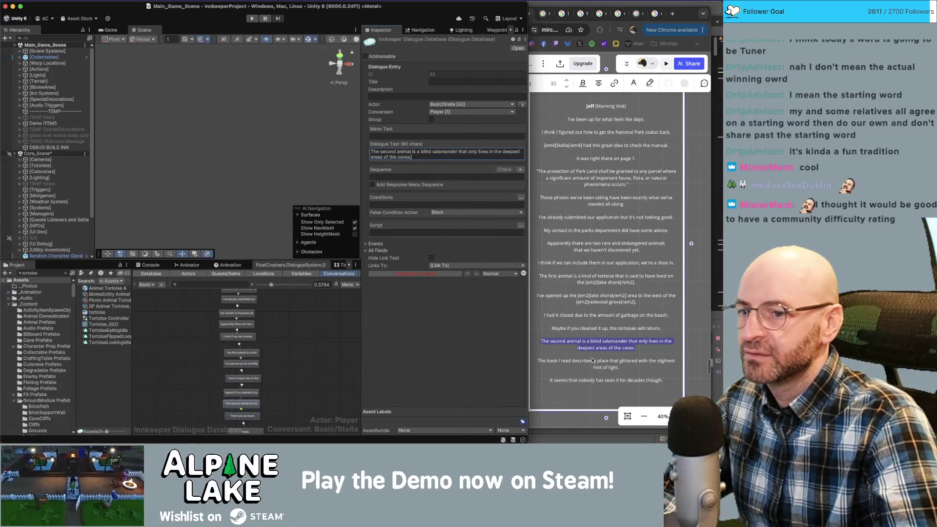
# Put the glittering-place book line into the next 'Thank you so much.' node.
pyautogui.click(625, 369)
pyautogui.moveTo(624, 369); pyautogui.dragTo(580, 367)
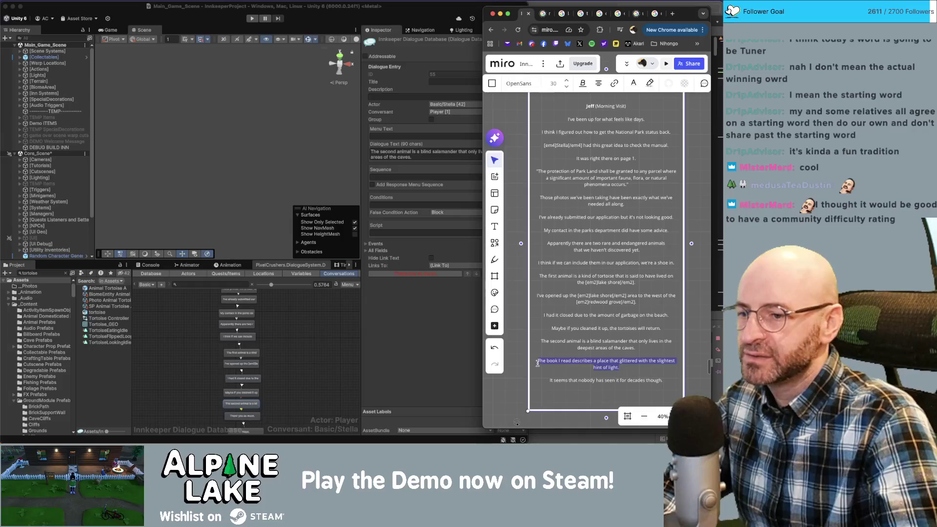
pyautogui.scroll(-2, 253, 398)
pyautogui.click(253, 399)
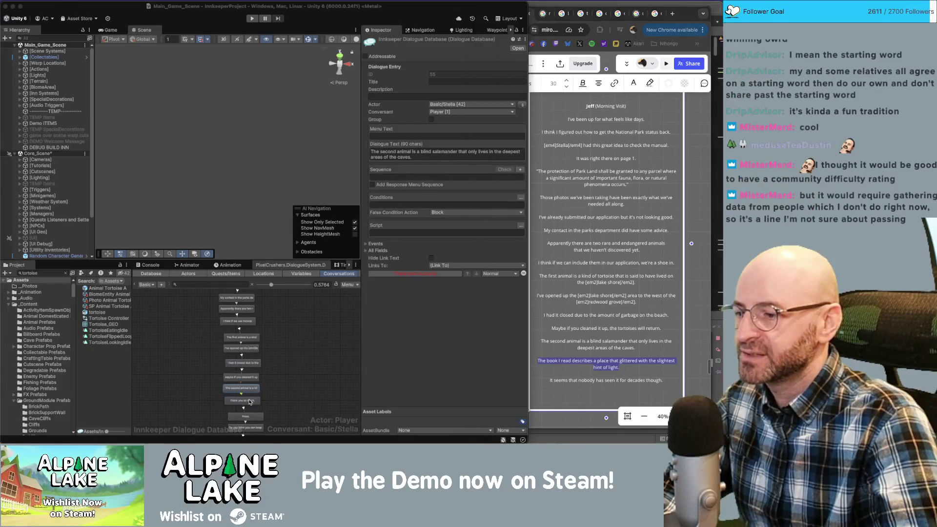
pyautogui.click(410, 149)
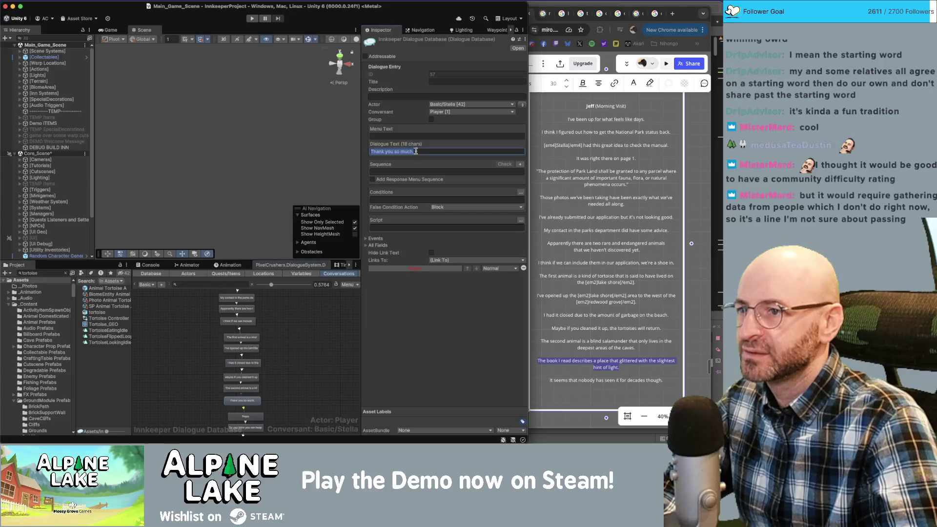
pyautogui.write('The book I read describes a place that glittered with the slightest hint of light.')
# Replace the last 'Nope.' node text with the nobody-seen-it-for-decades line.
pyautogui.scroll(-2, 273, 348)
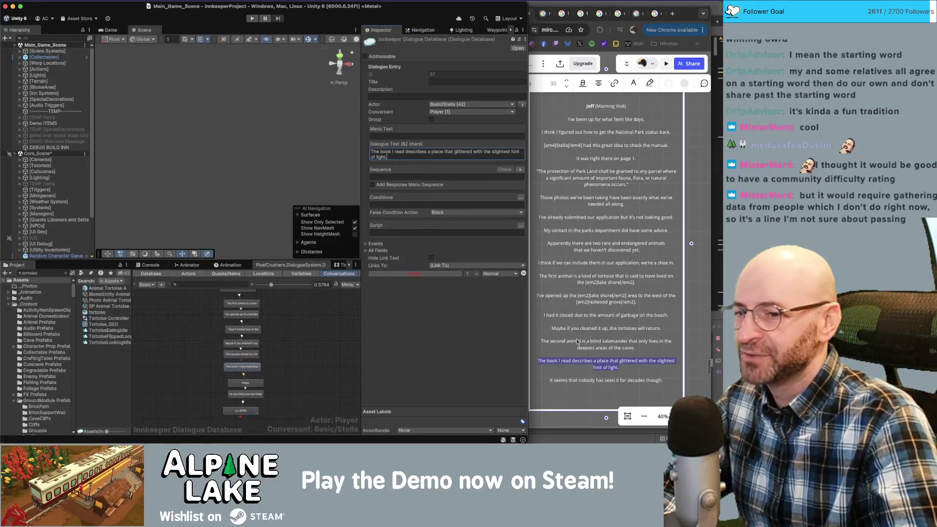
pyautogui.click(578, 342)
pyautogui.moveTo(662, 380); pyautogui.dragTo(551, 382)
pyautogui.hotkey('ctrl', 'c')
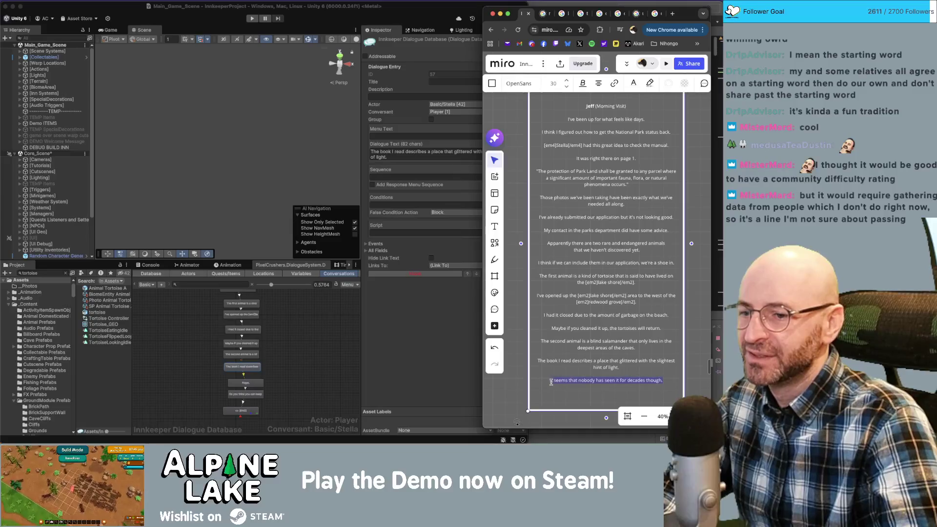
pyautogui.click(272, 389)
pyautogui.click(245, 383)
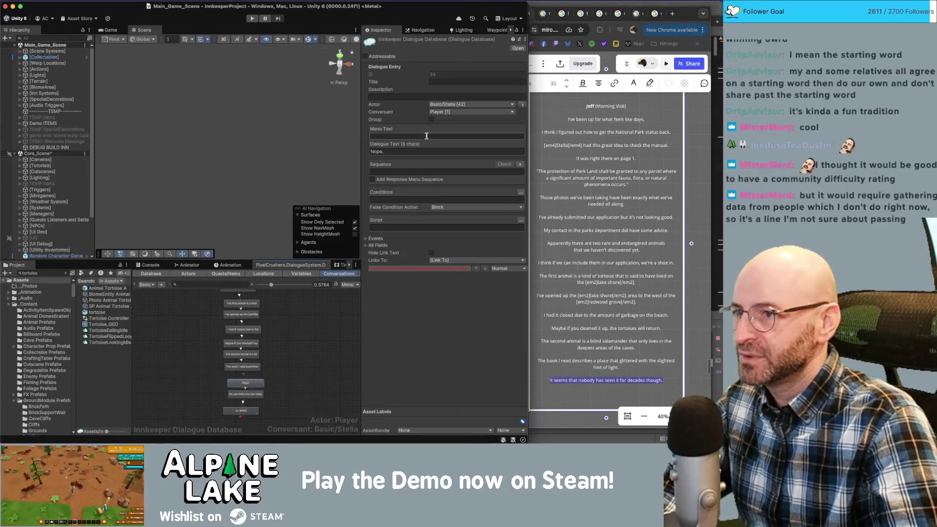
pyautogui.hotkey('ctrl', 'a')
pyautogui.hotkey('ctrl', 'v')
pyautogui.click(245, 394)
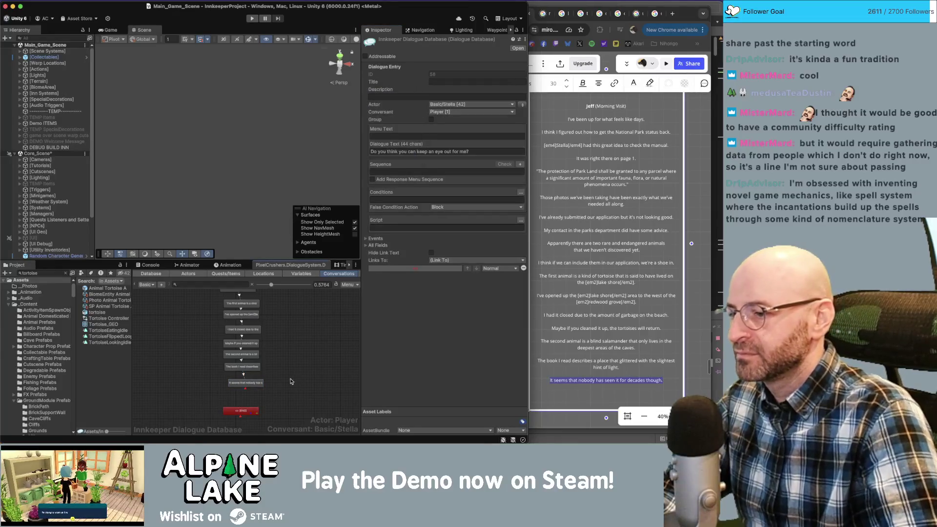
# Link the nobody-seen-it-for-decades node to the END node via Make Link.
pyautogui.rightClick(254, 385)
pyautogui.click(269, 353)
pyautogui.click(245, 409)
pyautogui.click(245, 409)
# Review each node from the Park Land quote down to the tortoises-will-return line.
pyautogui.scroll(10, 254, 316)
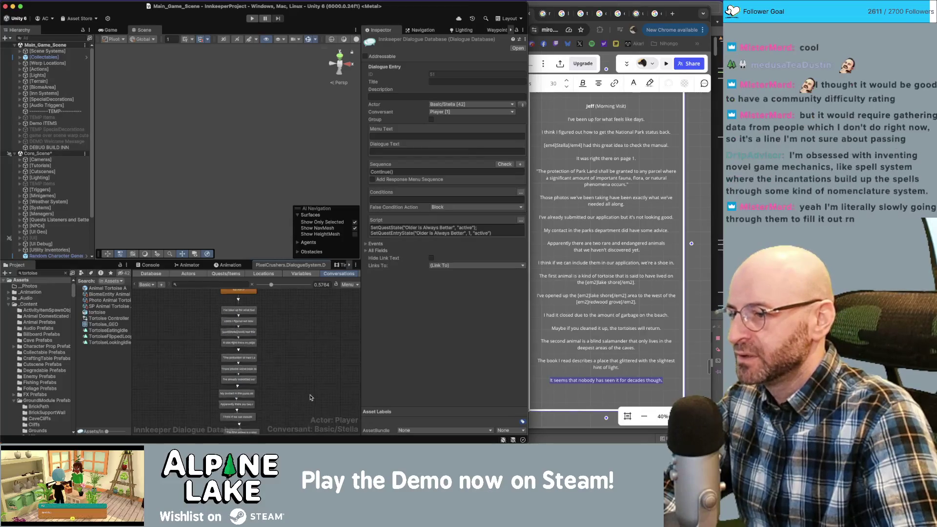
pyautogui.click(236, 358)
pyautogui.click(243, 371)
pyautogui.click(232, 392)
pyautogui.click(231, 413)
pyautogui.scroll(-2, 267, 374)
pyautogui.scroll(-3, 267, 373)
pyautogui.click(235, 321)
pyautogui.click(239, 335)
pyautogui.click(246, 347)
pyautogui.click(288, 341)
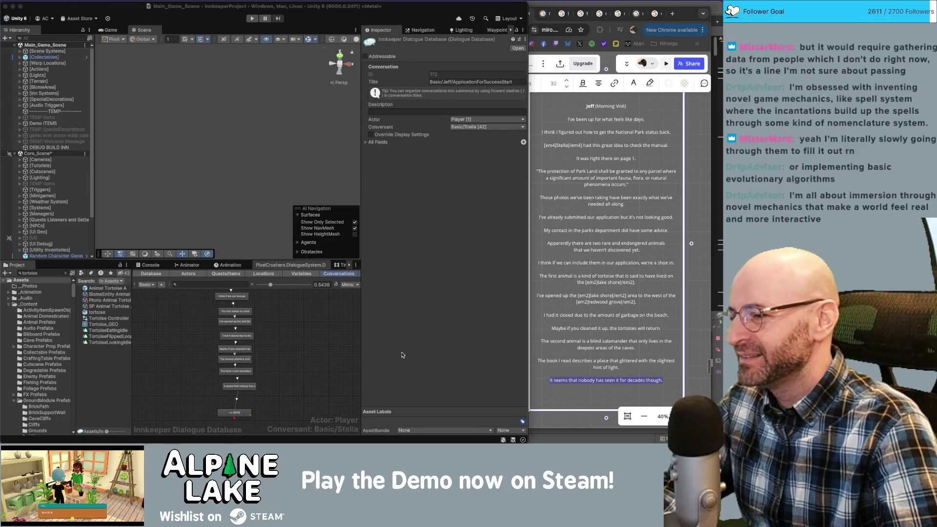
# Drag the END node slightly higher in the dialogue graph.
pyautogui.moveTo(256, 389); pyautogui.dragTo(245, 402)
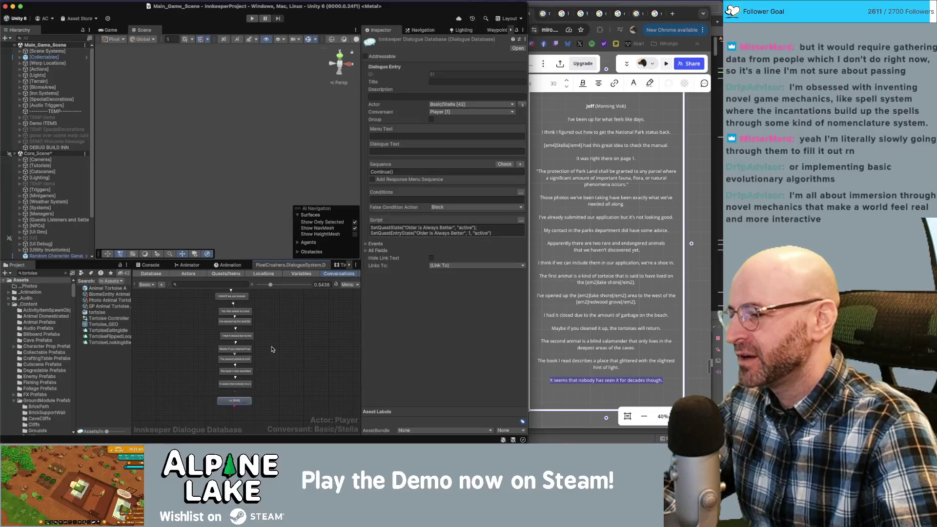
pyautogui.click(248, 337)
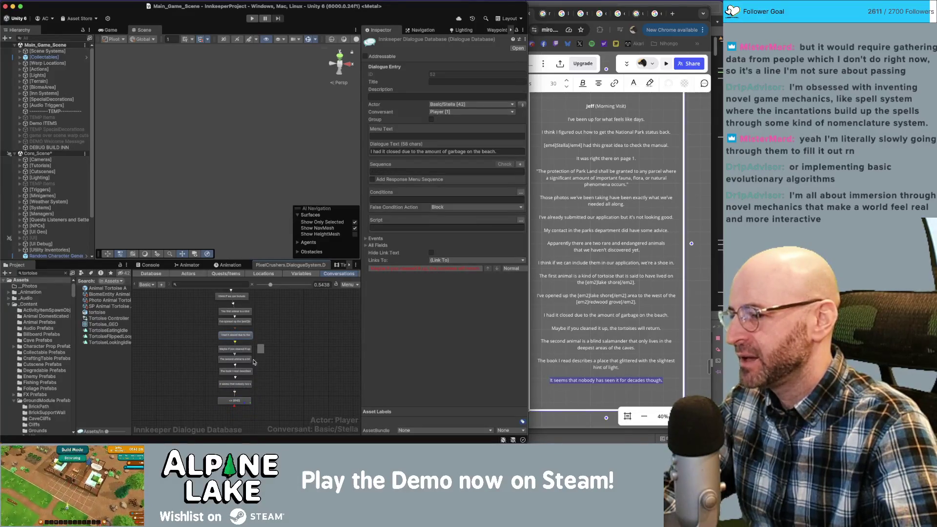
pyautogui.keyDown('shift'); pyautogui.click(239, 349); pyautogui.keyUp('shift')
pyautogui.scroll(3, 273, 351)
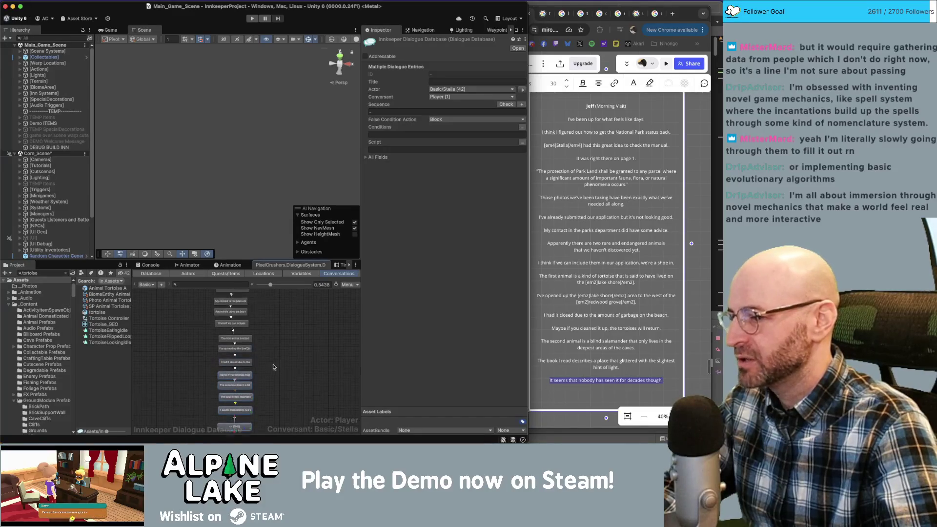
pyautogui.scroll(-2, 267, 344)
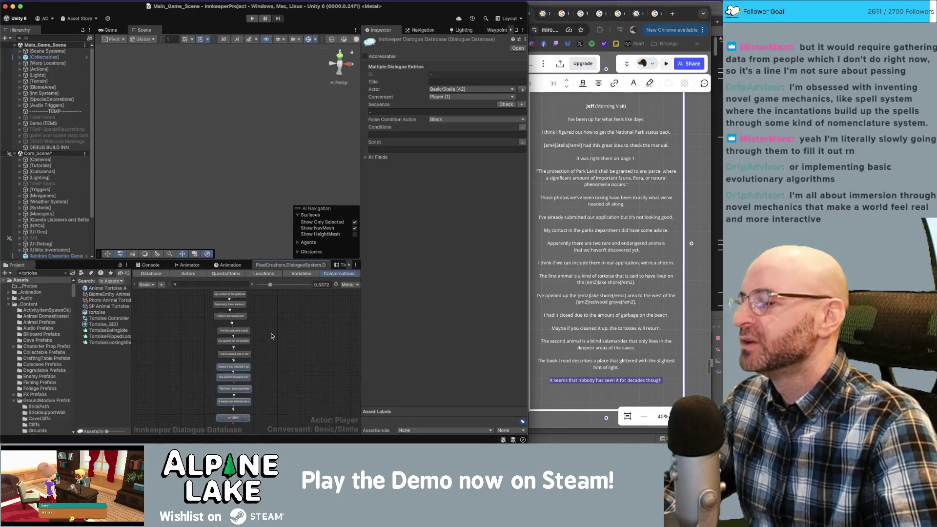
# Box-select the lower node group, shift it slightly up-left, and deselect.
pyautogui.moveTo(262, 327); pyautogui.dragTo(247, 416)
pyautogui.moveTo(241, 335); pyautogui.dragTo(237, 332)
pyautogui.click(256, 334)
pyautogui.scroll(3, 256, 334)
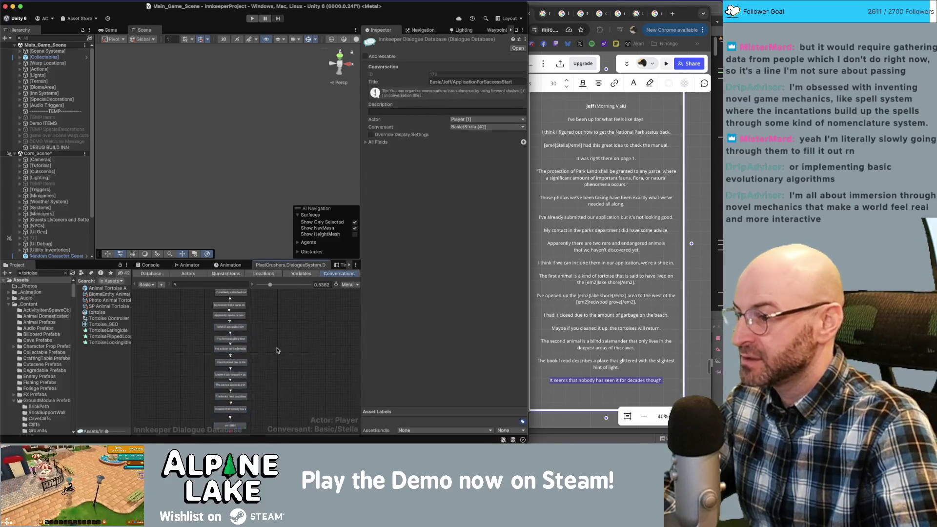
pyautogui.scroll(-5, 255, 329)
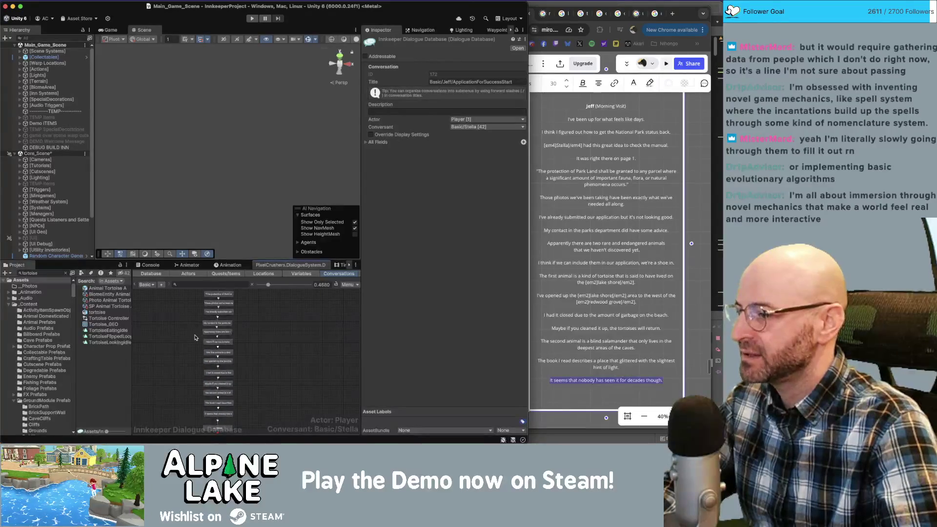
pyautogui.moveTo(194, 311)
pyautogui.mouseDown()
pyautogui.moveTo(247, 395)
pyautogui.moveTo(246, 419)
pyautogui.mouseUp()
pyautogui.scroll(1, 225, 325)
pyautogui.scroll(4, 225, 325)
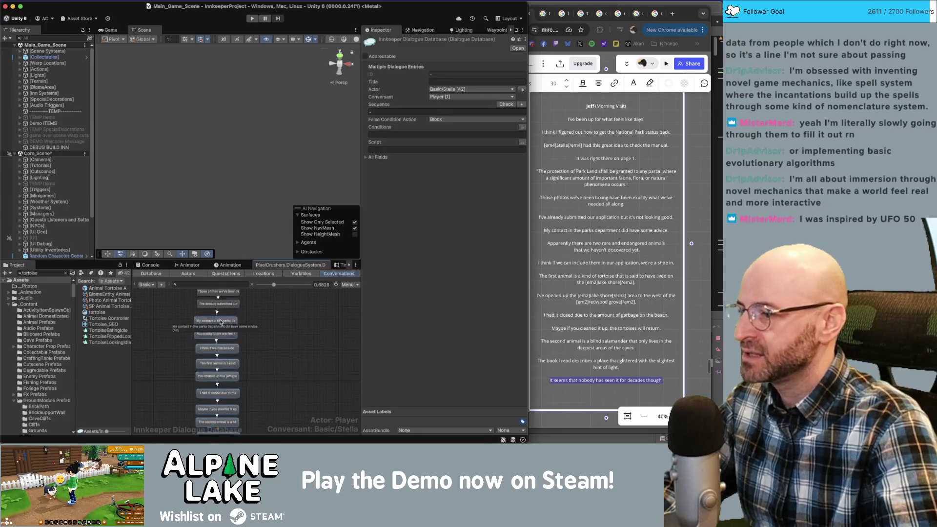
pyautogui.click(269, 315)
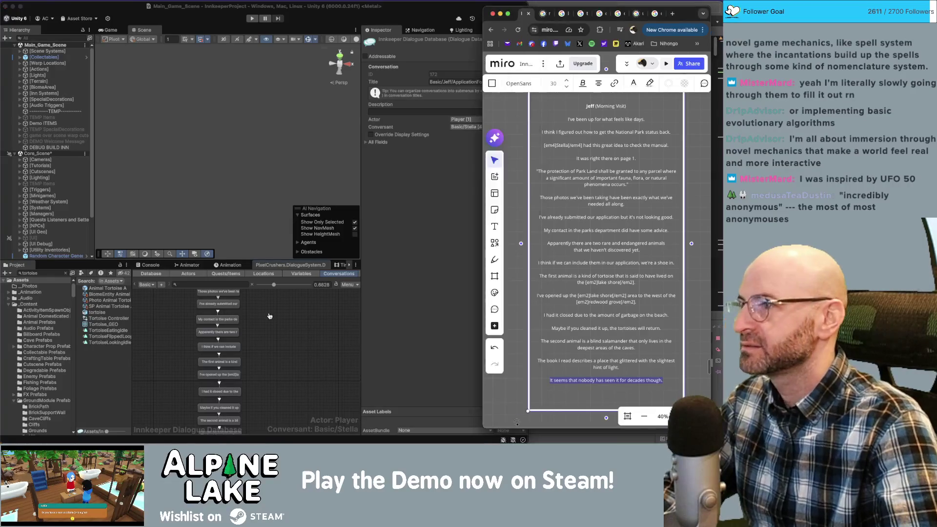
pyautogui.press('super+Tab')
pyautogui.press('super+t')
pyautogui.write('dailyakari.c')
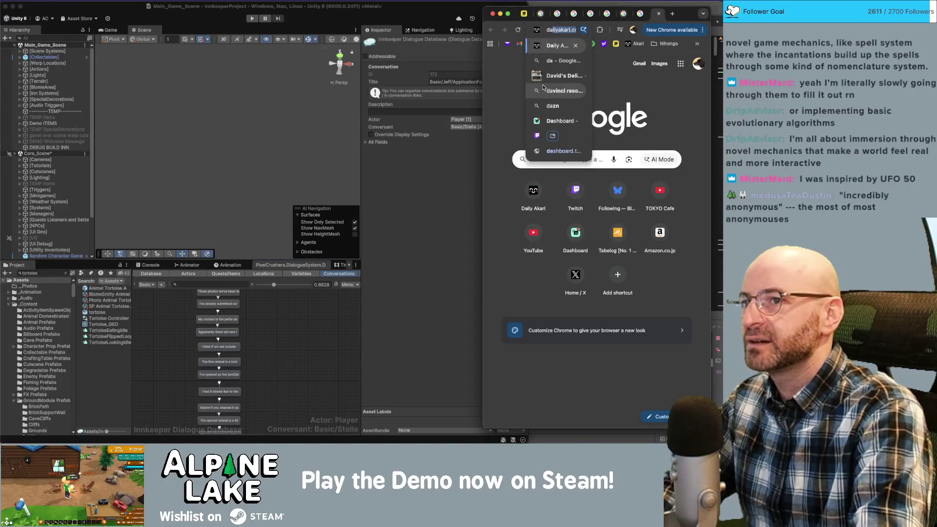
pyautogui.press('Return')
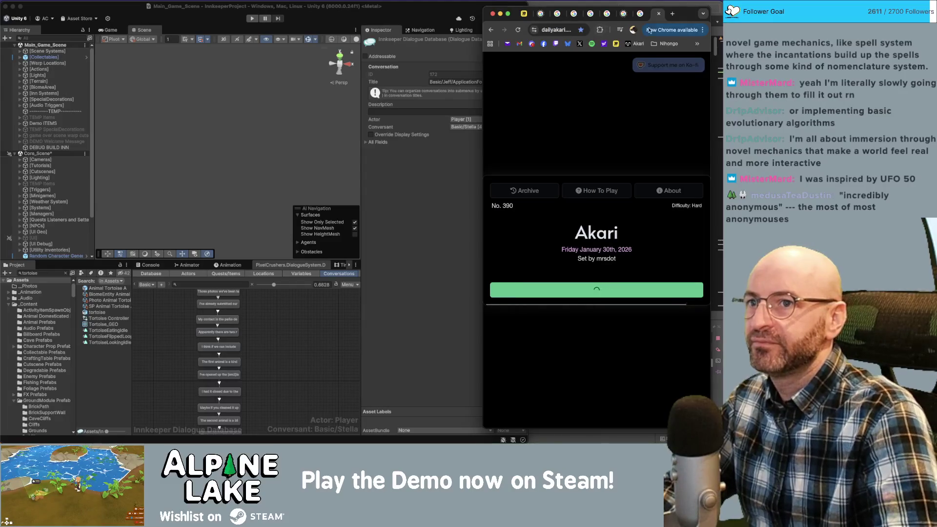
pyautogui.moveTo(652, 20); pyautogui.dragTo(171, 21)
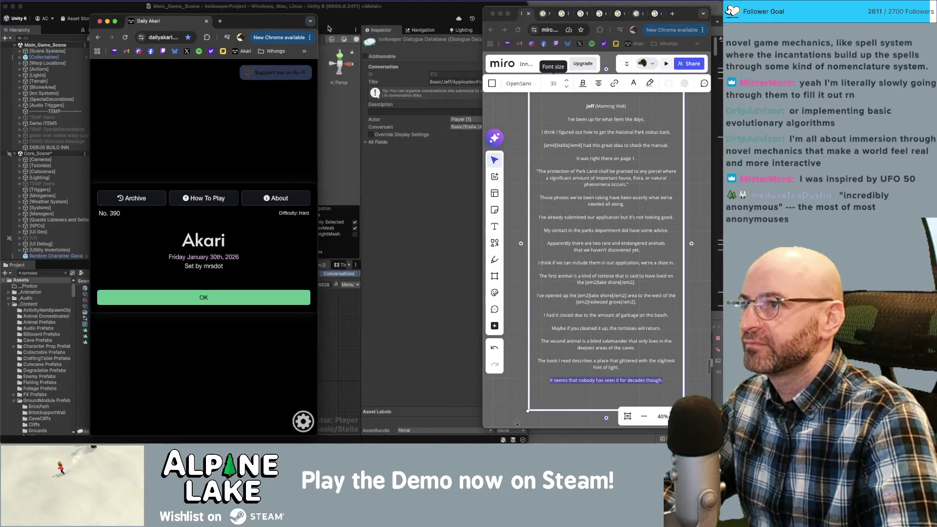
pyautogui.moveTo(321, 31); pyautogui.dragTo(522, 34)
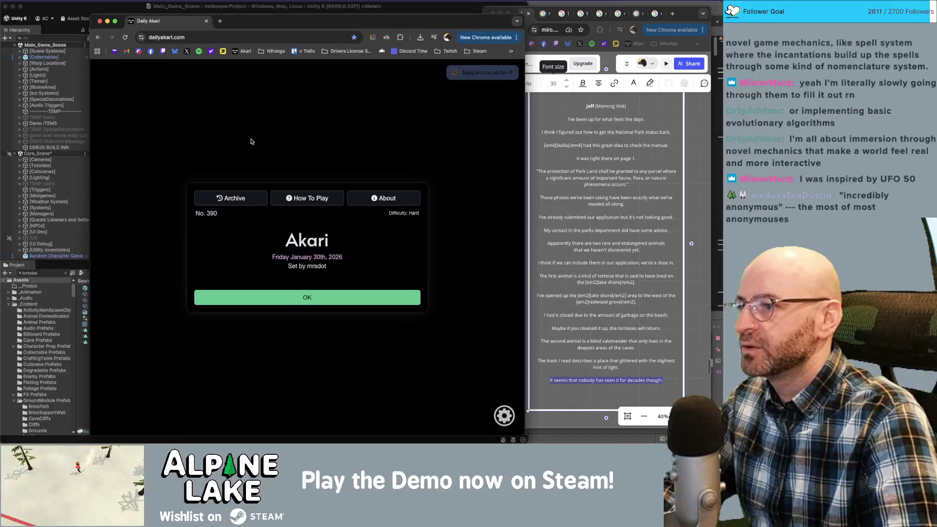
pyautogui.click(240, 200)
pyautogui.scroll(-15, 276, 147)
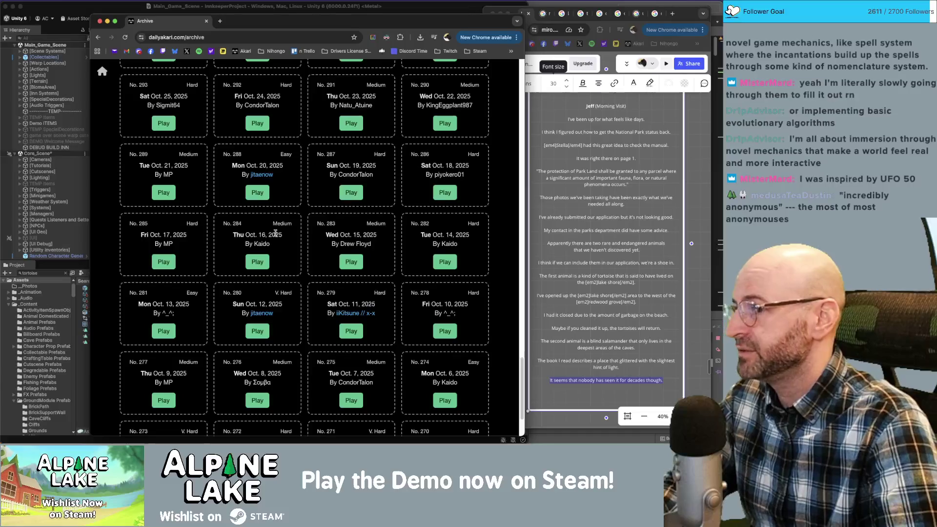
pyautogui.scroll(20, 232, 276)
pyautogui.scroll(10, 233, 276)
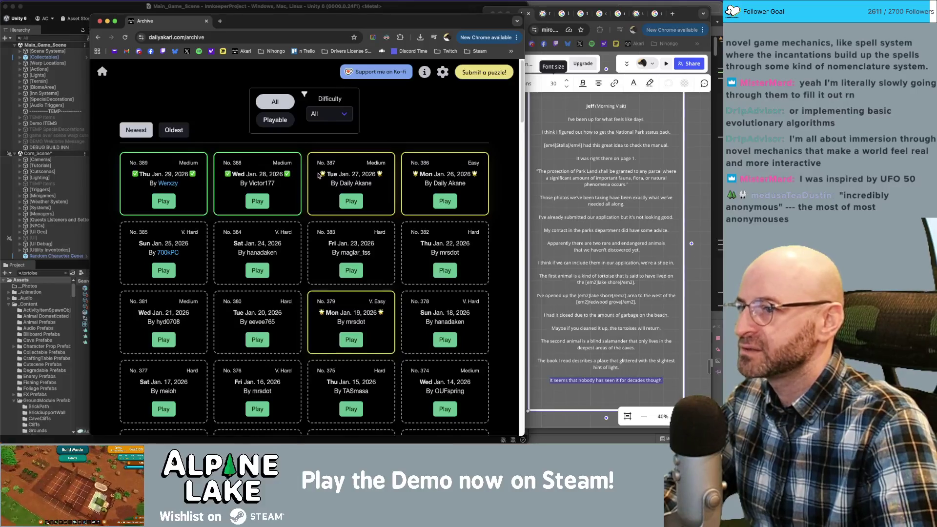
pyautogui.doubleClick(269, 174)
pyautogui.moveTo(269, 174); pyautogui.dragTo(238, 174)
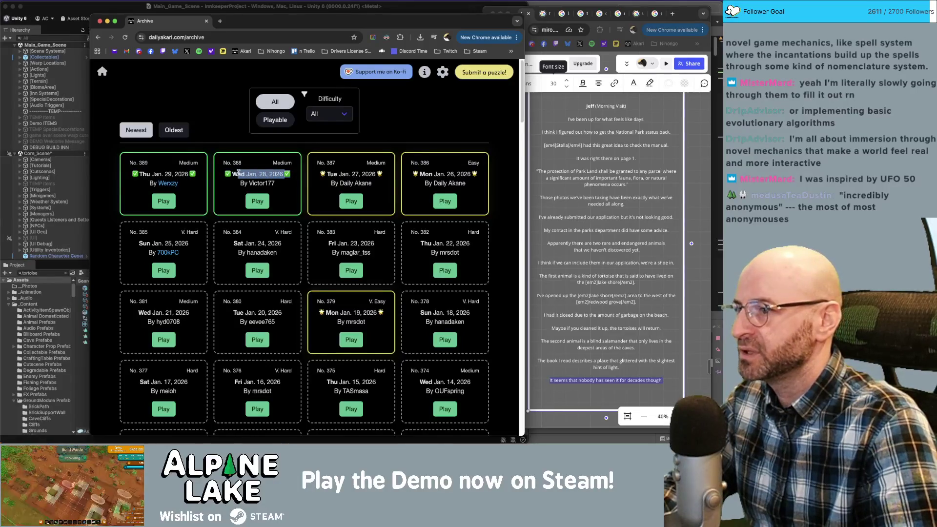
pyautogui.moveTo(320, 171); pyautogui.dragTo(376, 174)
pyautogui.click(382, 161)
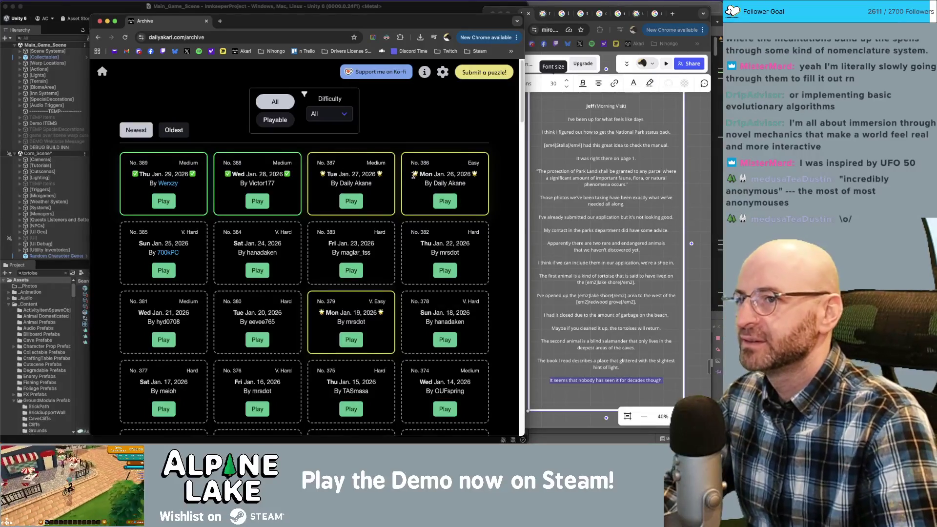
pyautogui.moveTo(233, 25); pyautogui.dragTo(222, 21)
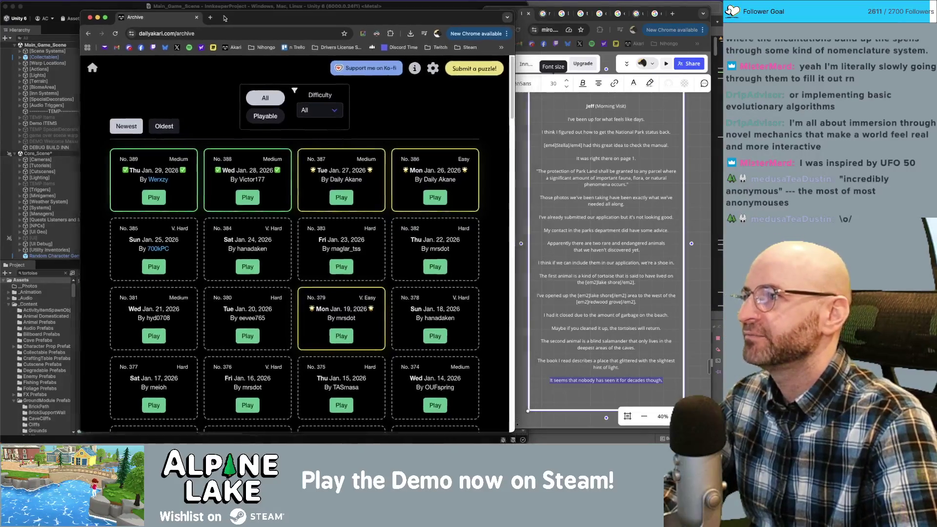
pyautogui.moveTo(515, 24)
pyautogui.mouseDown()
pyautogui.moveTo(626, 27)
pyautogui.moveTo(528, 27)
pyautogui.mouseUp()
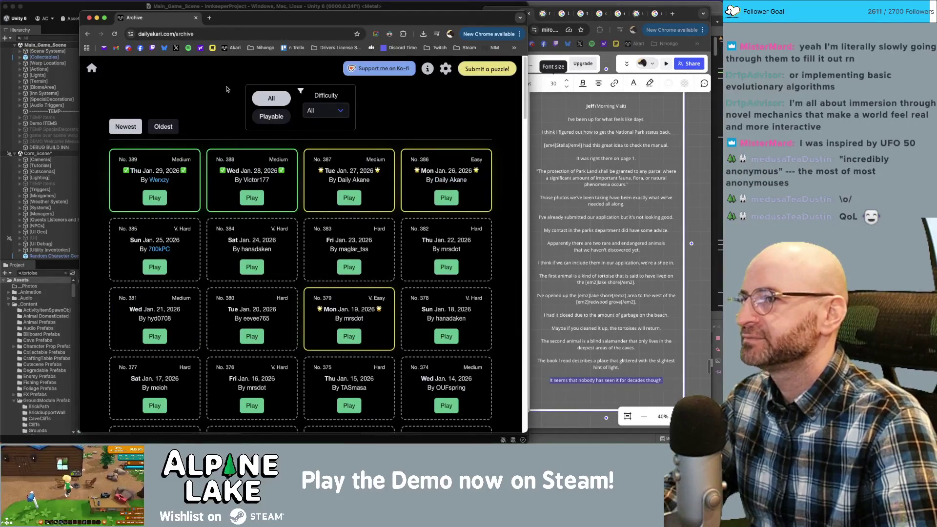
pyautogui.press('super+w')
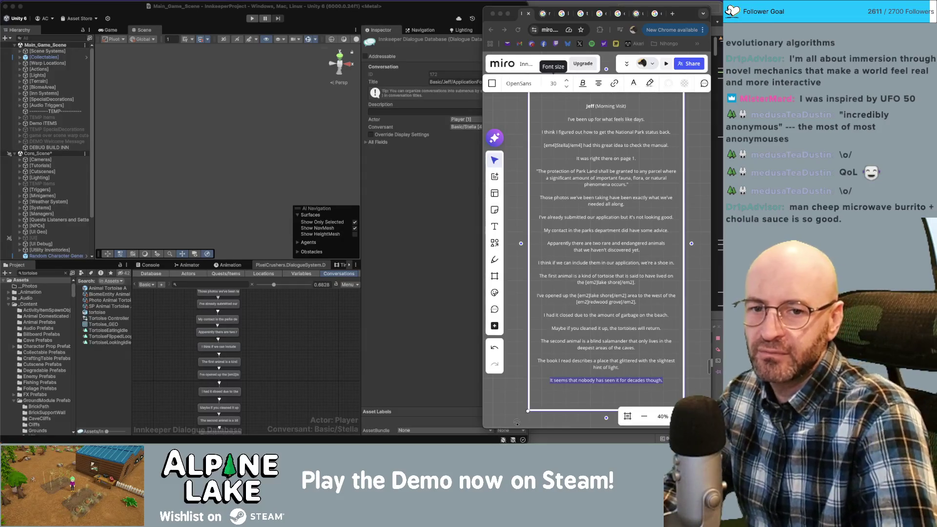
# Pull the Google 'transistor game' tab out into its own window over Unity.
pyautogui.moveTo(582, 13)
pyautogui.mouseDown()
pyautogui.moveTo(798, 49)
pyautogui.moveTo(328, 28)
pyautogui.moveTo(418, 28)
pyautogui.mouseUp()
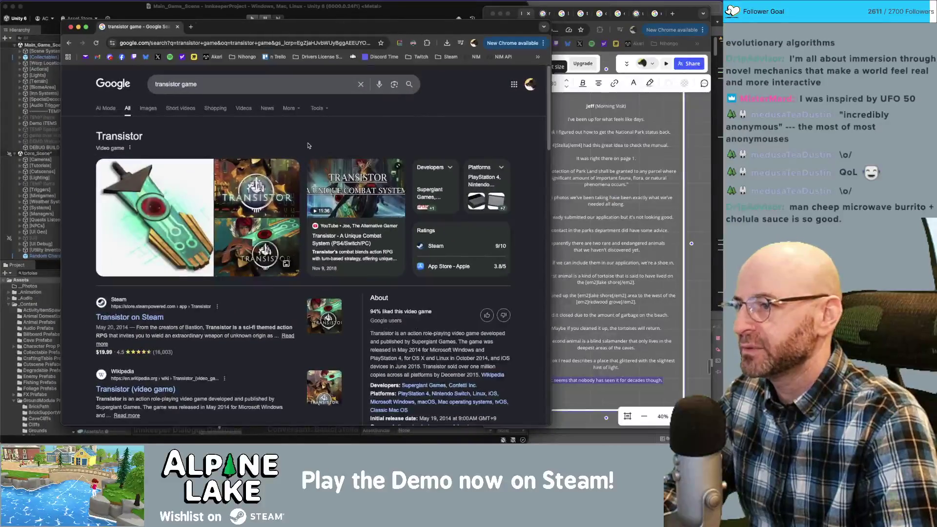
# Open Transistor's Steam store page and scroll through it.
pyautogui.click(145, 318)
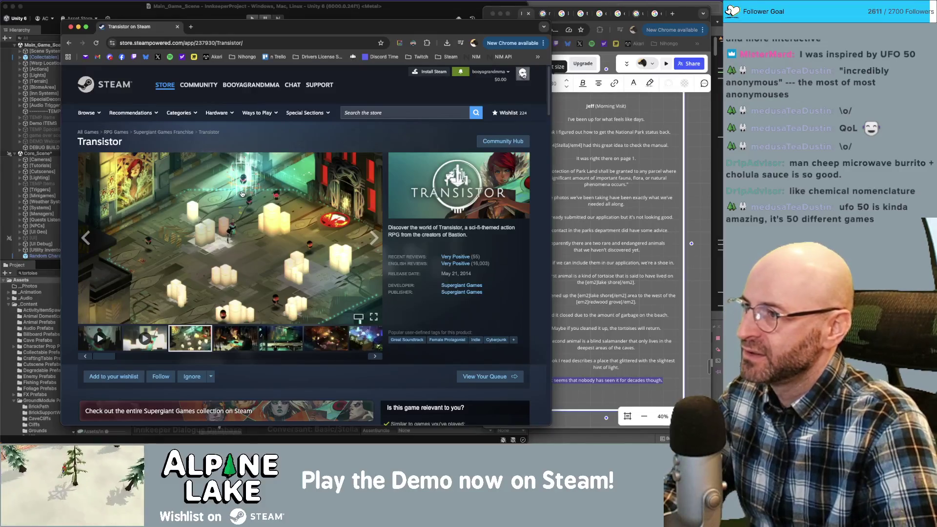
pyautogui.scroll(-5, 242, 194)
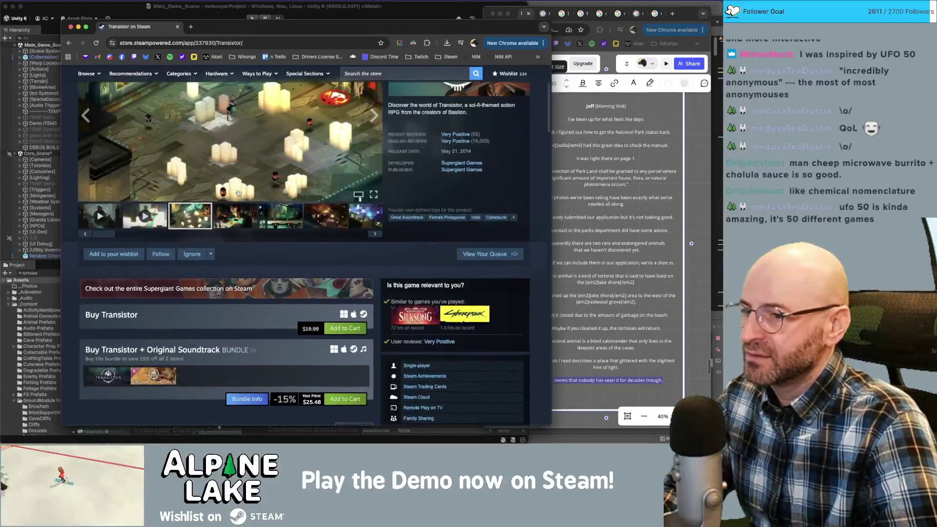
pyautogui.scroll(-2, 238, 192)
pyautogui.scroll(5, 241, 210)
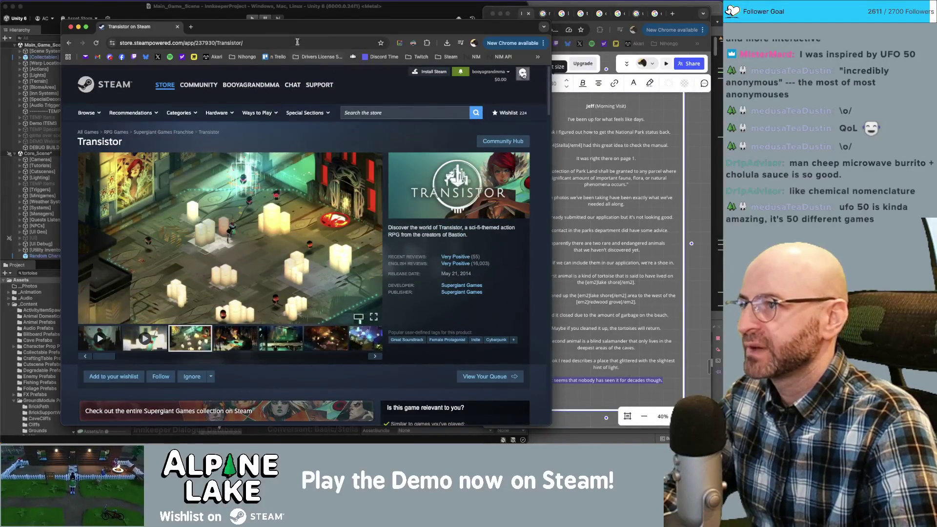
# Search the store for 'bastion', open Bastion's page, then go back and forward again.
pyautogui.click(383, 113)
pyautogui.write('bastian')
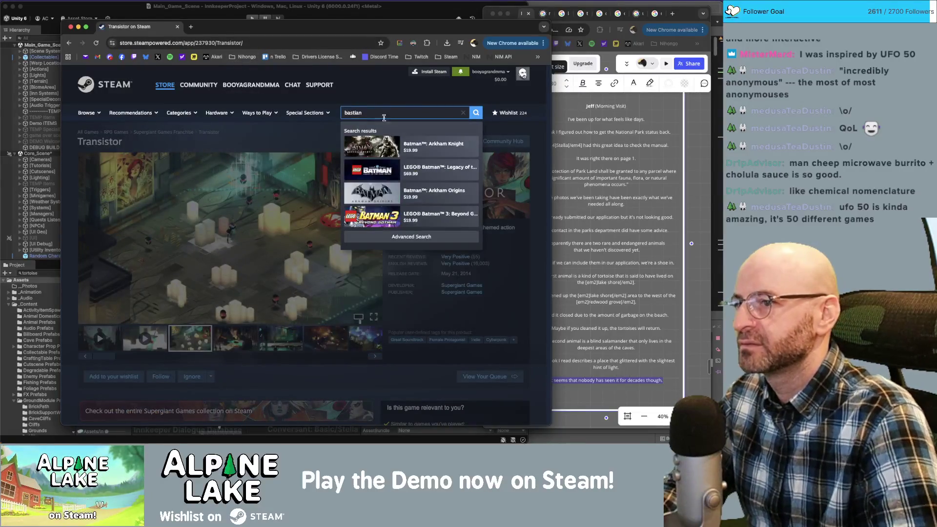
pyautogui.press('BackSpace')
pyautogui.press('BackSpace')
pyautogui.write('on')
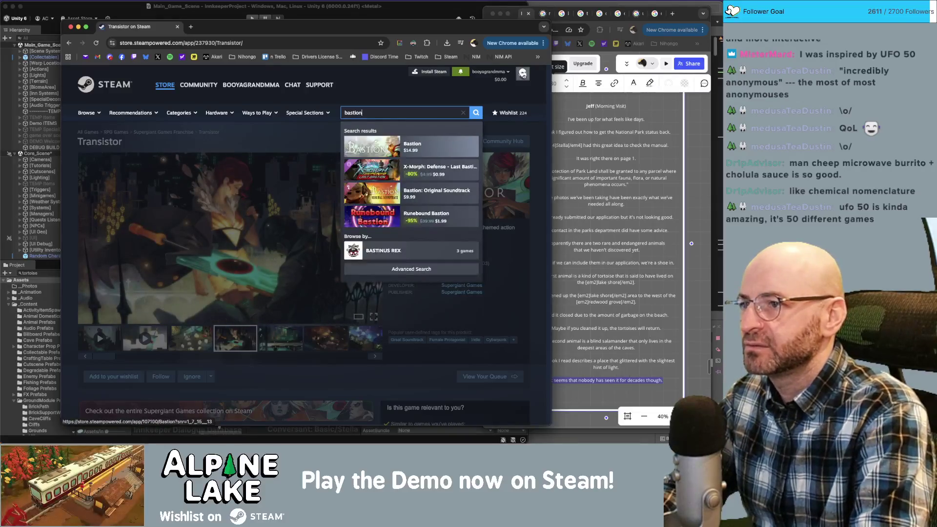
pyautogui.click(422, 149)
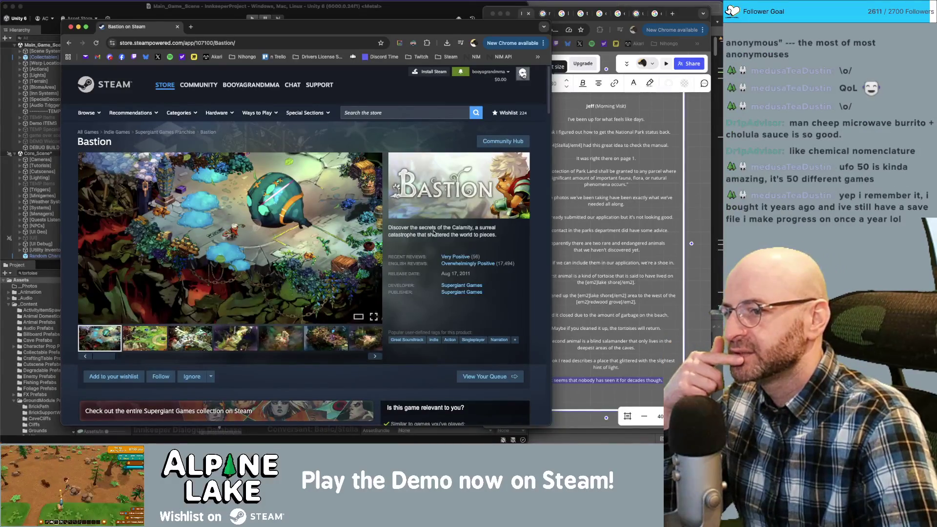
pyautogui.click(70, 43)
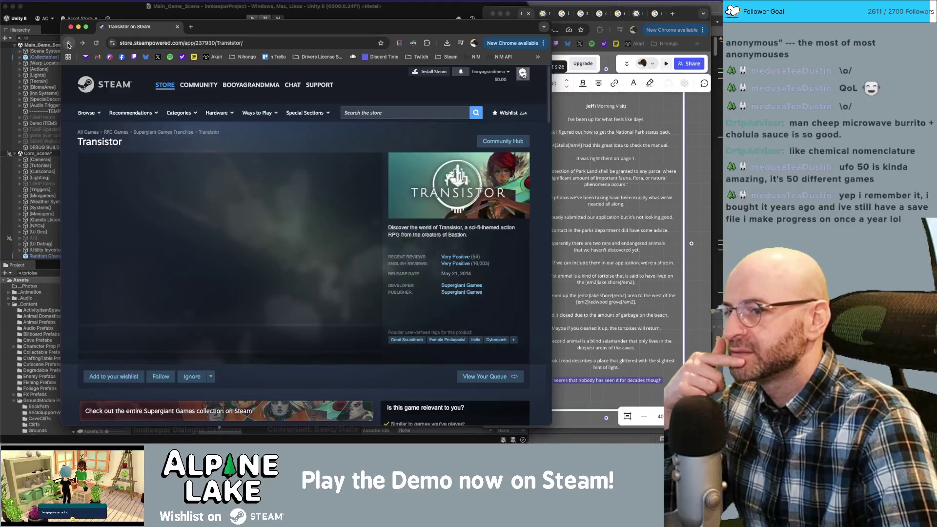
pyautogui.click(82, 43)
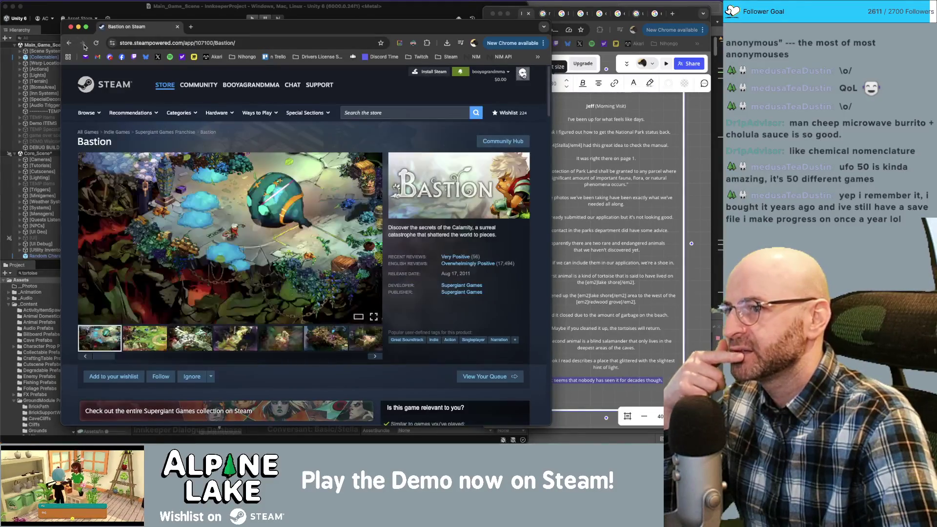
# Open the Supergiant Games publisher page and browse its listed games.
pyautogui.click(462, 292)
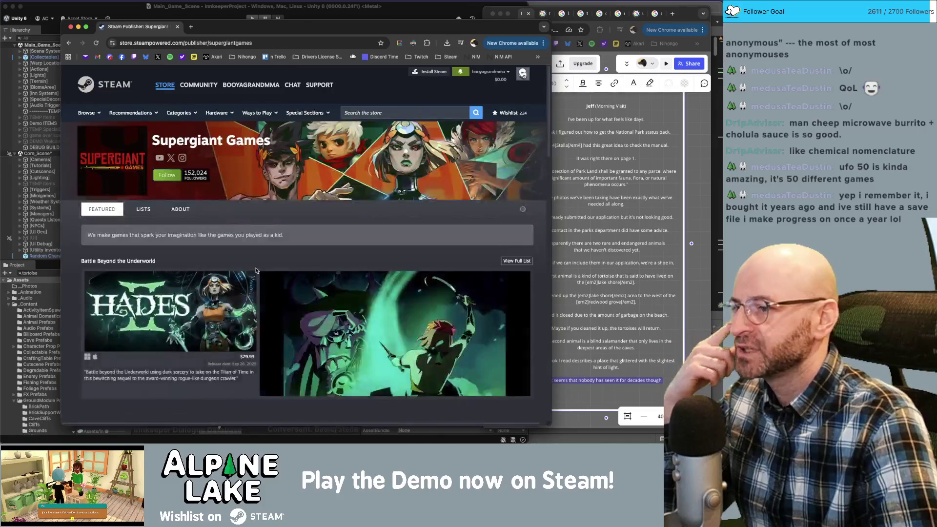
pyautogui.scroll(-10, 255, 271)
pyautogui.scroll(-5, 254, 271)
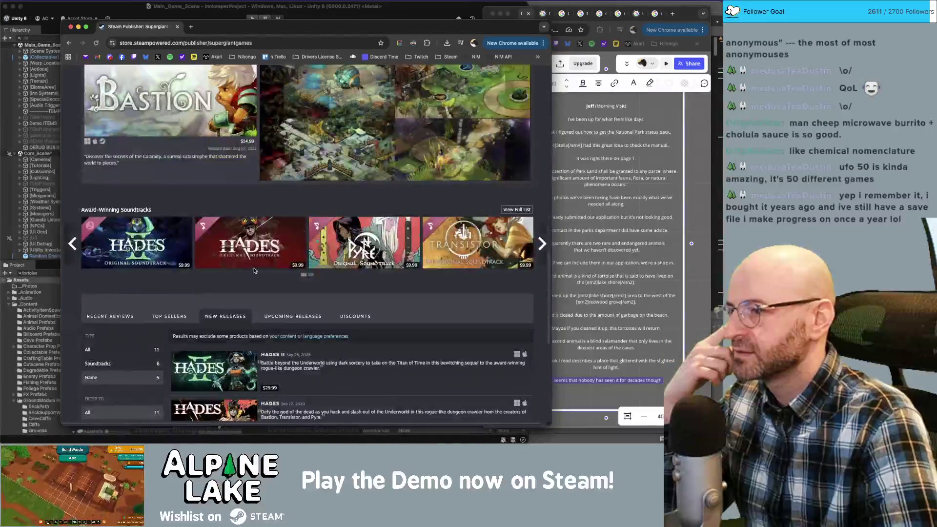
pyautogui.moveTo(254, 271)
pyautogui.scroll(1, 254, 270)
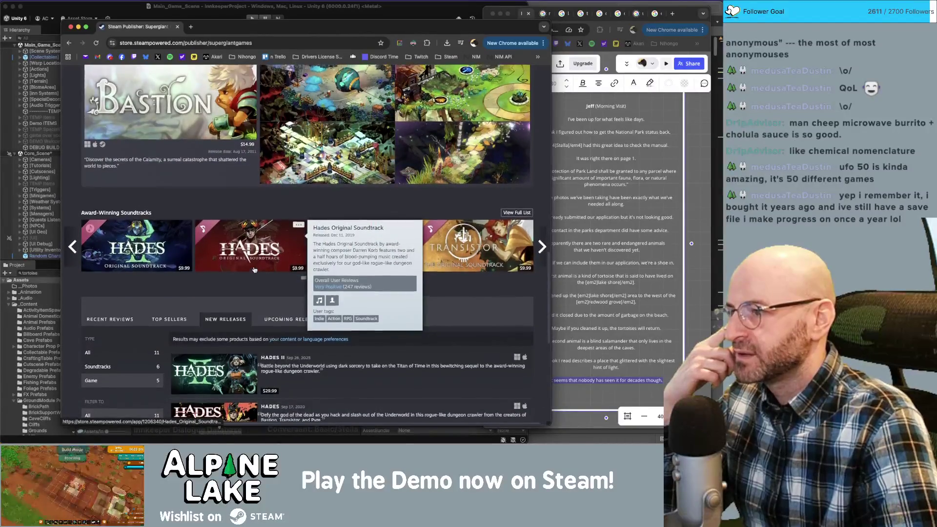
pyautogui.scroll(2, 253, 269)
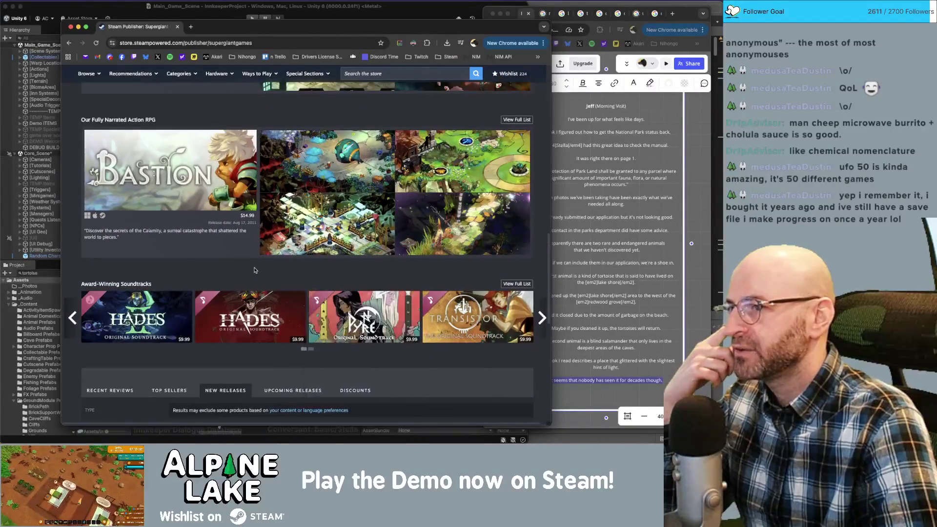
pyautogui.moveTo(195, 176)
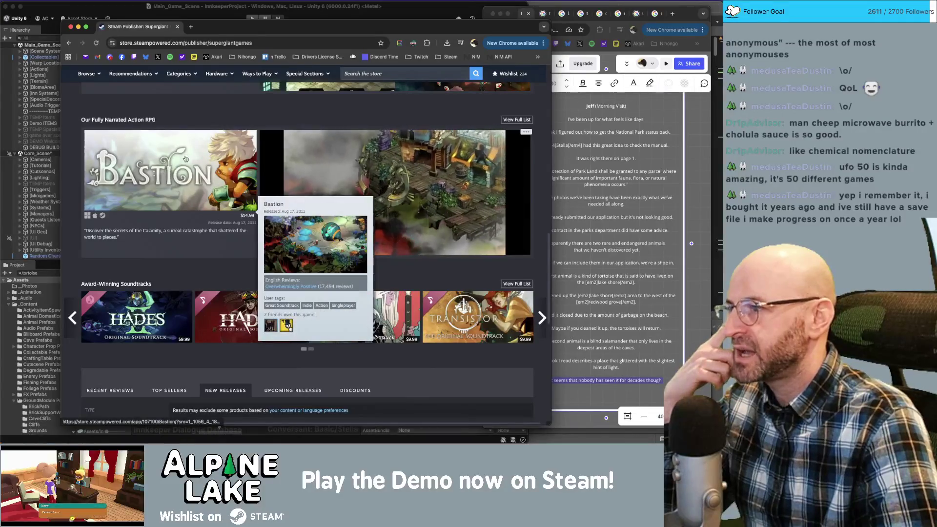
pyautogui.scroll(5, 179, 156)
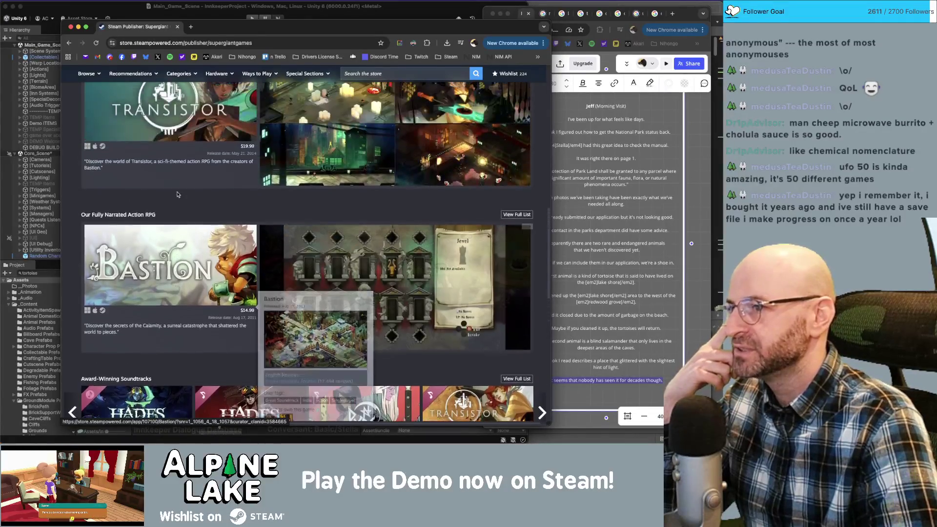
pyautogui.scroll(1, 181, 200)
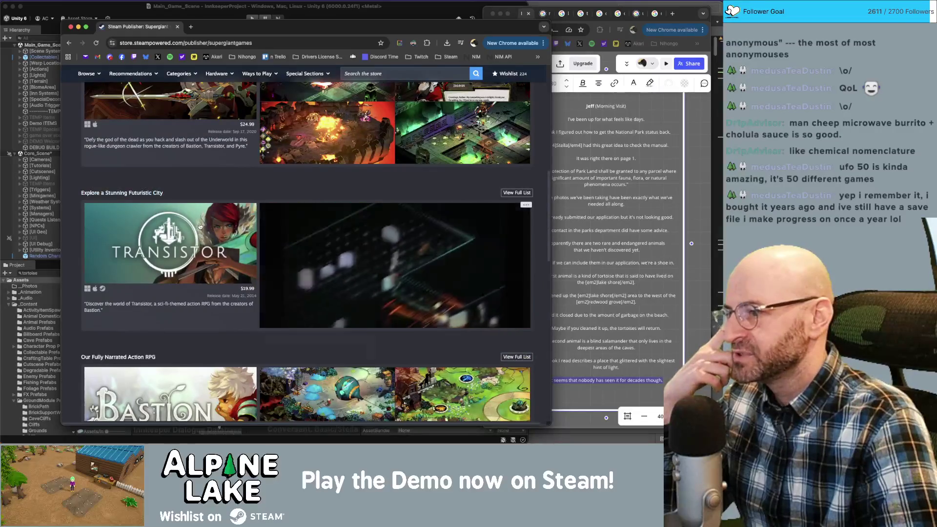
pyautogui.scroll(-4, 194, 223)
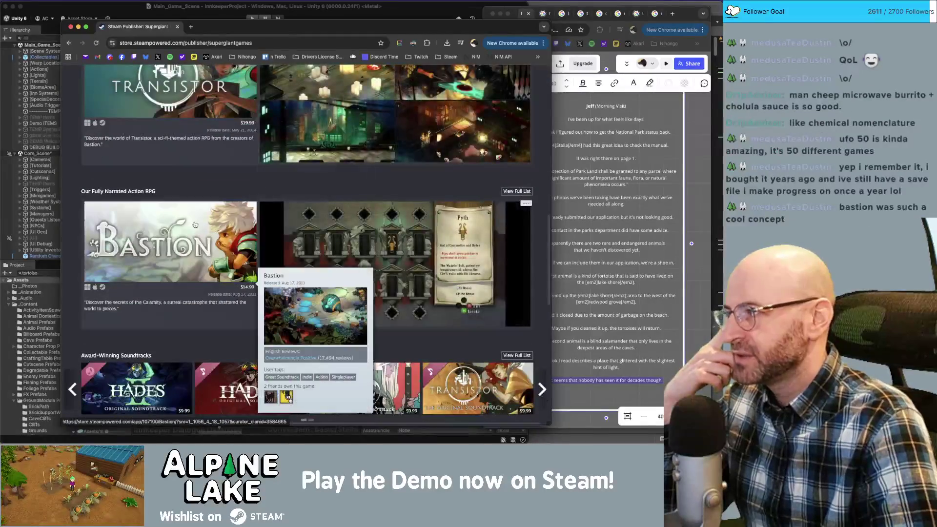
pyautogui.scroll(-1, 194, 230)
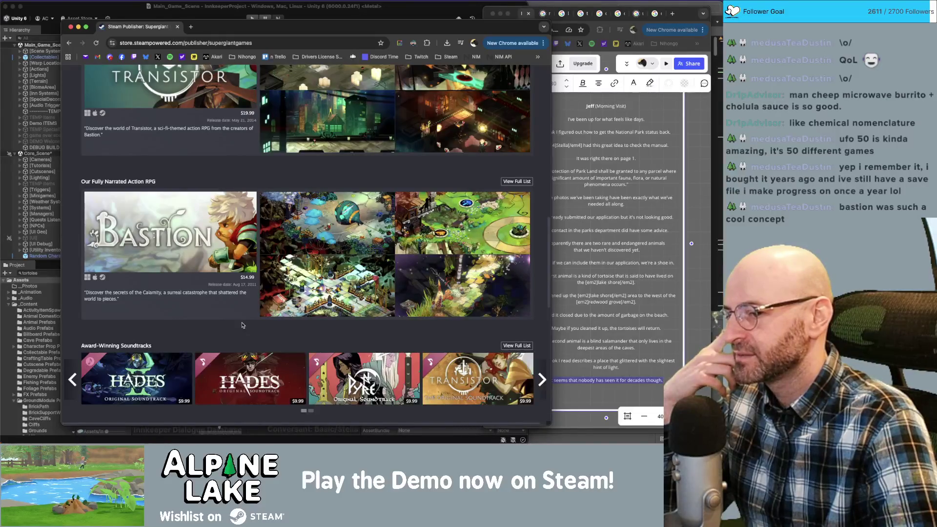
pyautogui.scroll(-1, 243, 325)
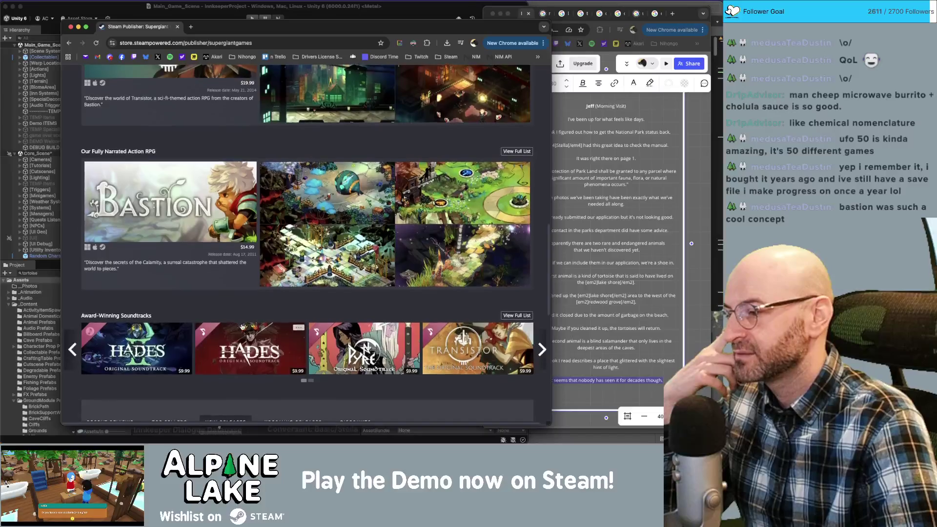
pyautogui.scroll(-5, 232, 327)
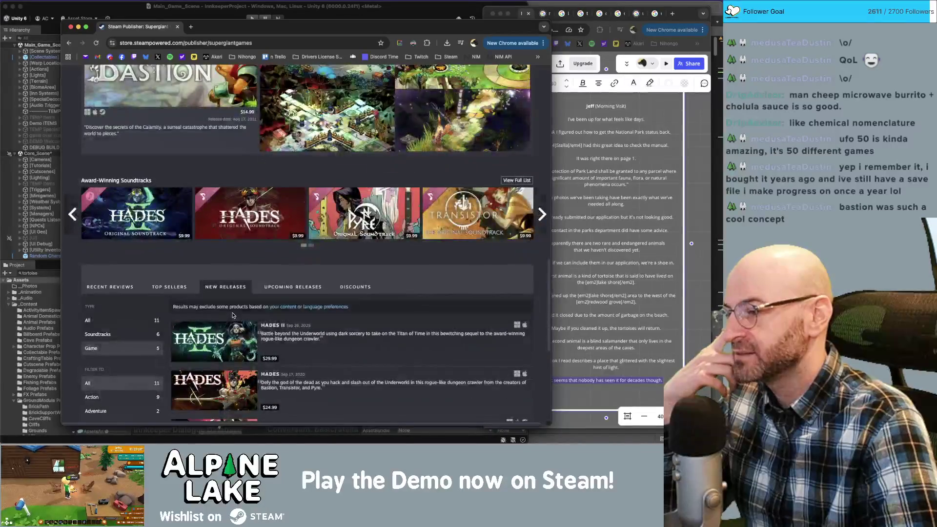
# Open the Hades II store page, scroll it, and hide the browser.
pyautogui.click(349, 321)
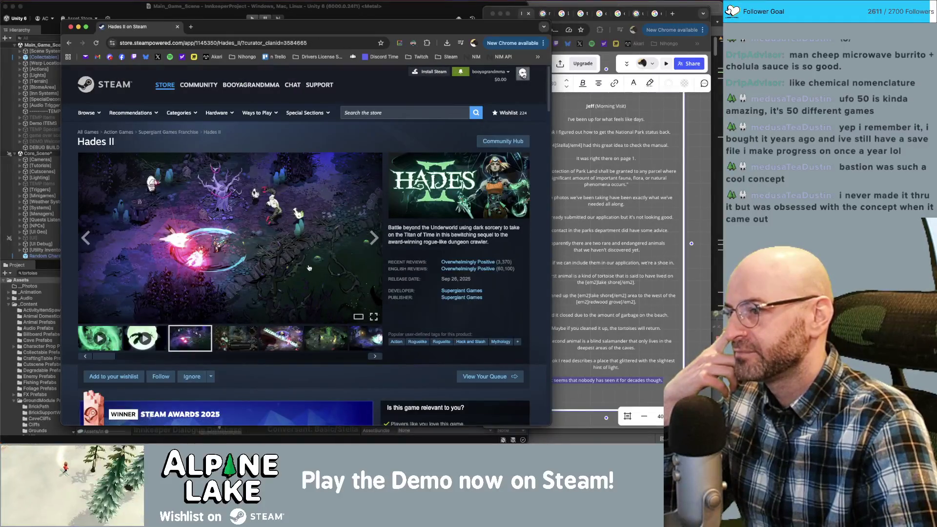
pyautogui.scroll(-3, 298, 252)
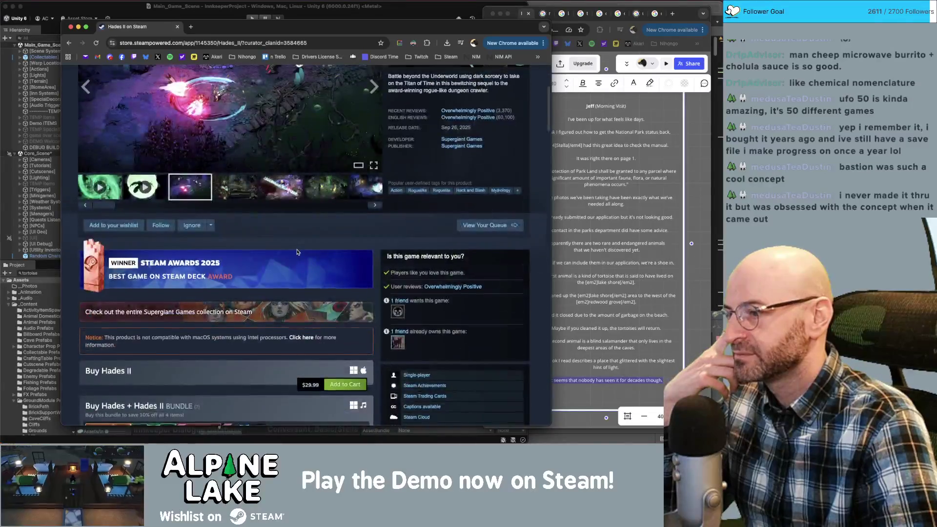
pyautogui.scroll(-5, 298, 252)
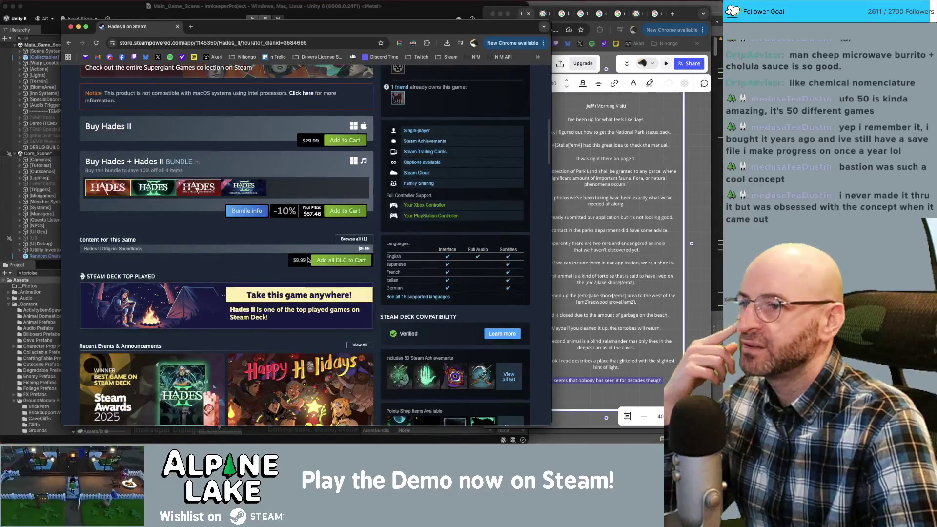
pyautogui.moveTo(198, 27); pyautogui.dragTo(199, 23)
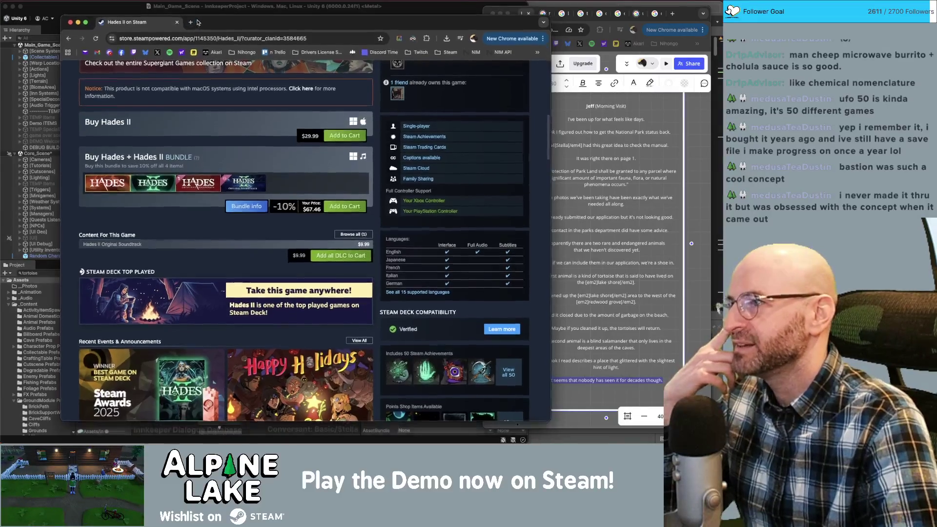
pyautogui.scroll(10, 298, 189)
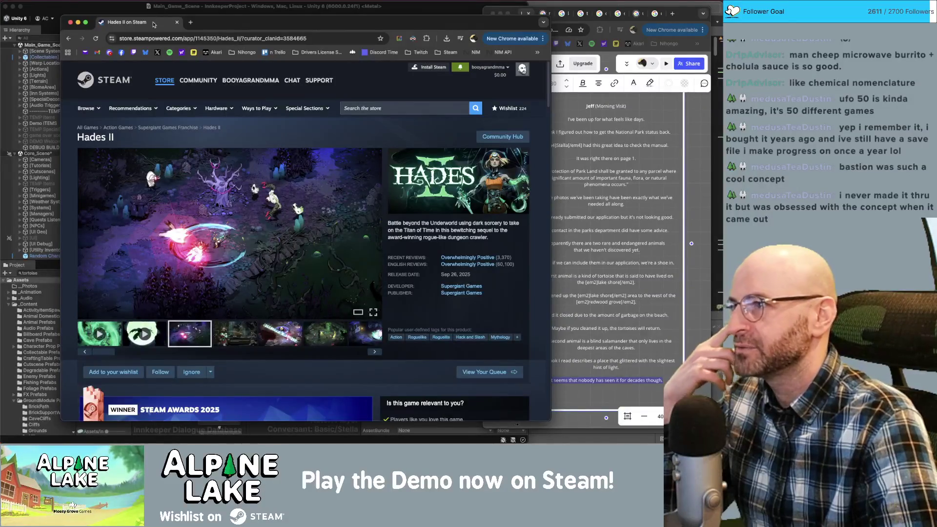
pyautogui.press('super+w')
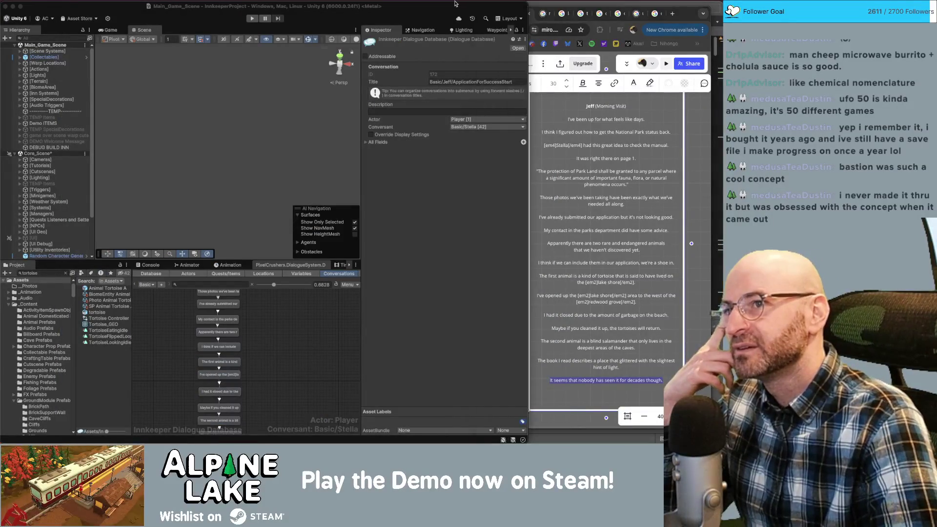
# Reposition and narrow the Miro window, then scroll through the Miro script board.
pyautogui.moveTo(687, 14); pyautogui.dragTo(698, 9)
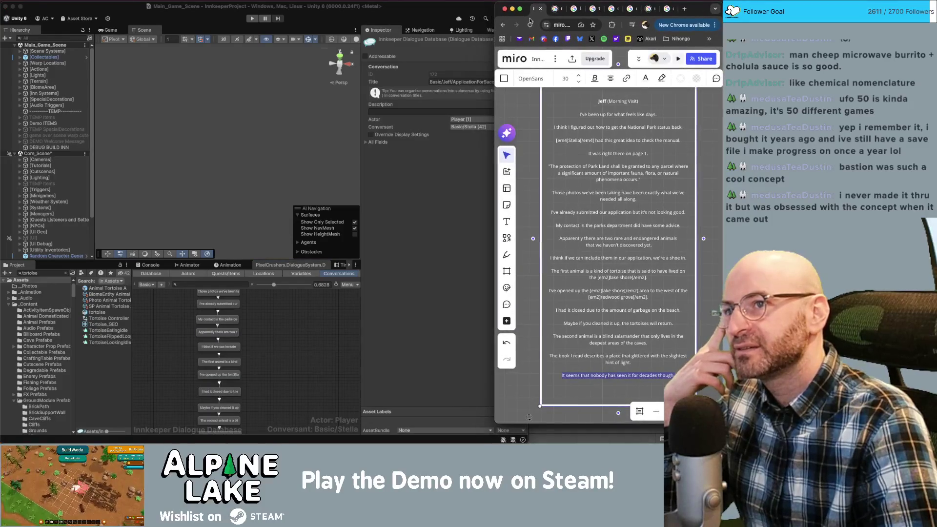
pyautogui.moveTo(496, 2)
pyautogui.mouseDown()
pyautogui.moveTo(527, 2)
pyautogui.moveTo(503, 3)
pyautogui.mouseUp()
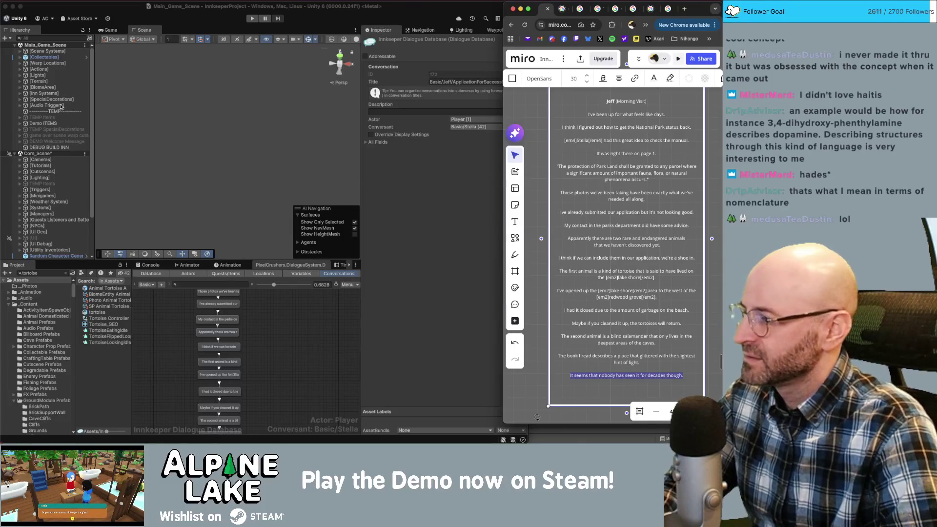
pyautogui.click(313, 328)
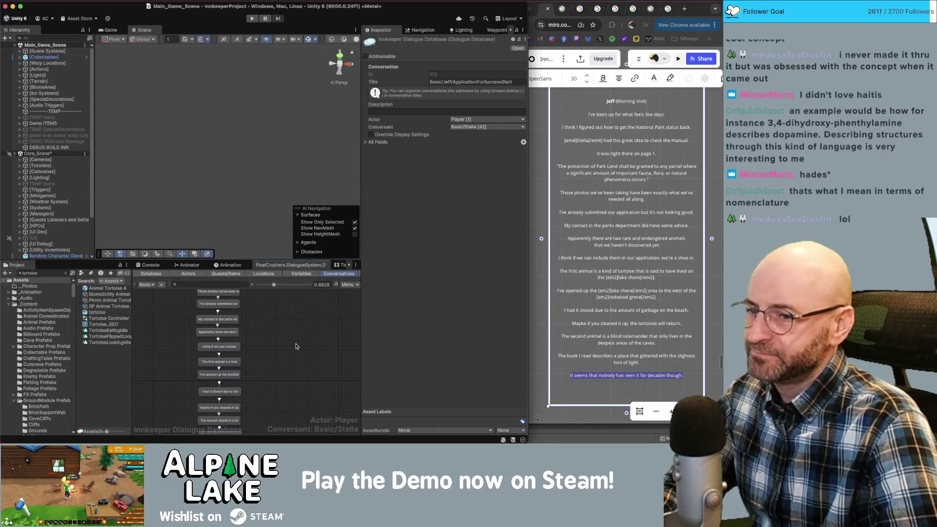
pyautogui.click(542, 342)
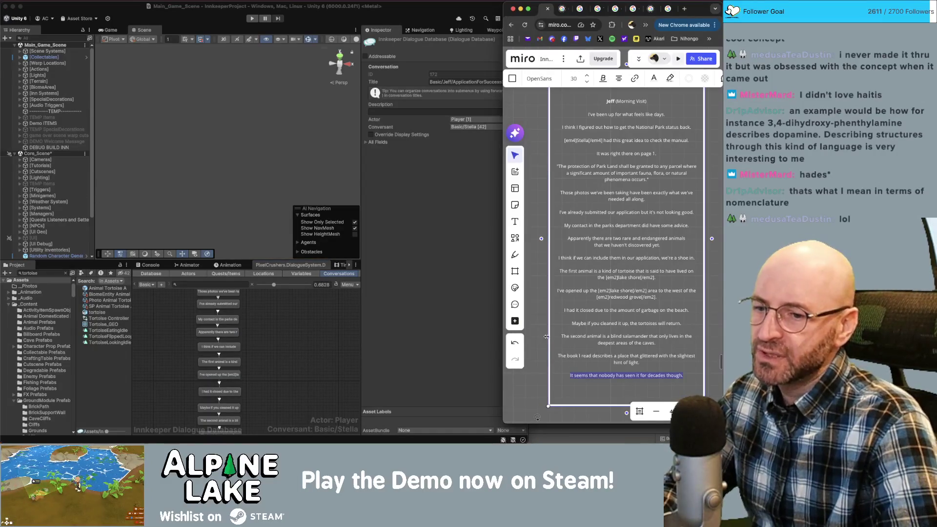
pyautogui.click(300, 344)
pyautogui.click(535, 347)
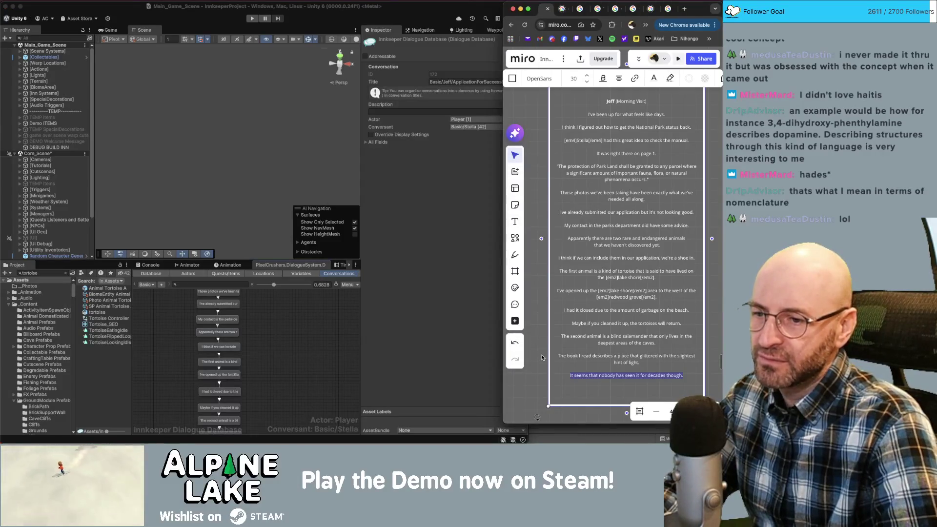
pyautogui.scroll(-4, 546, 293)
pyautogui.click(584, 387)
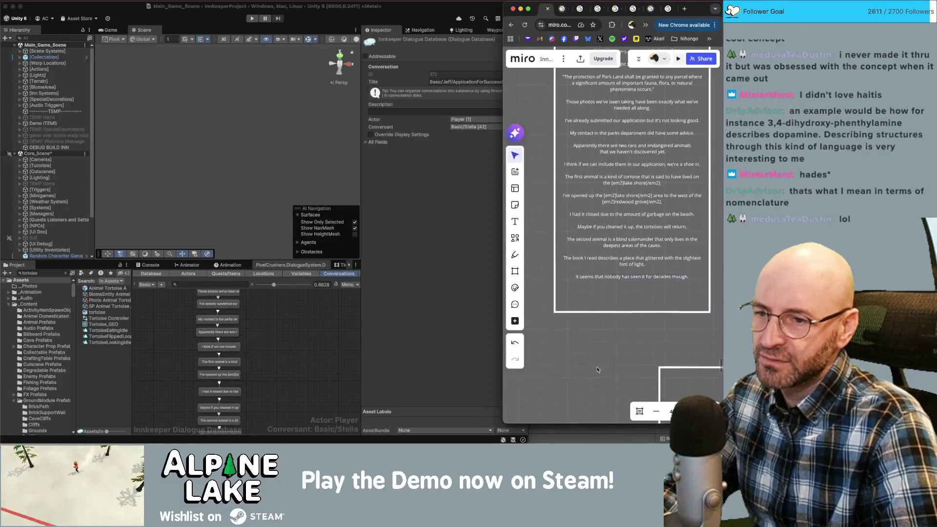
pyautogui.scroll(-1, 605, 345)
pyautogui.scroll(-4, 603, 346)
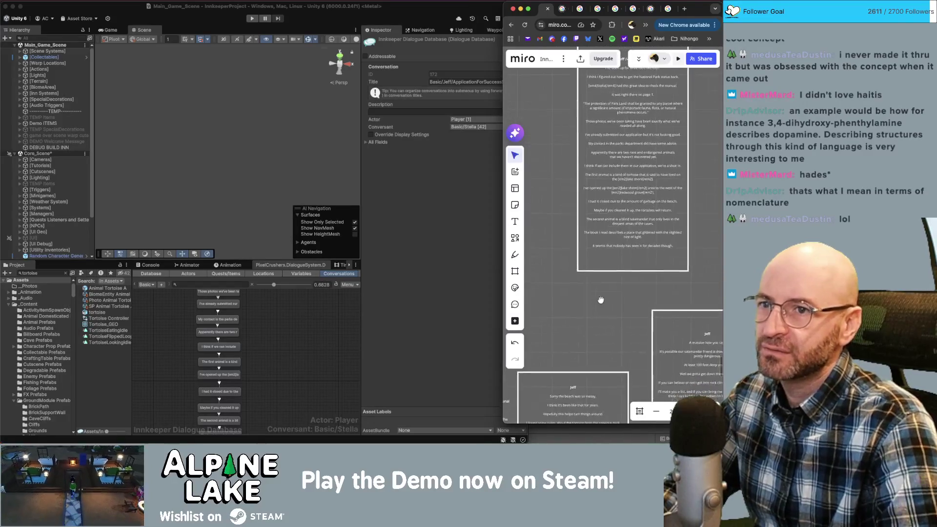
pyautogui.scroll(-5, 605, 293)
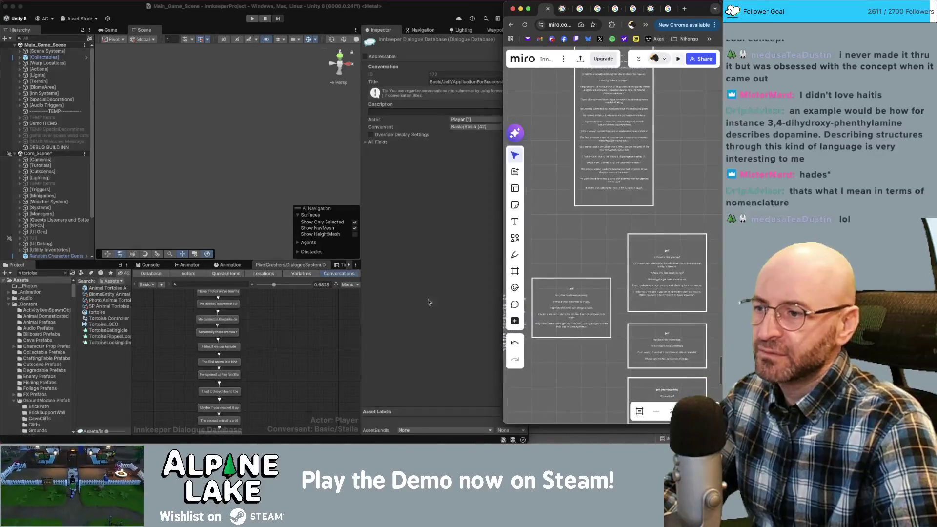
# In Unity, pan the conversation graph down and select the END node.
pyautogui.click(287, 354)
pyautogui.scroll(-4, 183, 385)
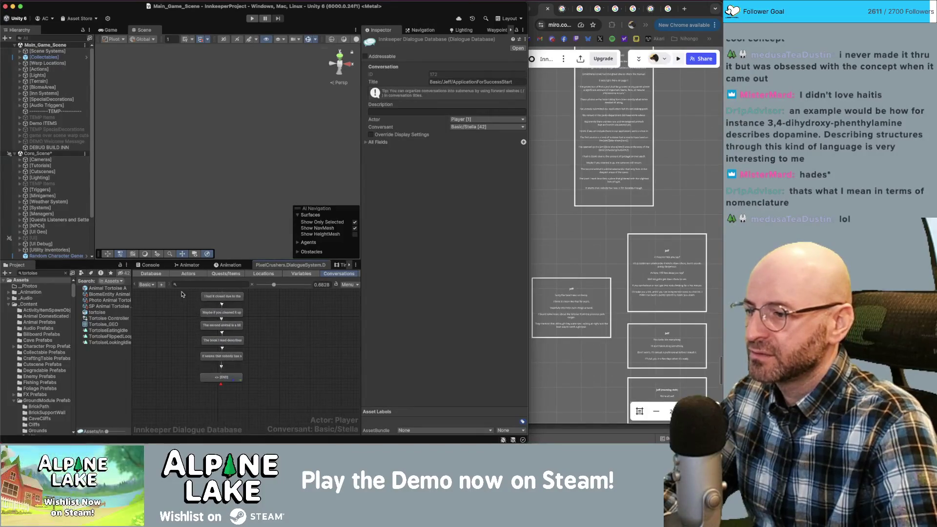
pyautogui.click(229, 380)
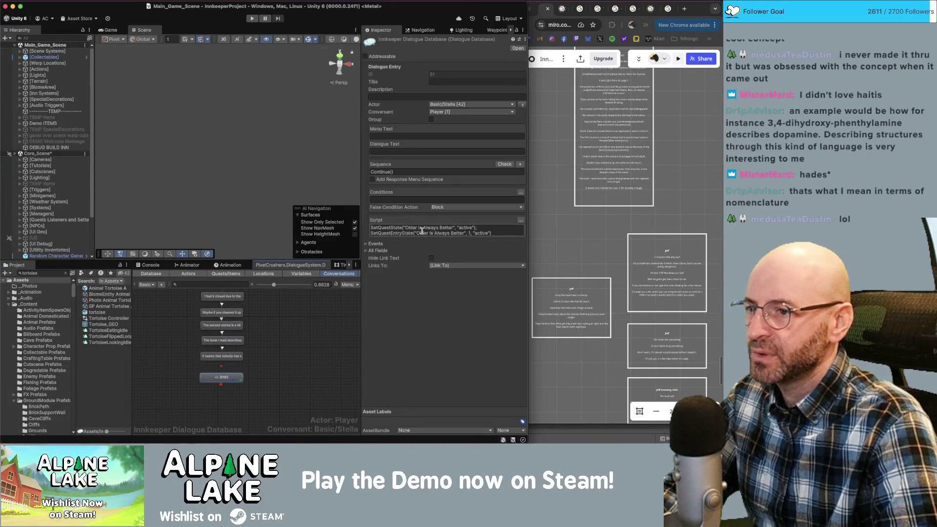
# Clear the END node's old script and add a line setting Application For Success active.
pyautogui.click(501, 228)
pyautogui.hotkey('ctrl', 'a')
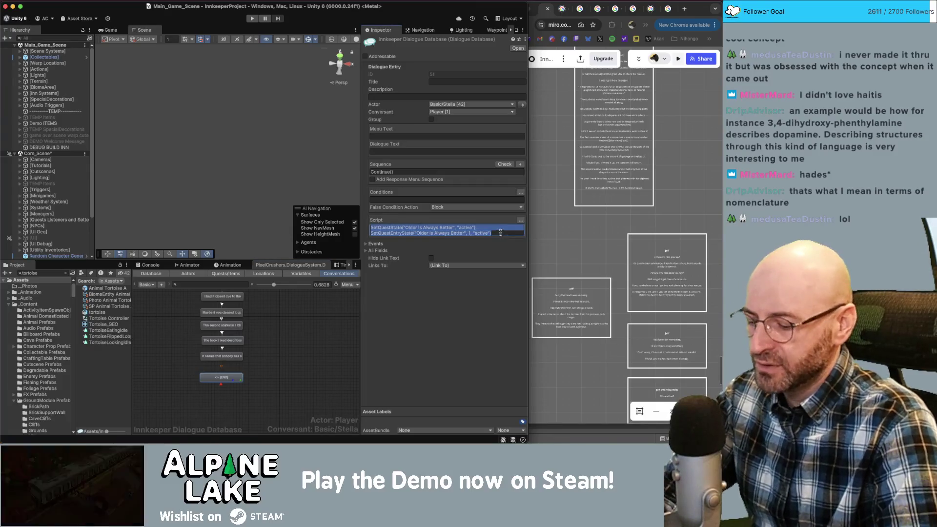
pyautogui.press('BackSpace')
pyautogui.click(521, 220)
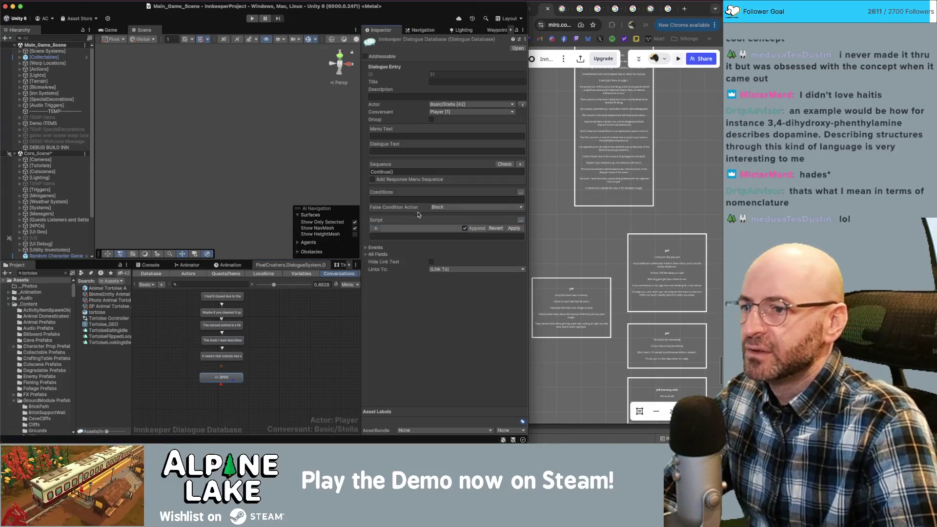
pyautogui.click(374, 229)
pyautogui.click(386, 228)
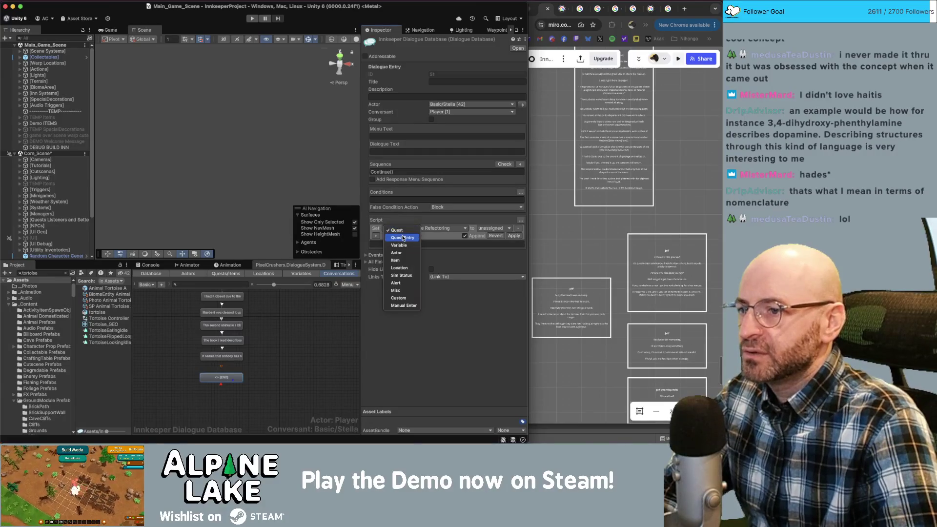
pyautogui.click(403, 238)
pyautogui.click(393, 229)
pyautogui.click(396, 236)
pyautogui.click(431, 228)
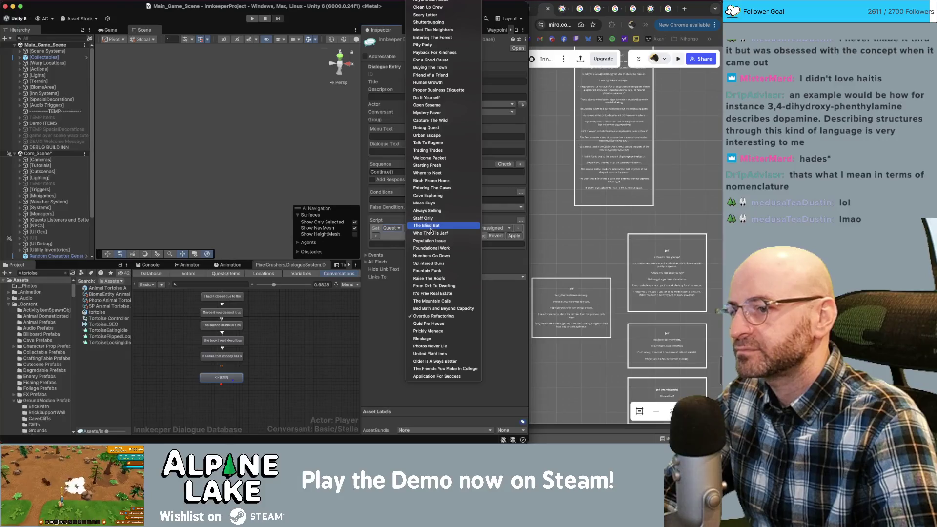
pyautogui.click(434, 376)
pyautogui.click(491, 228)
pyautogui.click(488, 239)
# Add a second script line setting Application For Success entry 1 to active.
pyautogui.click(415, 236)
pyautogui.click(415, 236)
pyautogui.click(391, 235)
pyautogui.click(396, 244)
pyautogui.click(436, 237)
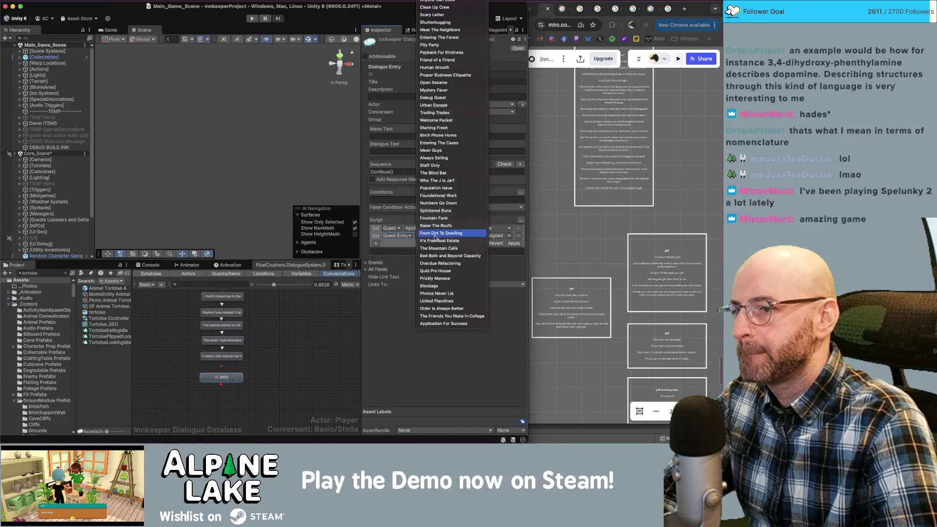
pyautogui.click(448, 324)
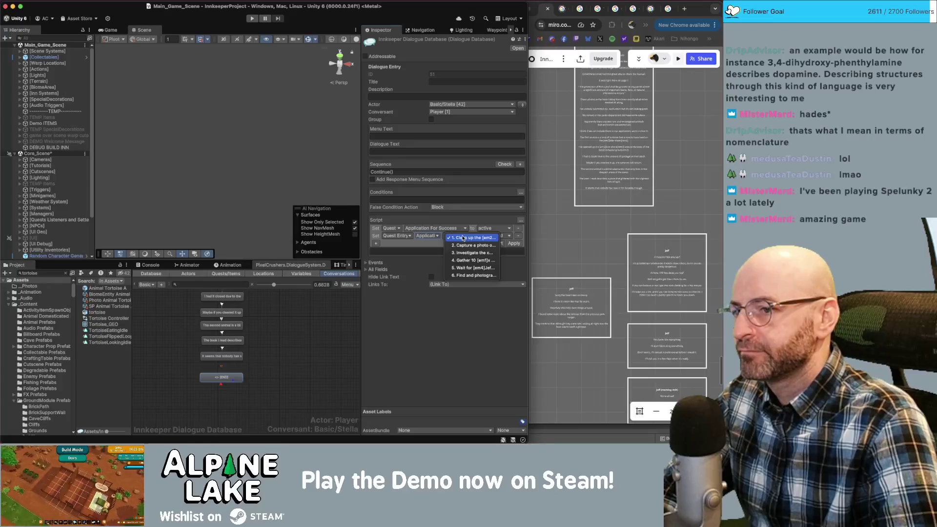
pyautogui.click(494, 236)
pyautogui.click(495, 246)
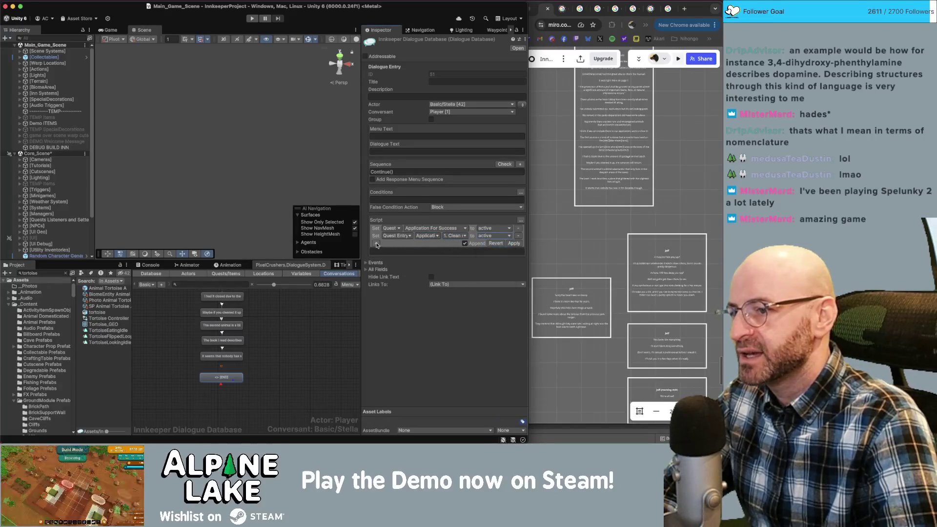
# Add a third line setting entry 3, the investigation step, active, and apply the script.
pyautogui.click(376, 243)
pyautogui.click(393, 243)
pyautogui.click(428, 245)
pyautogui.click(454, 243)
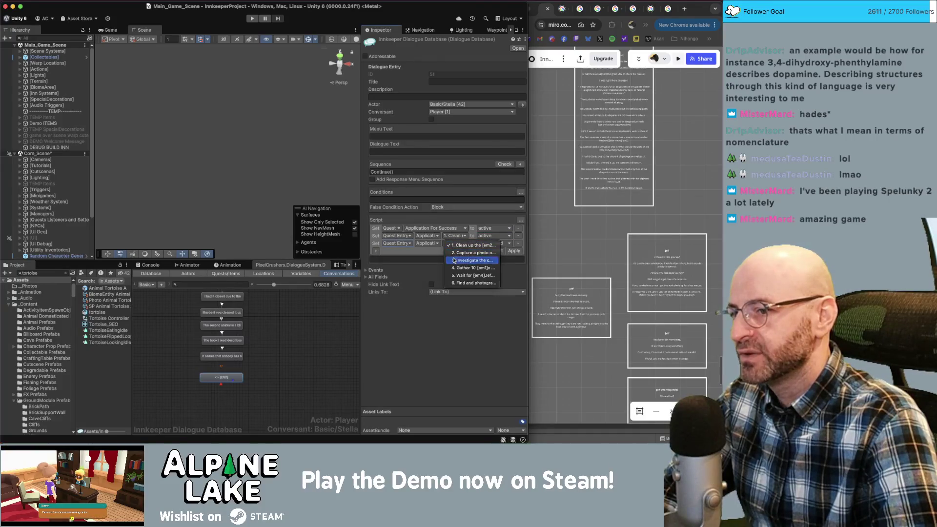
pyautogui.click(453, 260)
pyautogui.click(494, 245)
pyautogui.click(492, 253)
pyautogui.click(516, 251)
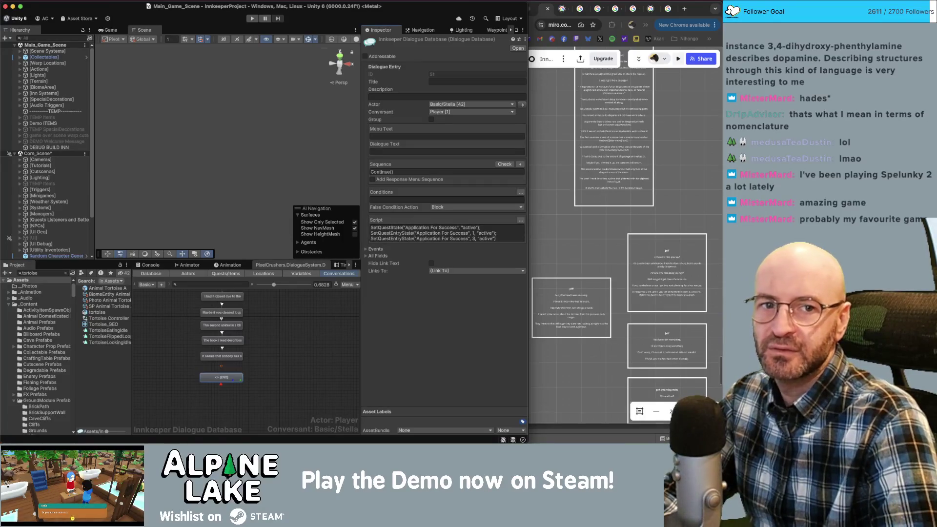
pyautogui.press('super+Tab')
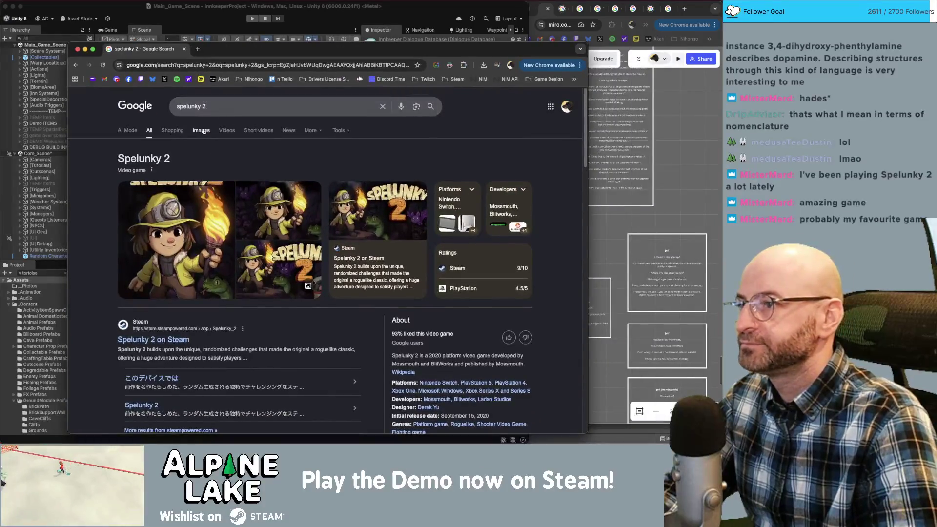
# Filter to videos, open the Spelunky 2 full playthrough, skip the ad, and jump to The Jungle.
pyautogui.click(223, 131)
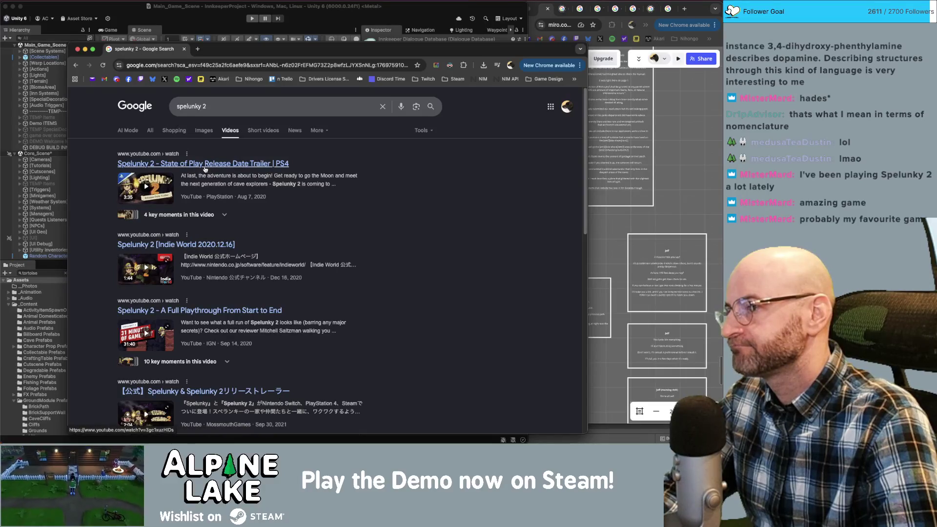
pyautogui.click(200, 311)
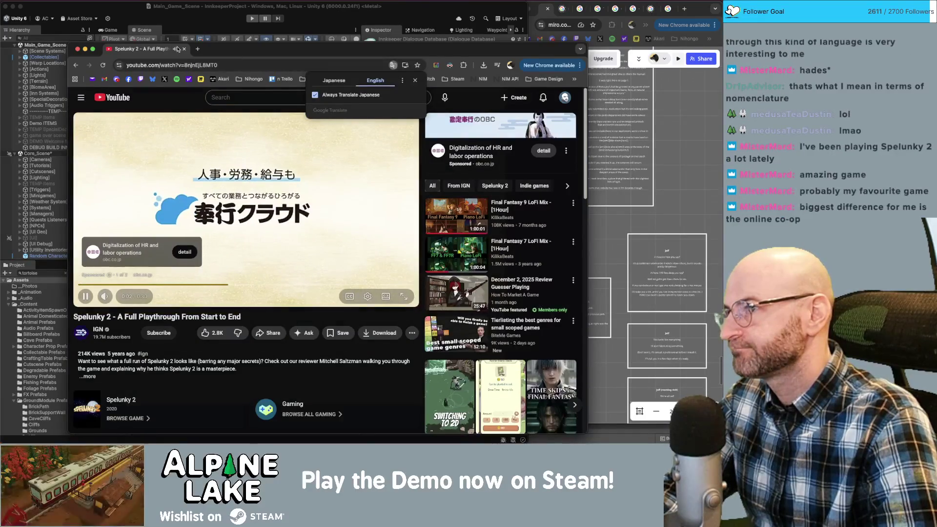
pyautogui.click(175, 49)
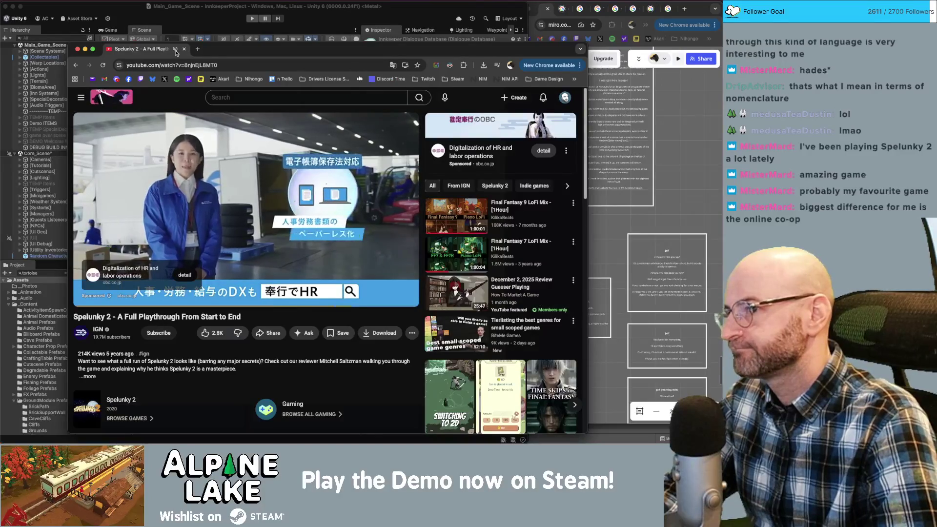
pyautogui.click(395, 274)
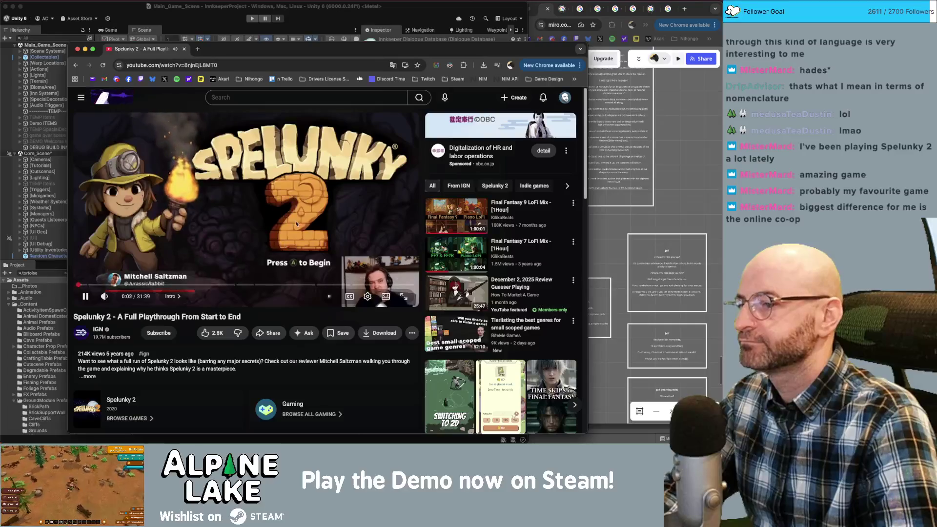
pyautogui.click(193, 285)
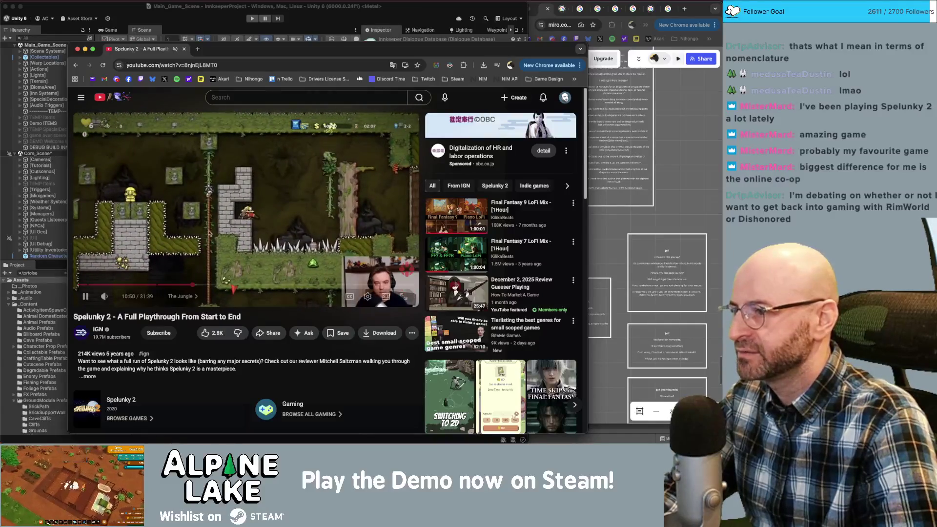
pyautogui.hotkey('ctrl', 't')
# Search 'spelunky' in the new tab and preview an image result.
pyautogui.write('spelunky')
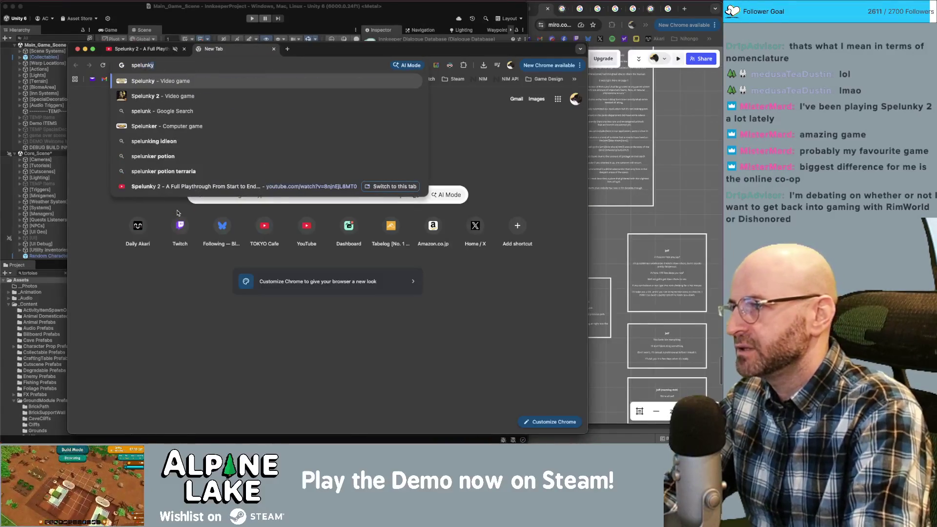
pyautogui.press('Return')
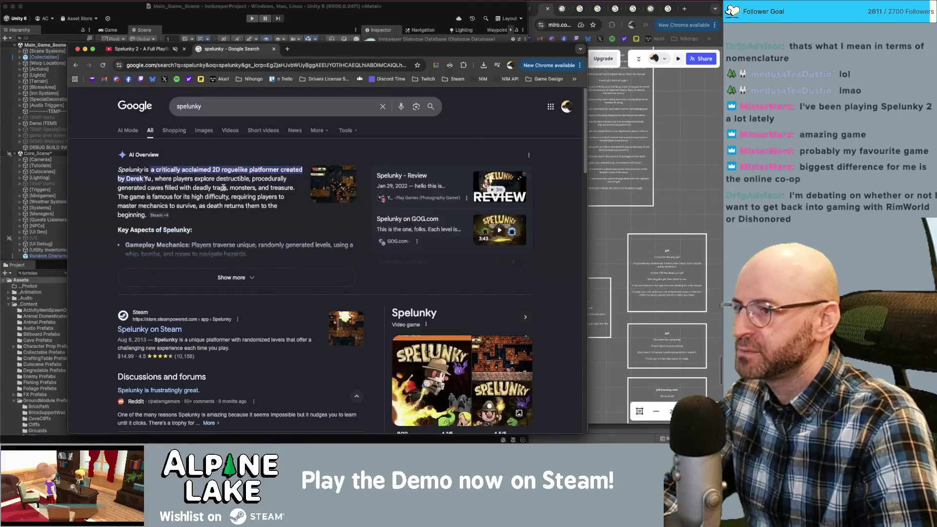
pyautogui.click(175, 130)
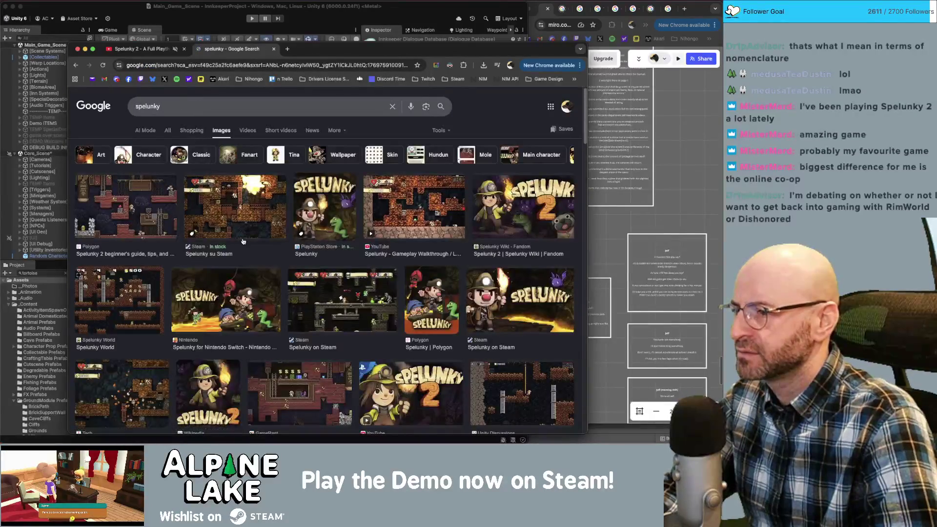
pyautogui.click(141, 213)
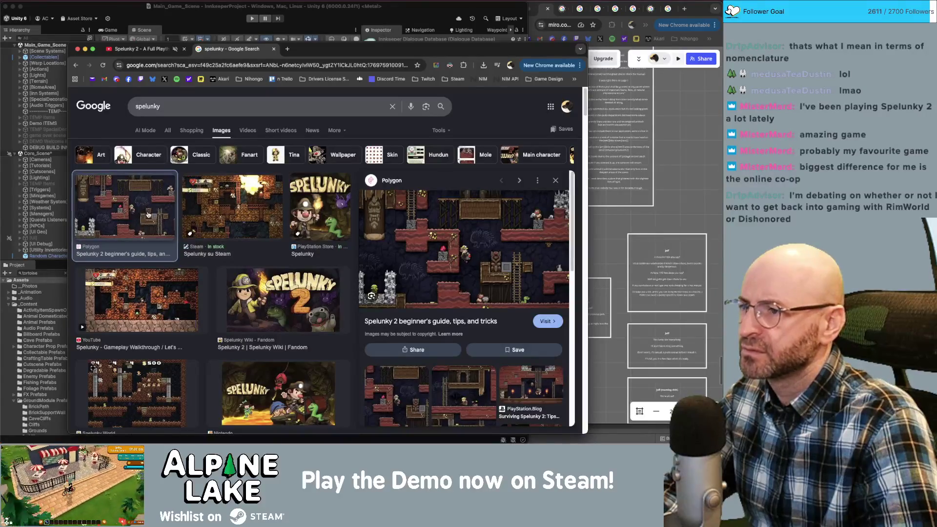
pyautogui.scroll(-4, 148, 213)
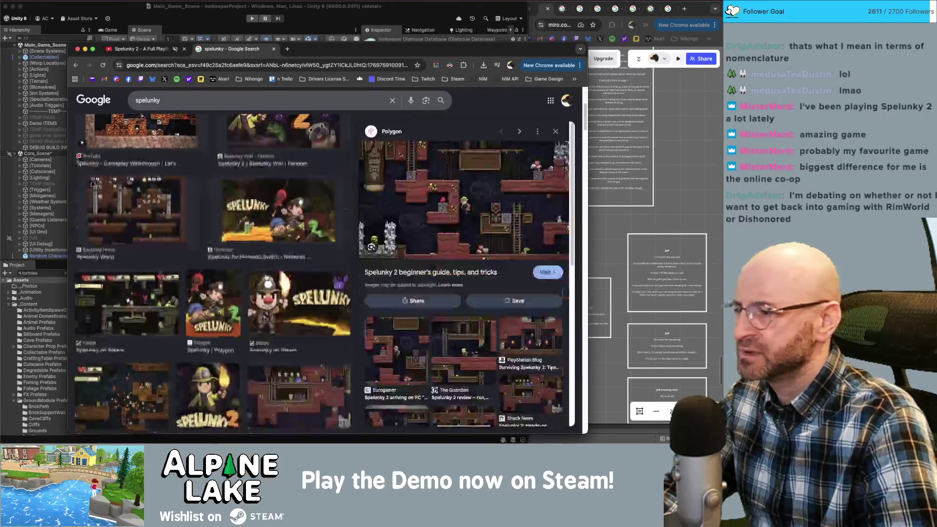
pyautogui.scroll(5, 148, 214)
# Change the search to 'spelunky 1' and preview the Steam and PlayStation Store images.
pyautogui.click(201, 111)
pyautogui.write('1')
pyautogui.press('Return')
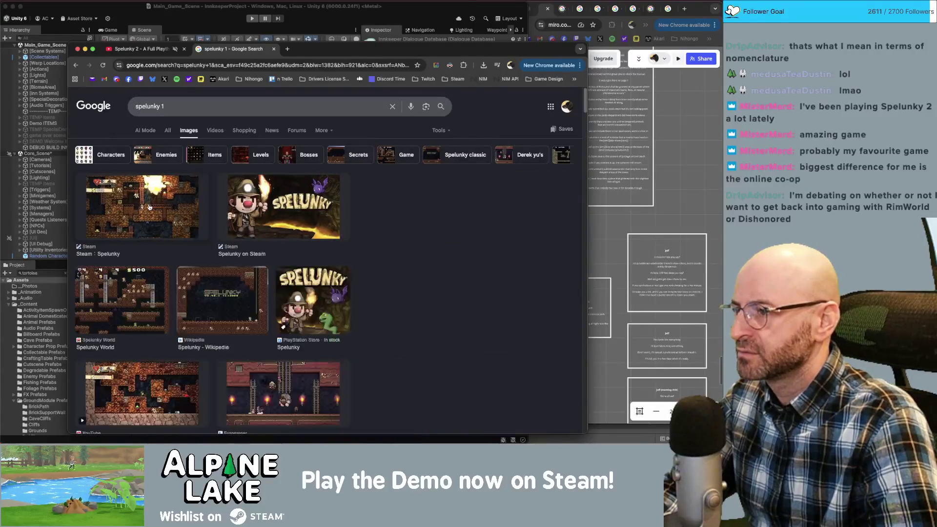
pyautogui.click(149, 207)
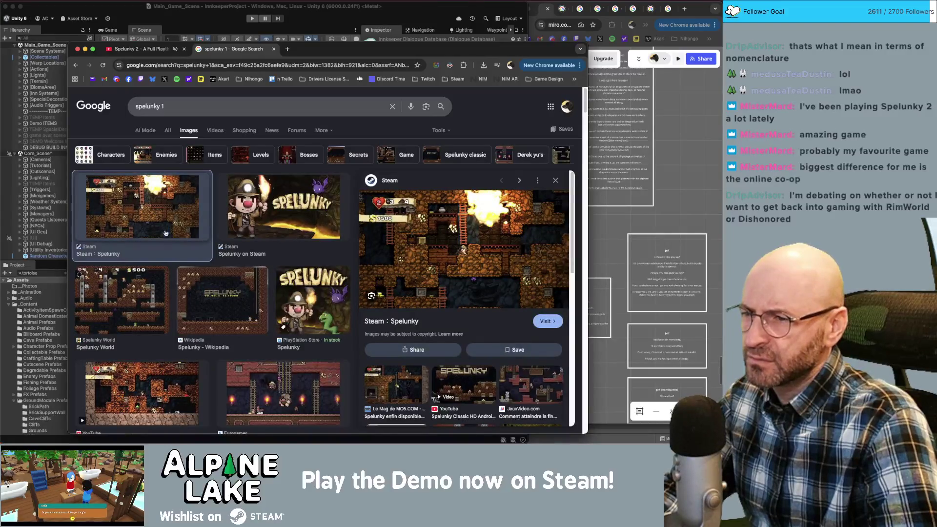
pyautogui.scroll(-5, 168, 241)
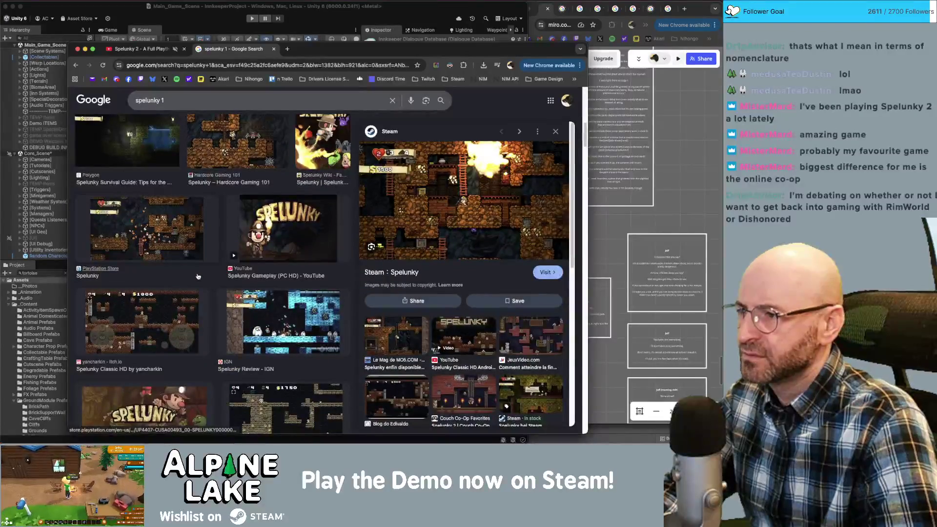
pyautogui.click(174, 240)
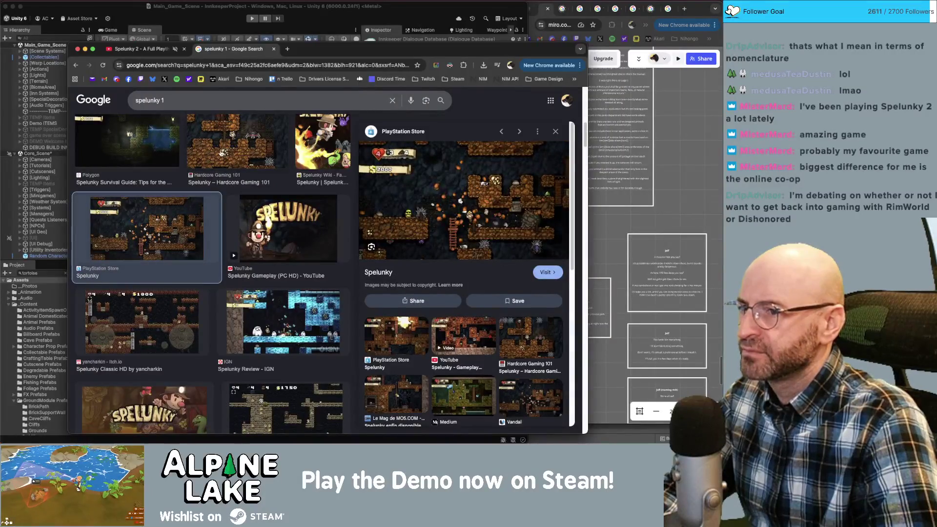
# Return to the Spelunky 2 video tab, then hide the browser and bring Unity forward.
pyautogui.click(152, 50)
pyautogui.click(202, 52)
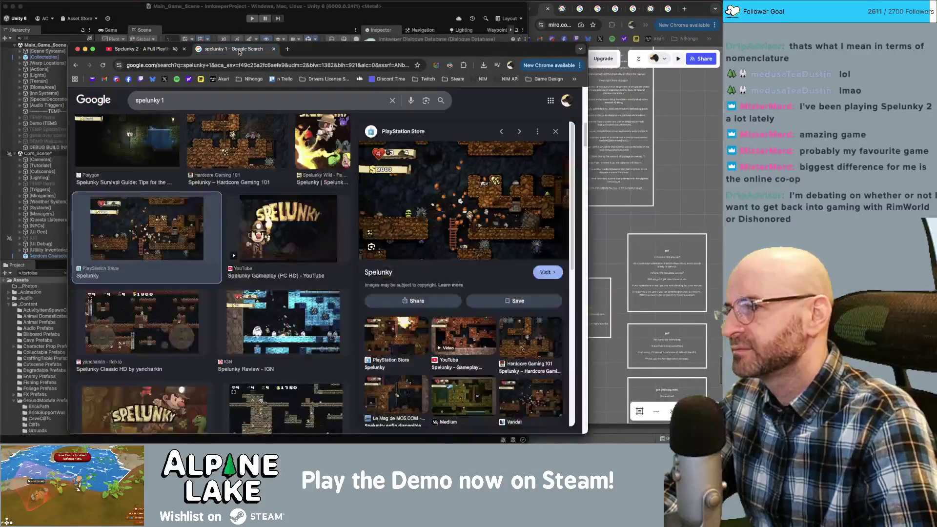
pyautogui.click(149, 54)
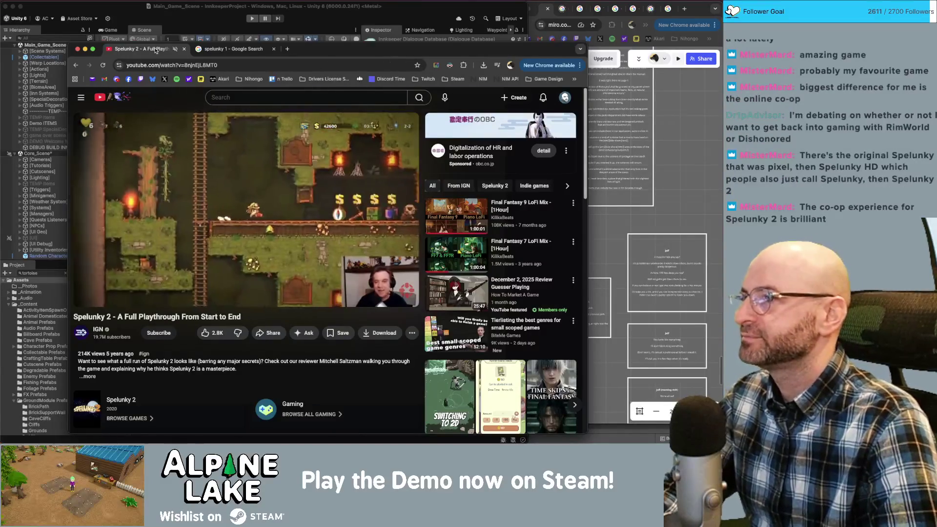
pyautogui.press('super+shift+w')
pyautogui.click(175, 24)
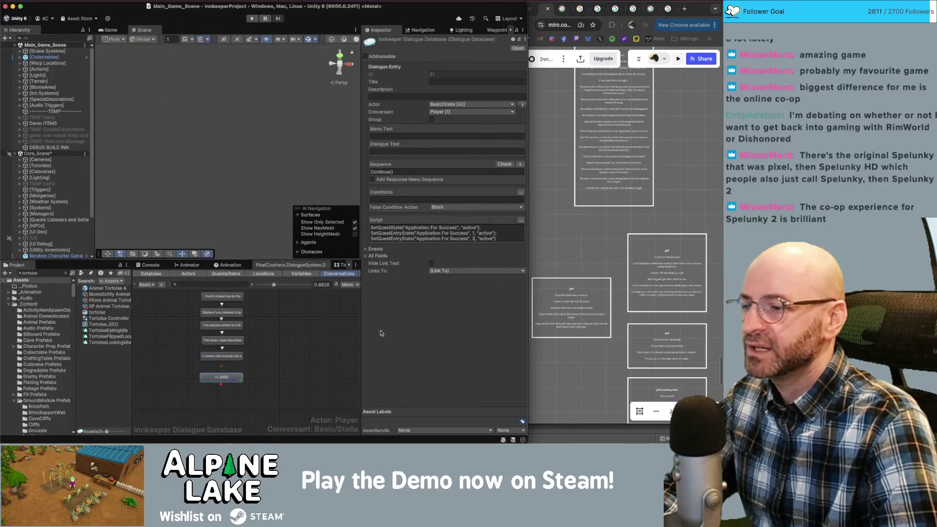
# Deselect the END node to show ApplicationForSuccessStart's properties, leaving the conversation list unchanged.
pyautogui.click(308, 318)
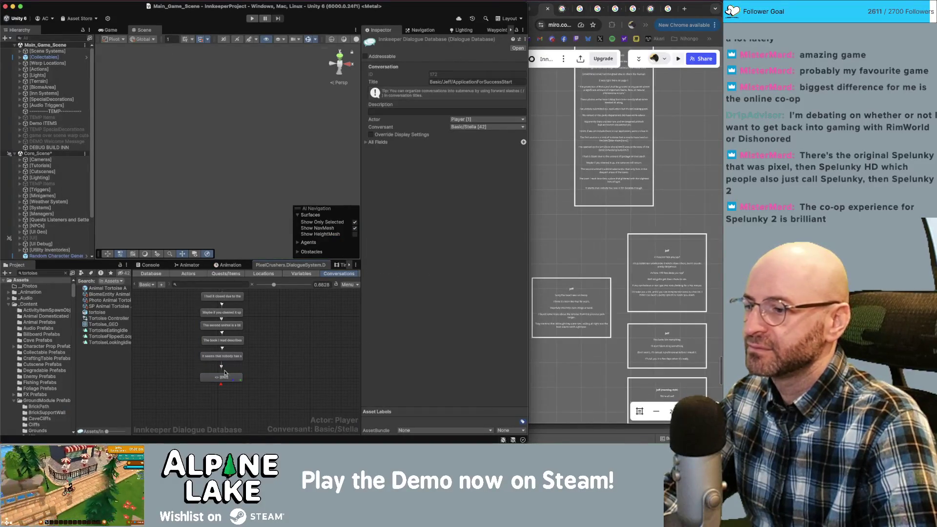
pyautogui.click(151, 285)
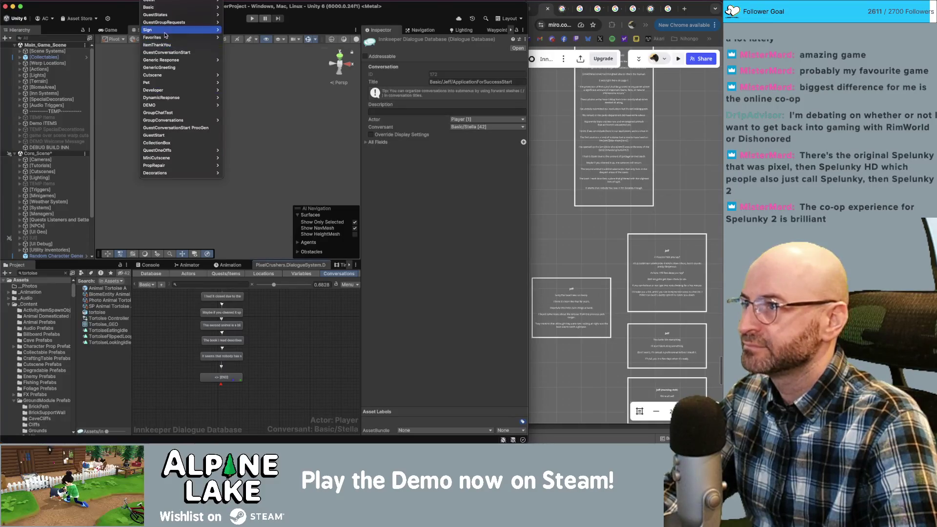
pyautogui.moveTo(170, 10)
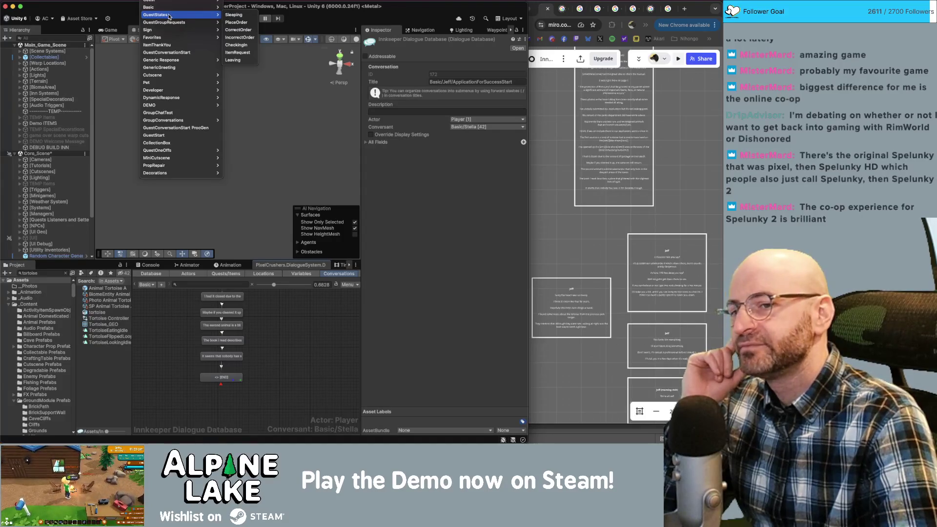
pyautogui.click(130, 12)
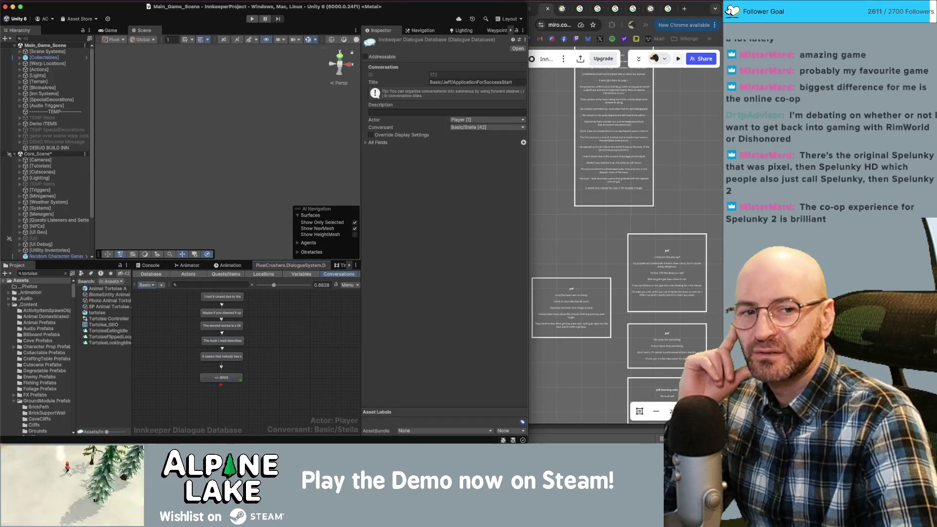
pyautogui.click(728, 11)
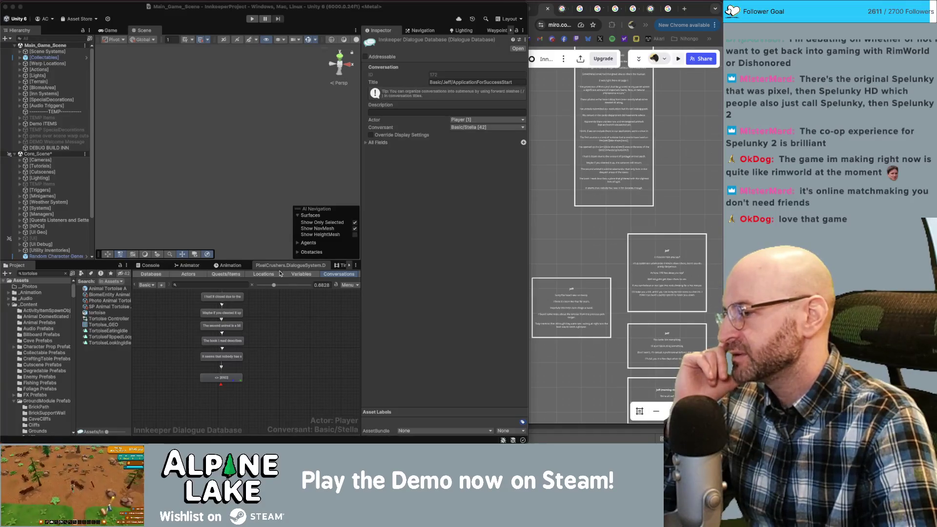
pyautogui.moveTo(285, 310); pyautogui.dragTo(291, 336)
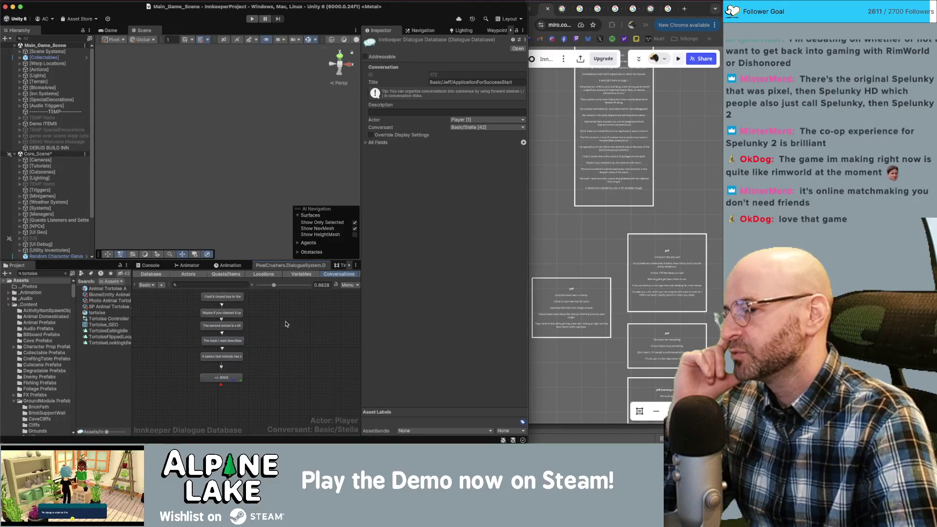
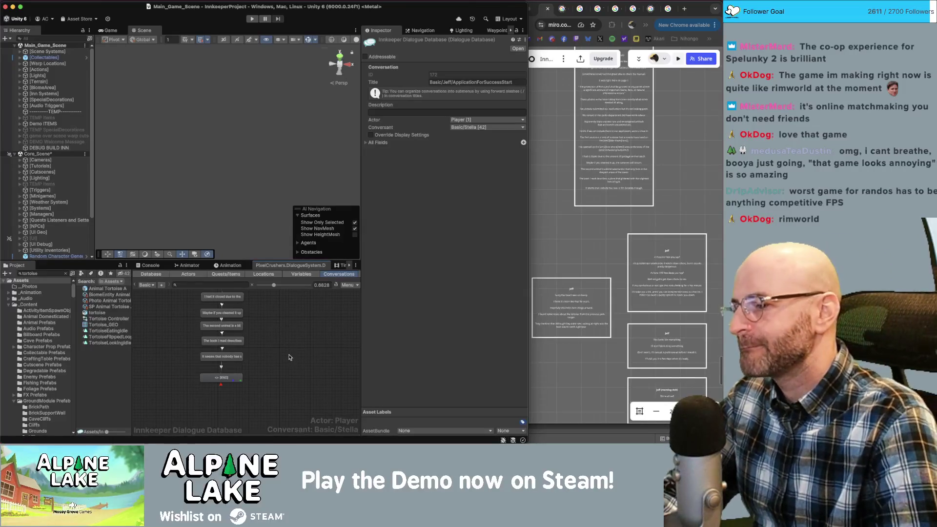
# Choose Basic > Jeff > Quests from the Conversations dropdown to show its node graph.
pyautogui.scroll(10, 281, 370)
pyautogui.scroll(3, 290, 381)
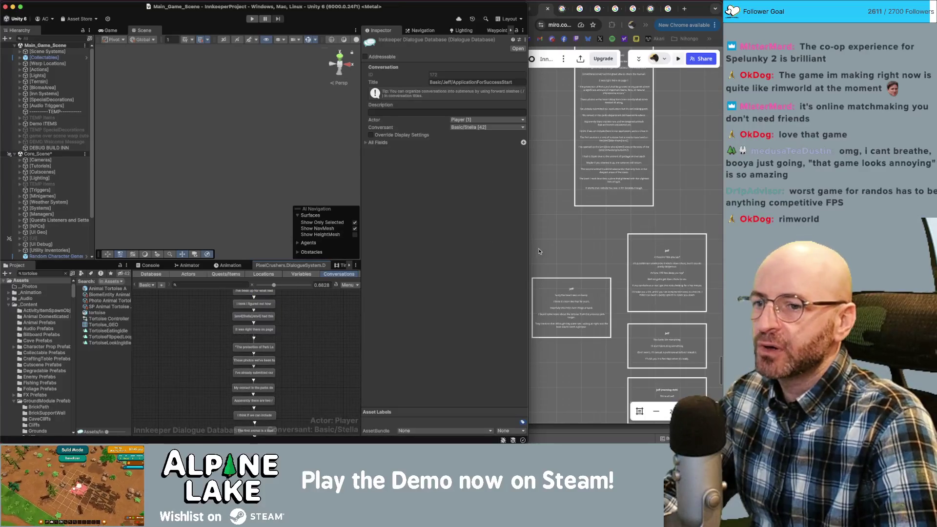
pyautogui.scroll(-1, 221, 324)
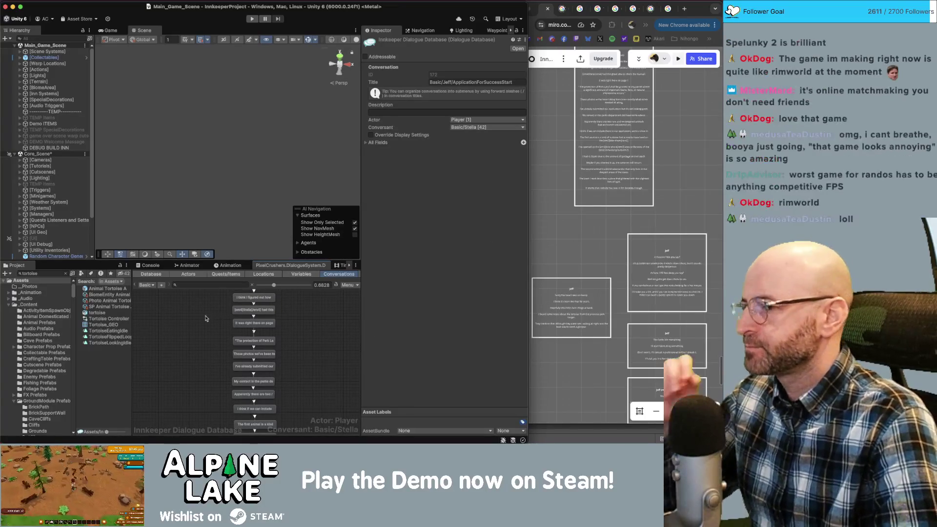
pyautogui.click(146, 285)
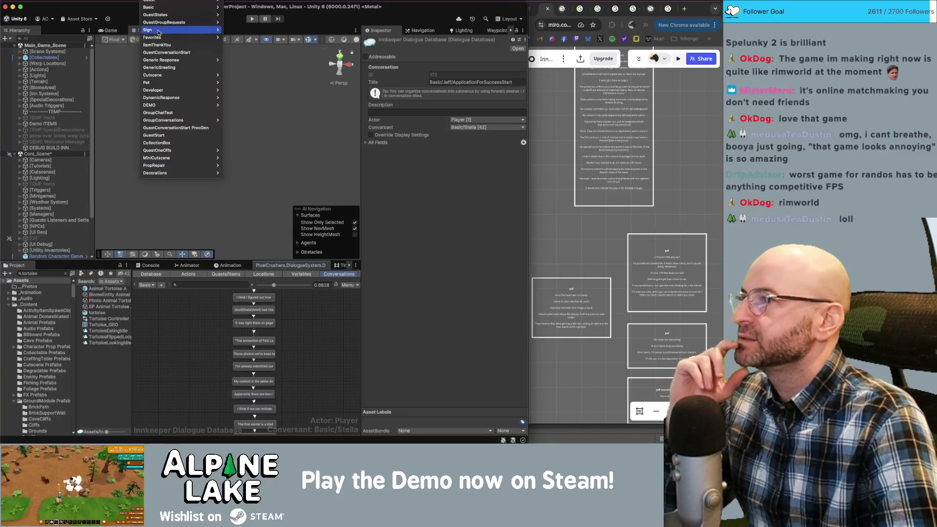
pyautogui.moveTo(161, 8)
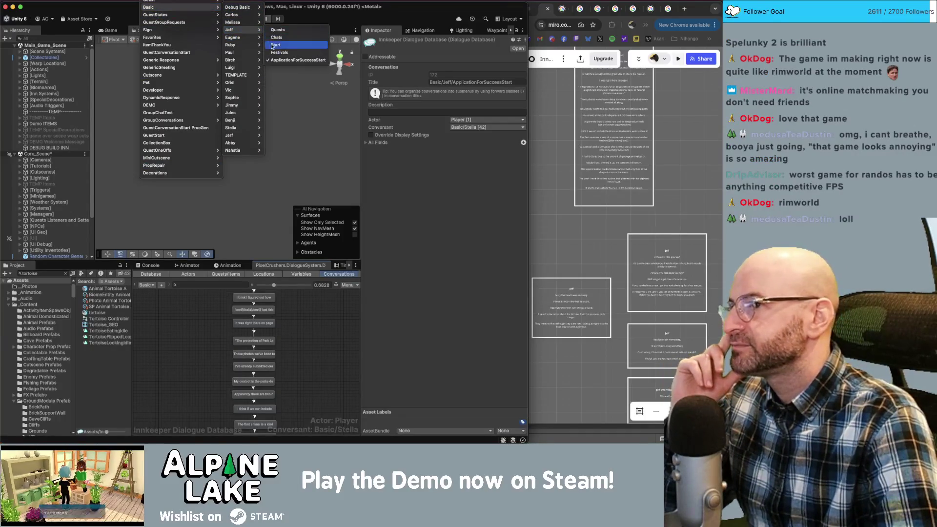
pyautogui.click(277, 30)
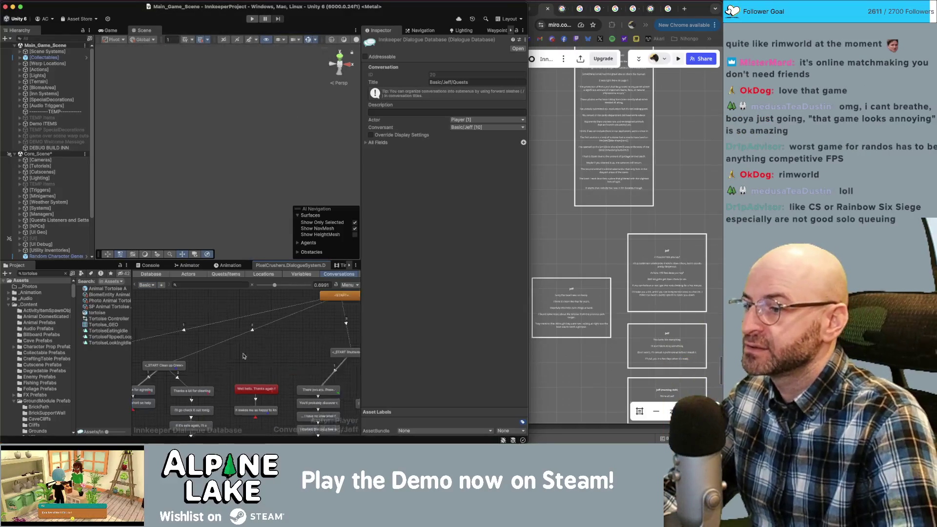
pyautogui.scroll(3, 249, 340)
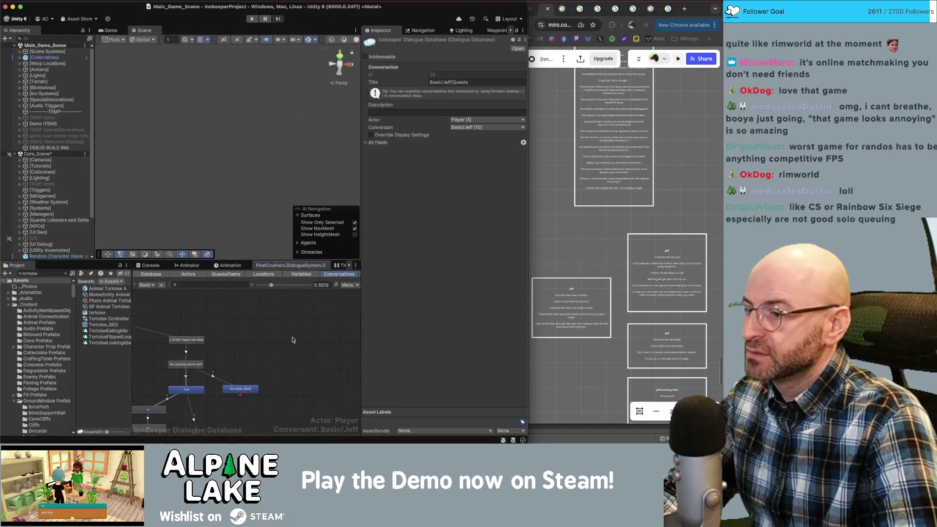
# Create a new dialogue node on the canvas and title it '_START Application For Success'.
pyautogui.rightClick(296, 301)
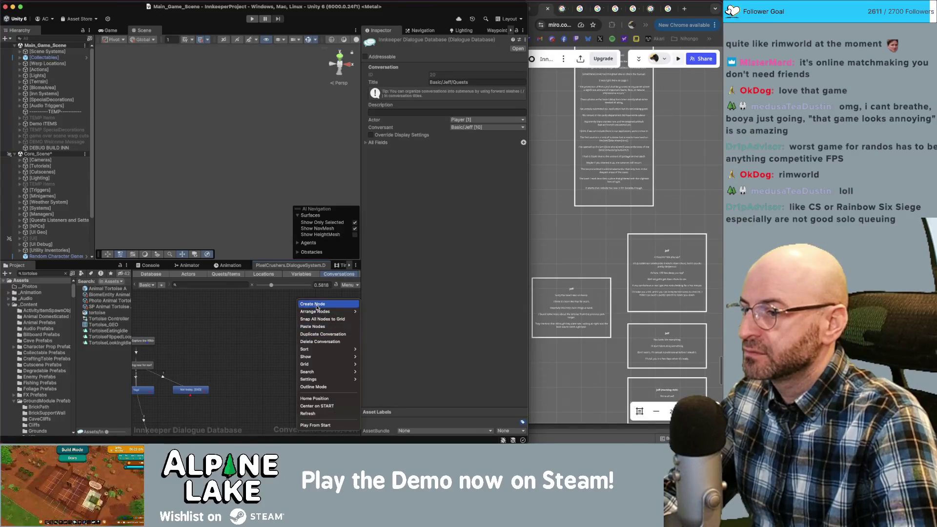
pyautogui.click(319, 308)
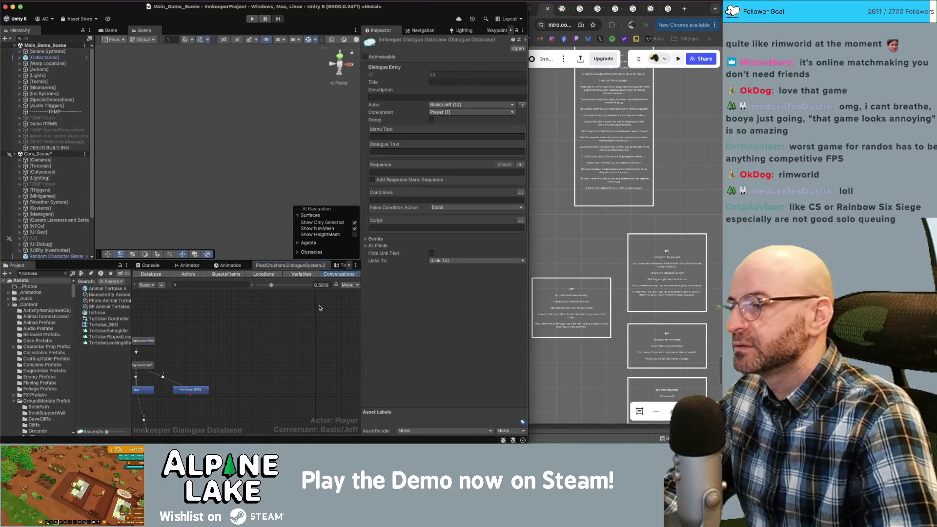
pyautogui.hscroll(-5, 267, 322)
pyautogui.scroll(-2, 267, 337)
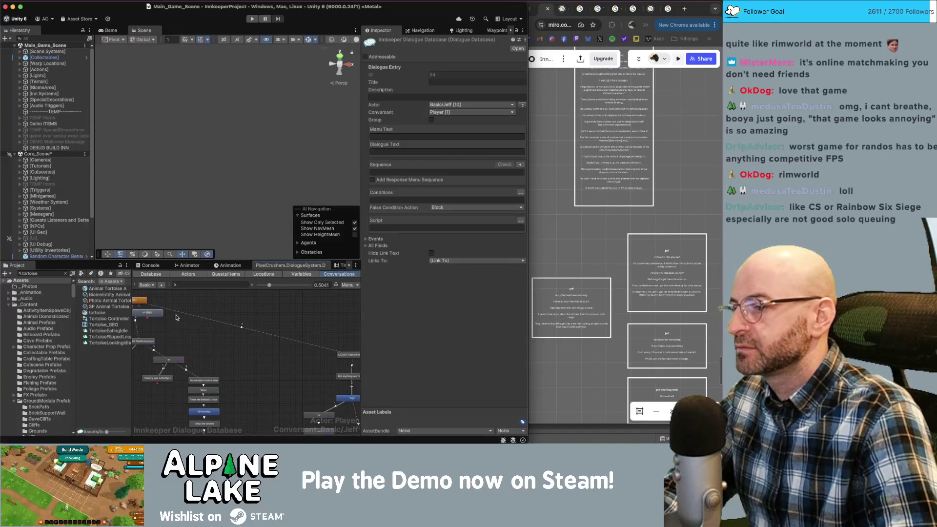
pyautogui.click(177, 317)
pyautogui.hscroll(5, 254, 341)
pyautogui.click(344, 347)
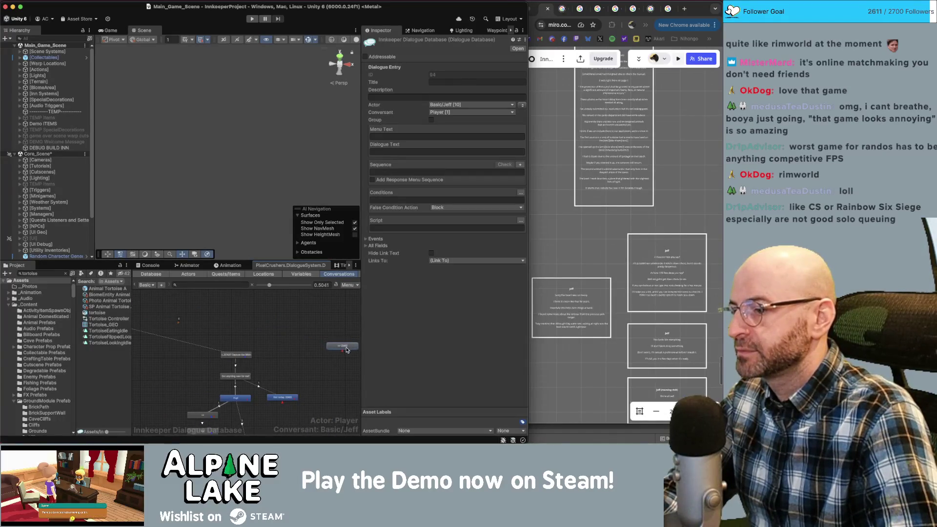
pyautogui.scroll(2, 344, 349)
pyautogui.click(447, 82)
pyautogui.write('_START Application For Success')
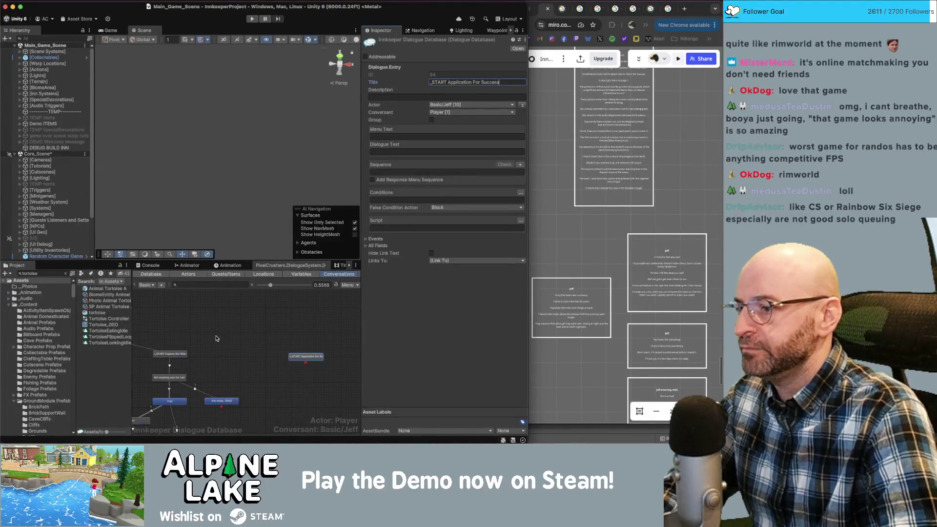
# Drag the _START Application For Success node up and right, apart from the other branches.
pyautogui.click(171, 355)
pyautogui.click(303, 357)
pyautogui.click(304, 357)
pyautogui.scroll(2, 283, 342)
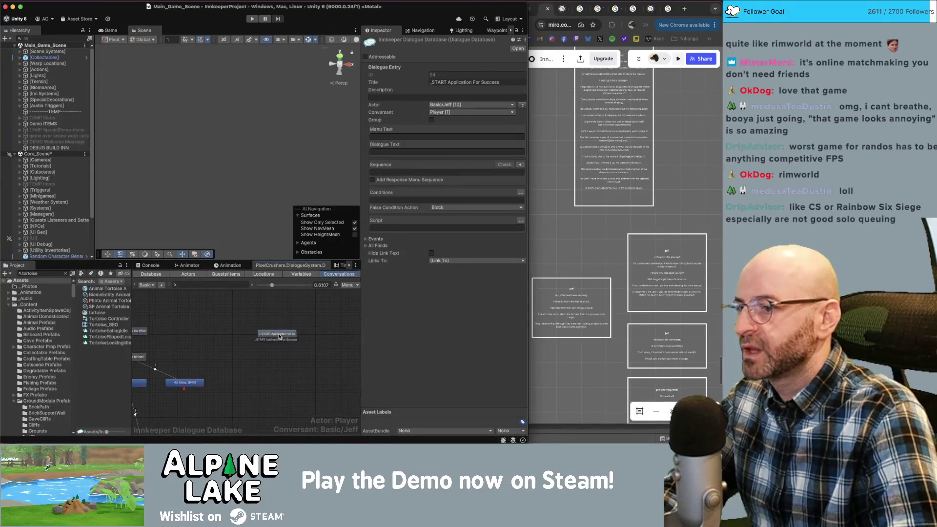
pyautogui.moveTo(280, 334); pyautogui.dragTo(288, 331)
pyautogui.click(293, 325)
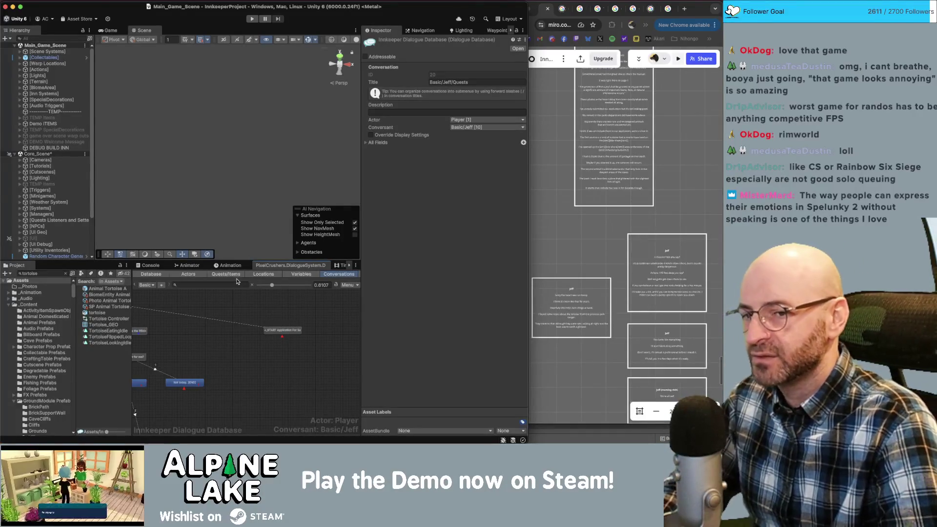
pyautogui.click(290, 333)
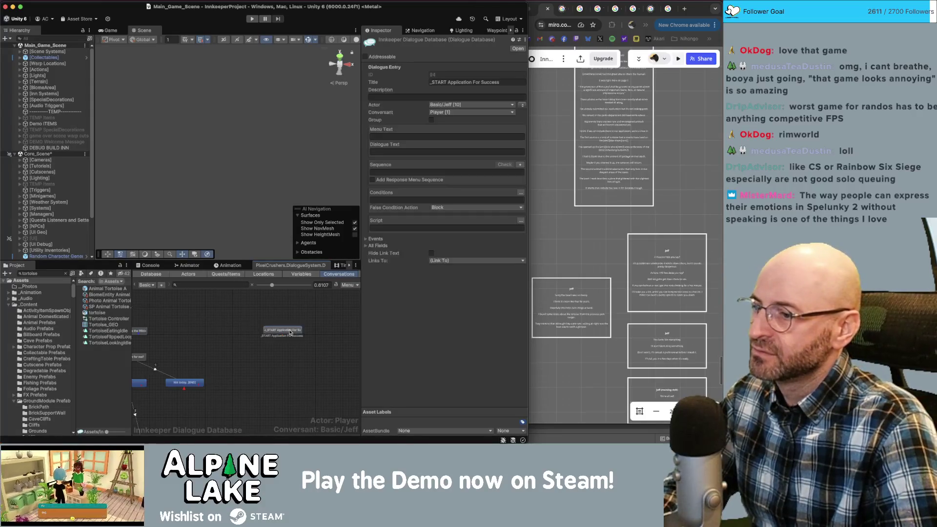
# Create an empty child node under _START Application For Success and position it just below.
pyautogui.rightClick(292, 335)
pyautogui.click(296, 338)
pyautogui.moveTo(295, 337); pyautogui.dragTo(293, 357)
pyautogui.click(294, 356)
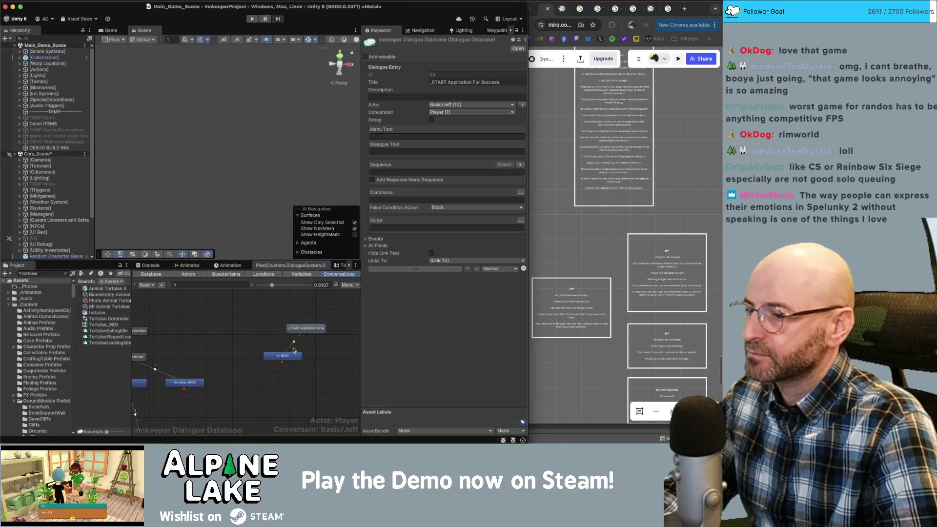
pyautogui.click(303, 348)
pyautogui.scroll(-2, 302, 341)
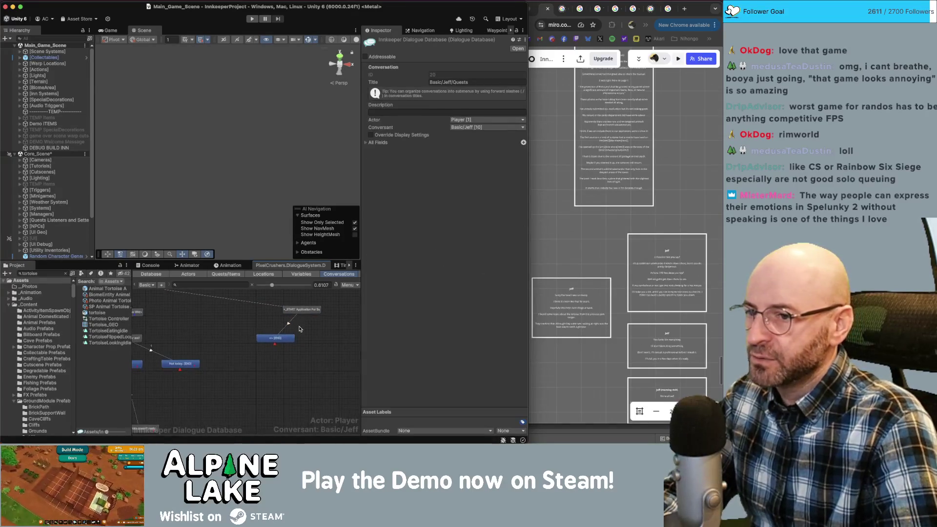
pyautogui.scroll(10, 576, 238)
pyautogui.scroll(-3, 602, 209)
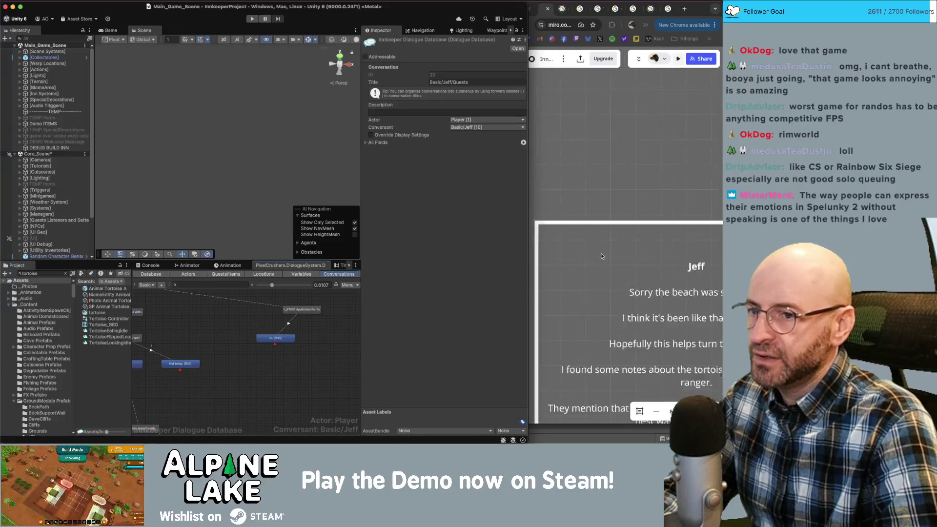
pyautogui.moveTo(285, 340); pyautogui.dragTo(277, 342)
pyautogui.scroll(-1, 311, 332)
pyautogui.moveTo(302, 297); pyautogui.dragTo(323, 296)
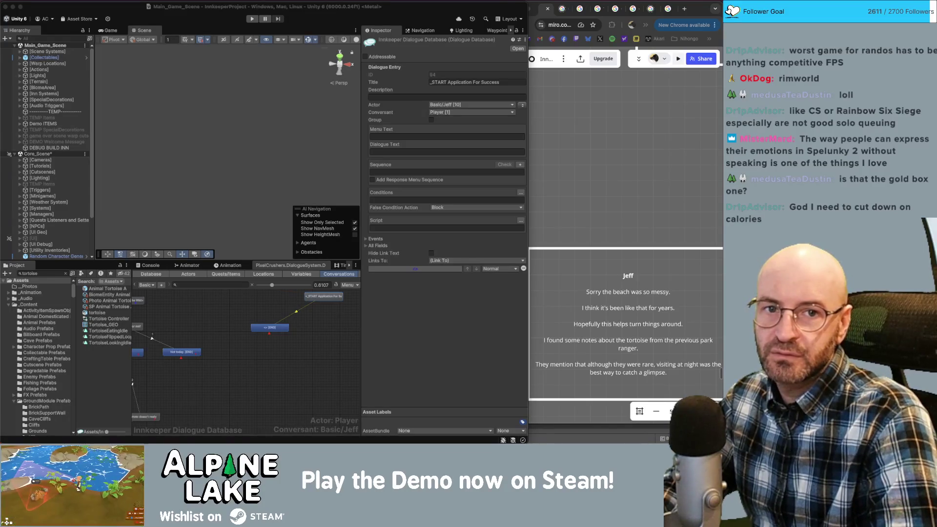
pyautogui.press('super+Tab')
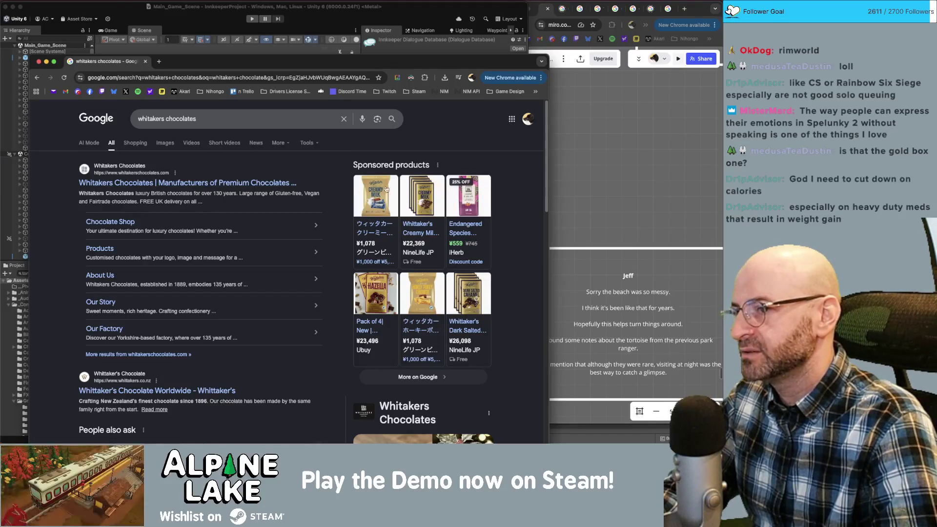
pyautogui.scroll(-5, 235, 196)
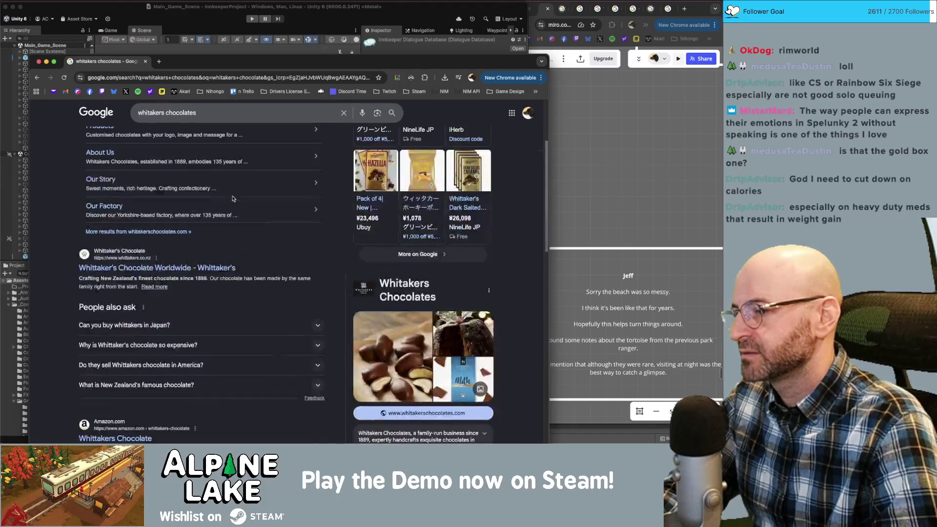
pyautogui.scroll(5, 230, 197)
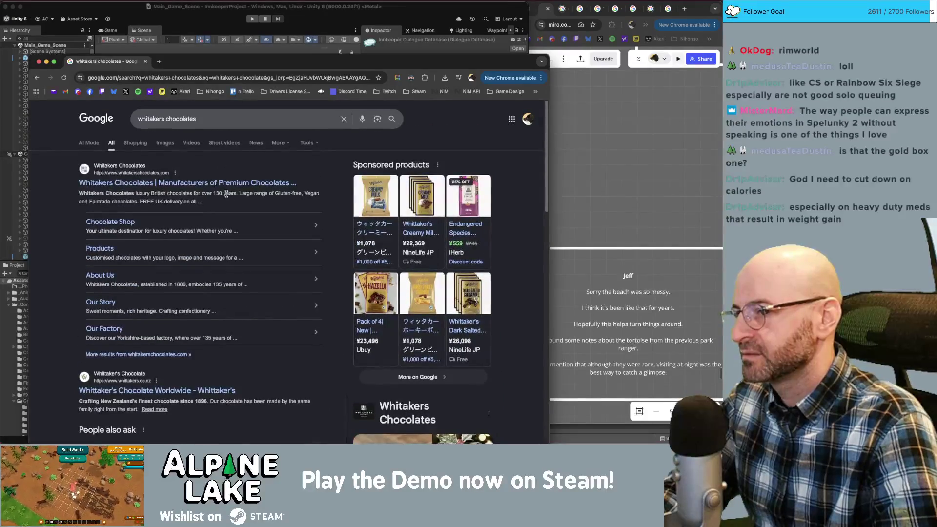
pyautogui.press('super+w')
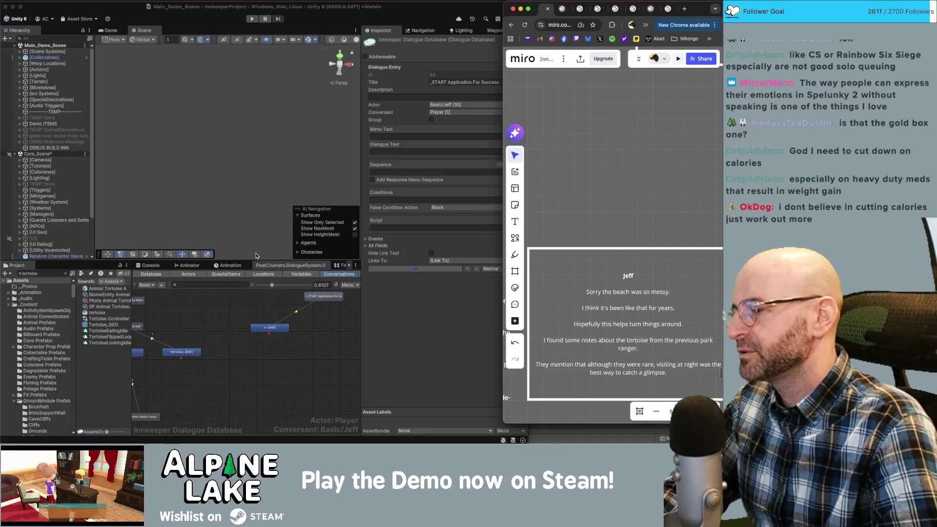
# Return to the dialogue graph and check the _START Application For Success node.
pyautogui.click(292, 340)
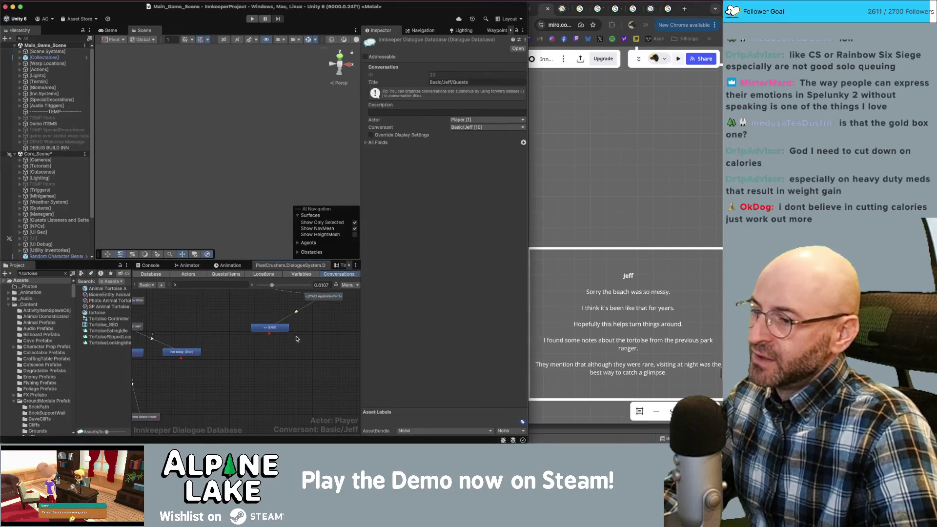
pyautogui.scroll(2, 322, 327)
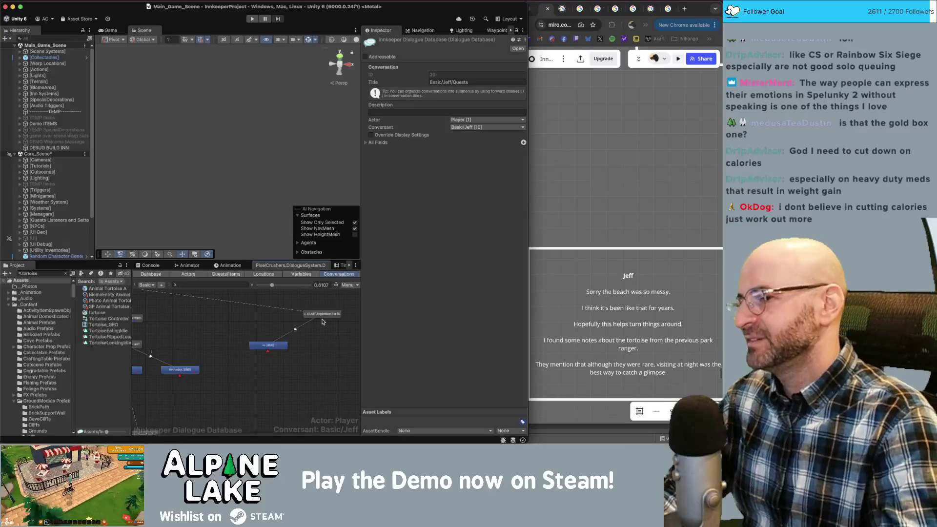
pyautogui.click(325, 315)
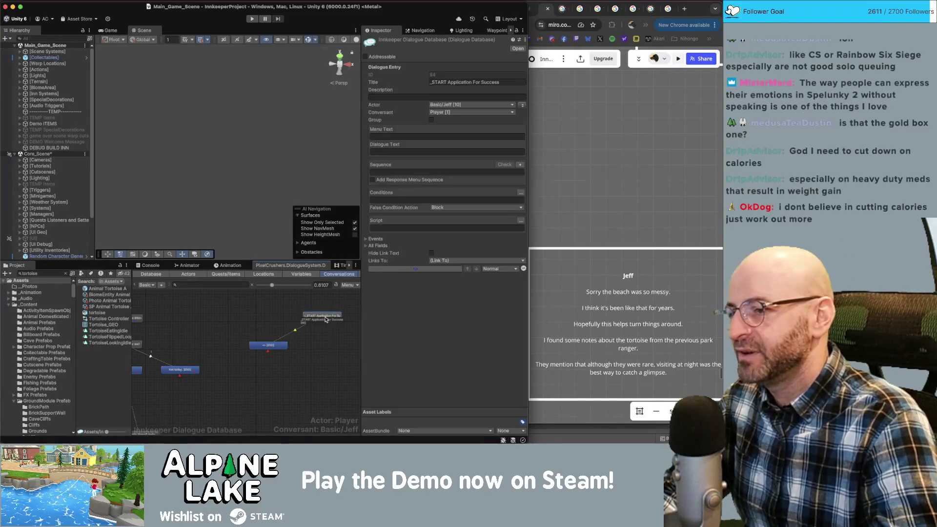
pyautogui.click(316, 326)
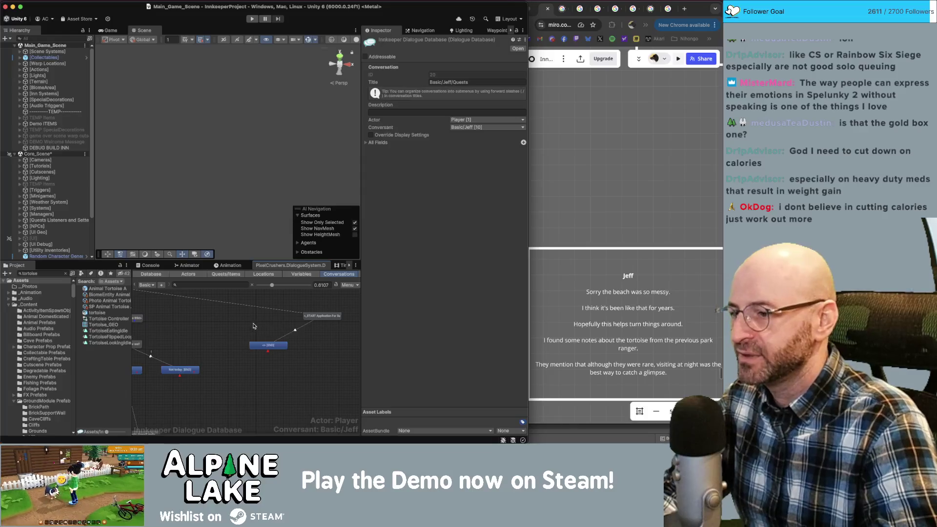
pyautogui.scroll(-5, 243, 327)
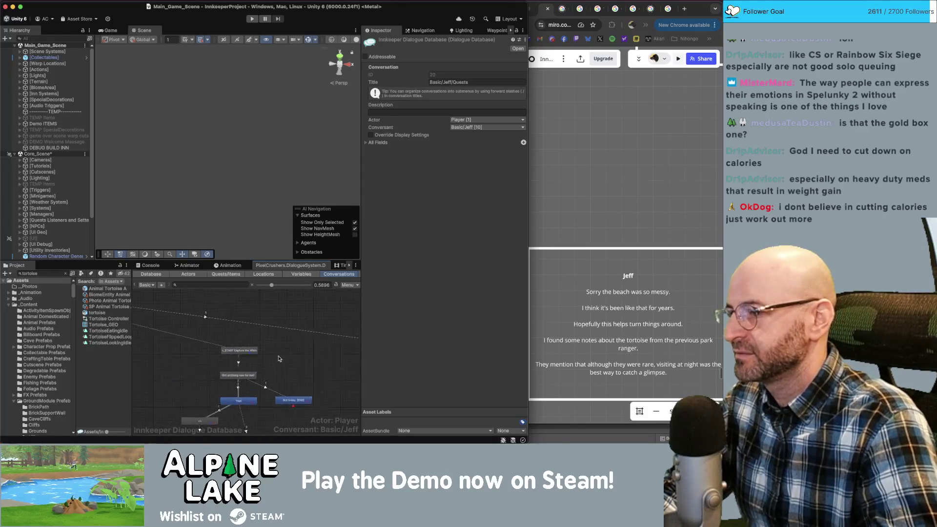
pyautogui.scroll(-5, 235, 352)
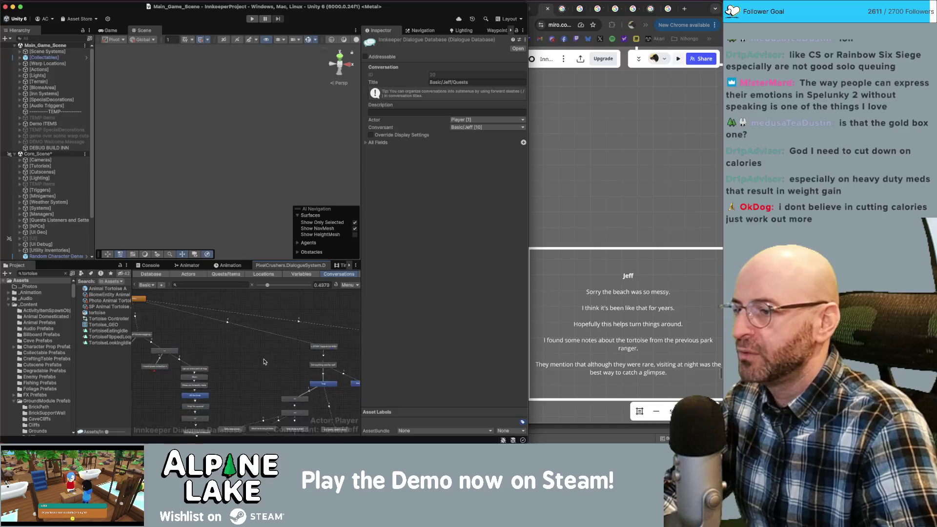
pyautogui.scroll(-2, 291, 352)
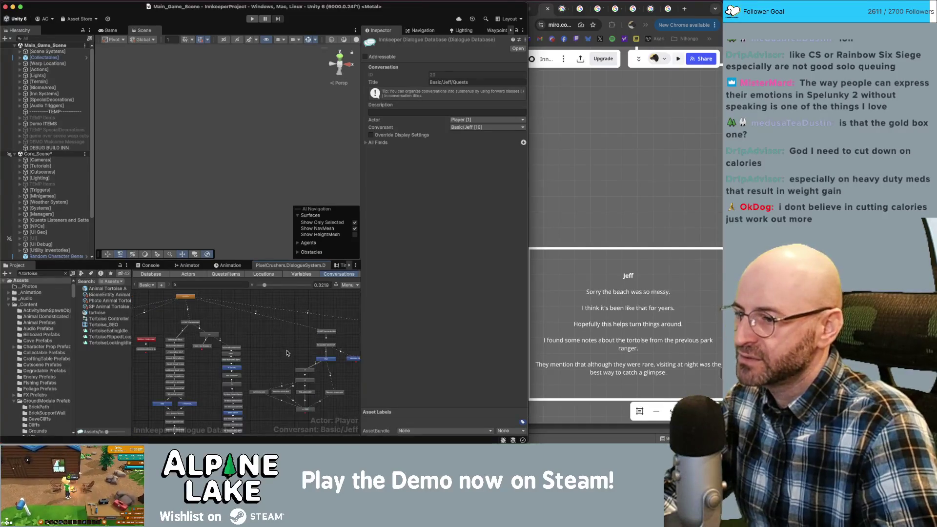
pyautogui.scroll(5, 287, 352)
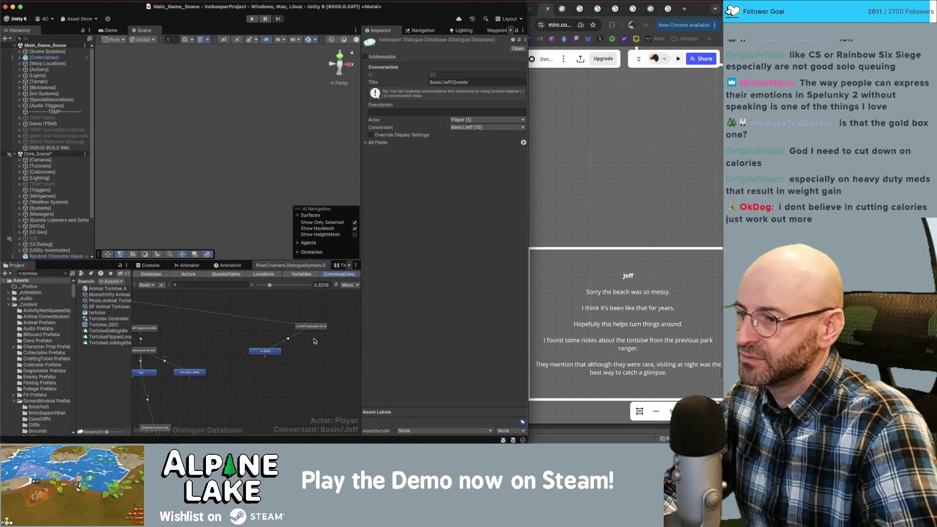
# Move the top-right node left and reposition the END node up and right.
pyautogui.moveTo(314, 328)
pyautogui.mouseDown()
pyautogui.moveTo(300, 327)
pyautogui.moveTo(316, 323)
pyautogui.mouseUp()
pyautogui.moveTo(275, 352); pyautogui.dragTo(281, 347)
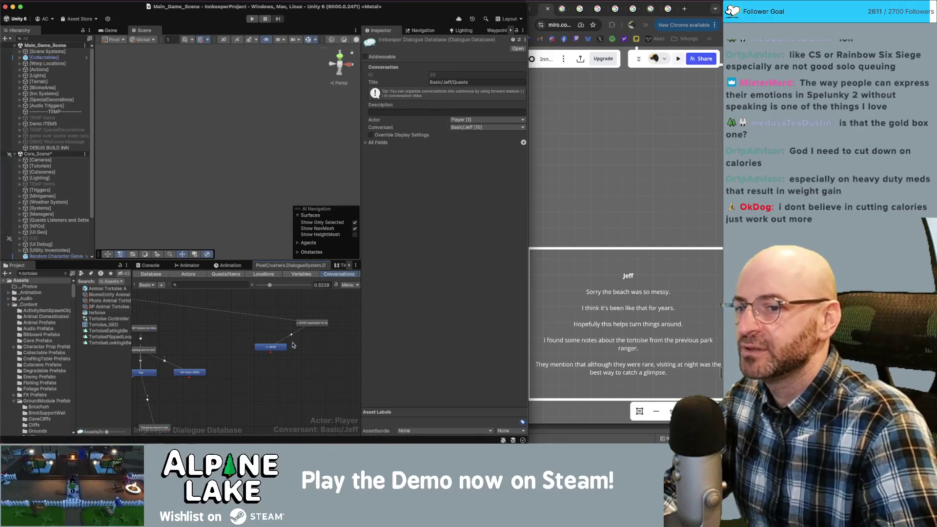
pyautogui.click(282, 348)
pyautogui.moveTo(282, 349); pyautogui.dragTo(293, 347)
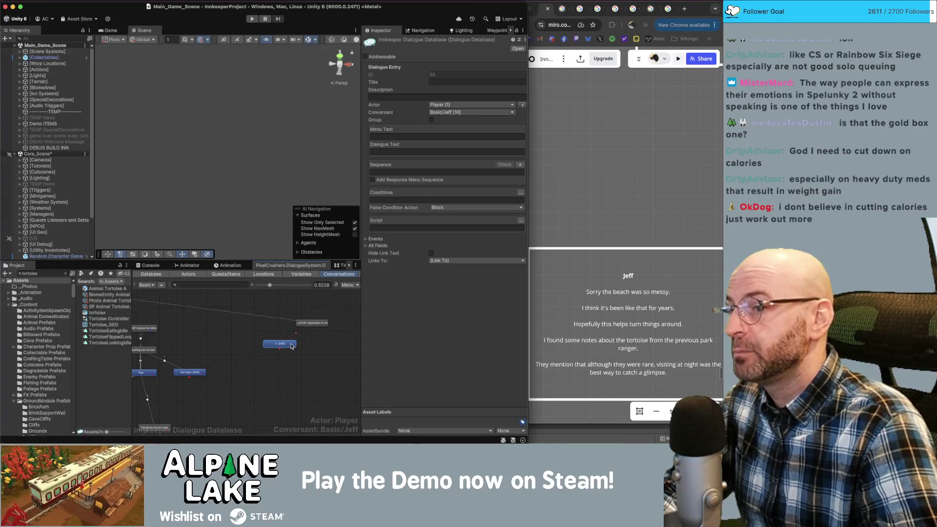
pyautogui.click(310, 344)
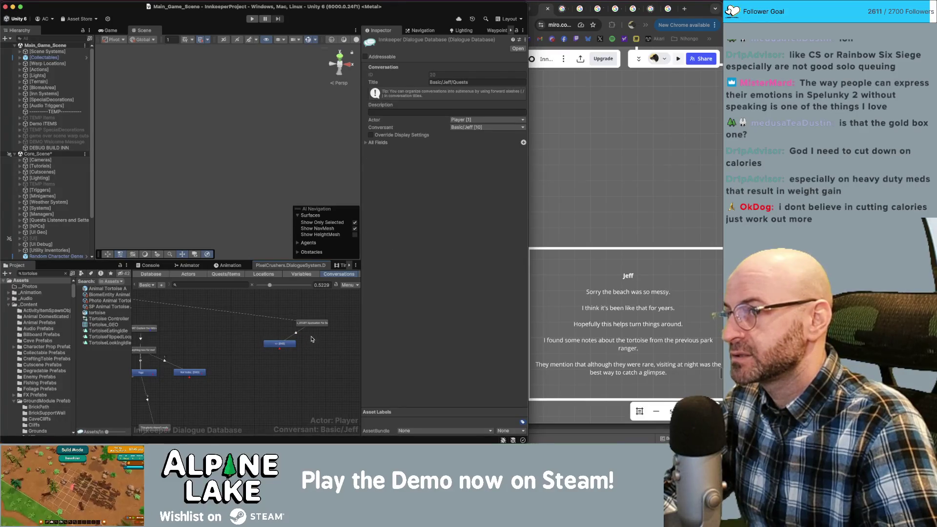
pyautogui.moveTo(289, 345); pyautogui.dragTo(288, 350)
pyautogui.click(317, 336)
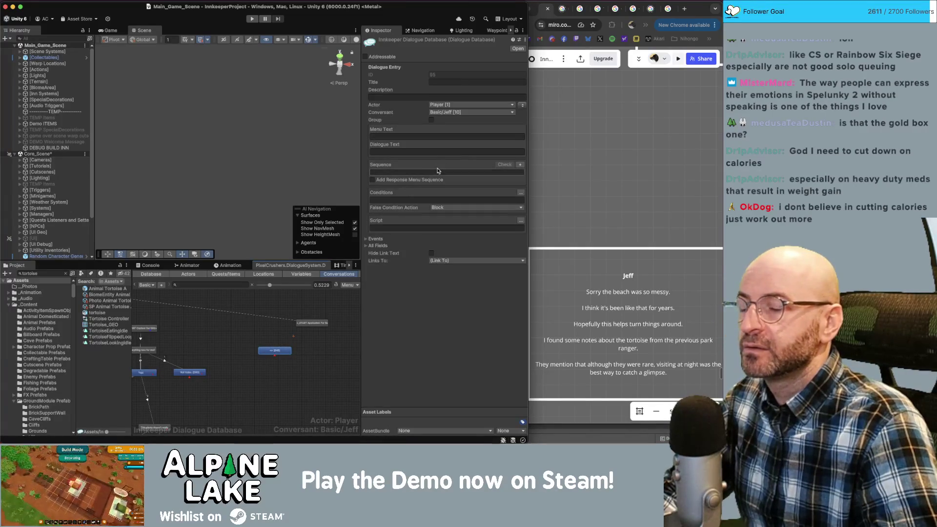
pyautogui.click(596, 181)
# Review Jeff's cards on the Miro board, then move the END node further right in Unity.
pyautogui.scroll(-5, 596, 181)
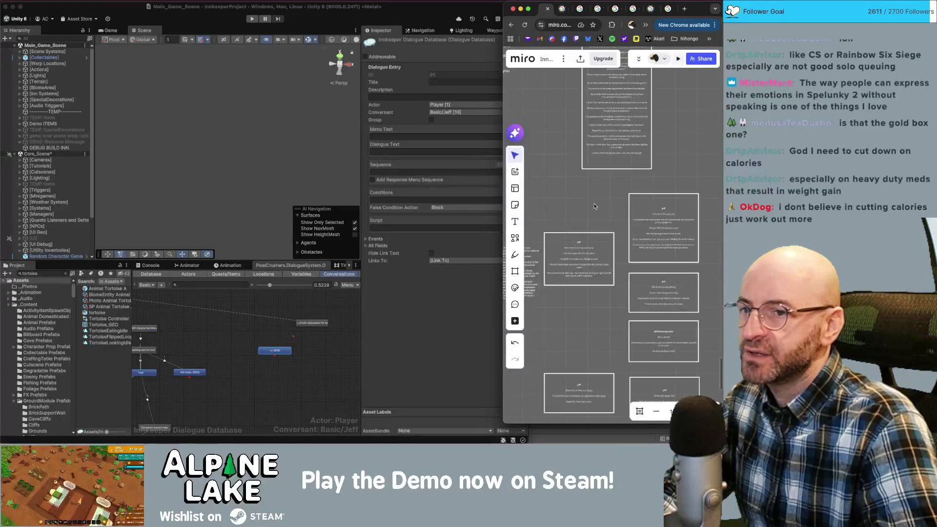
pyautogui.scroll(2, 586, 213)
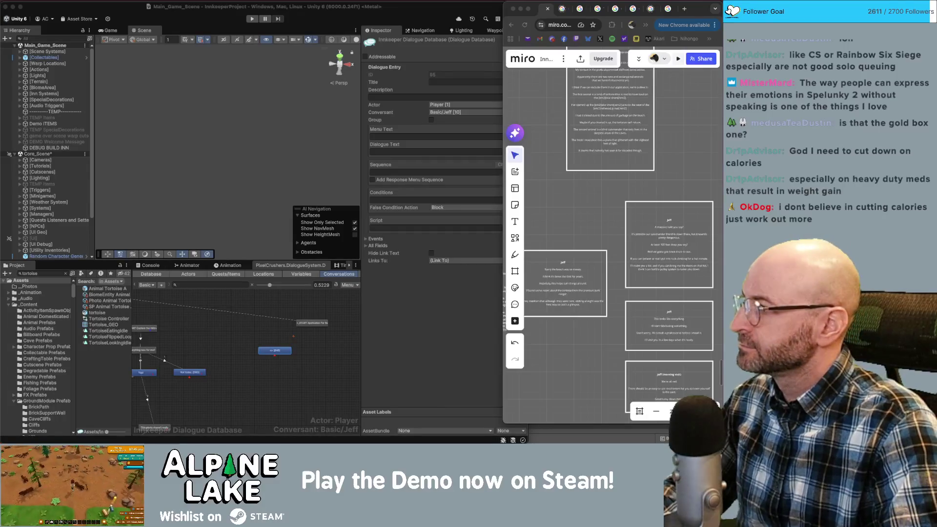
pyautogui.click(251, 380)
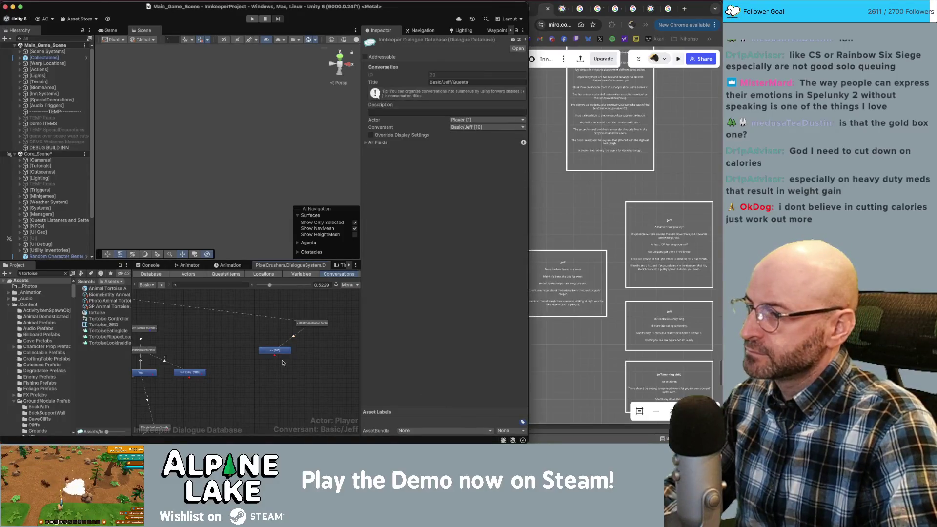
pyautogui.hscroll(2, 319, 344)
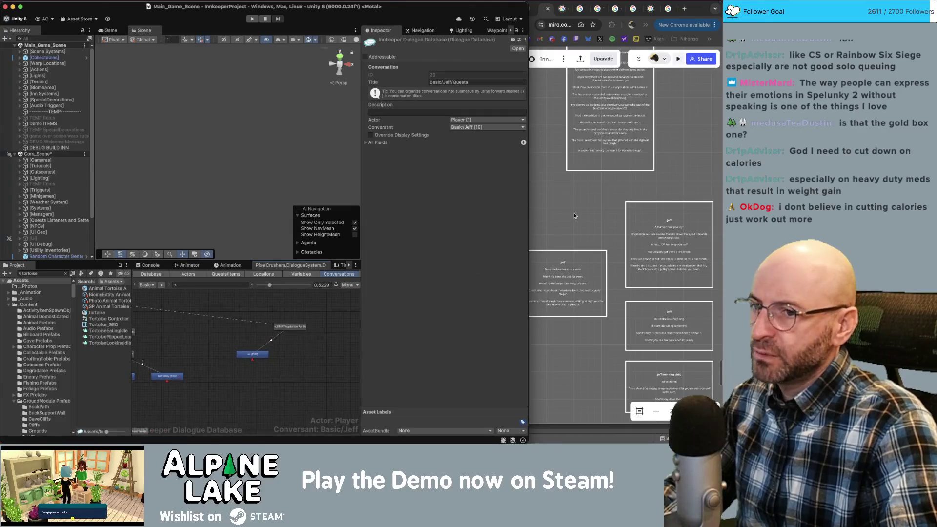
pyautogui.moveTo(257, 359); pyautogui.dragTo(272, 361)
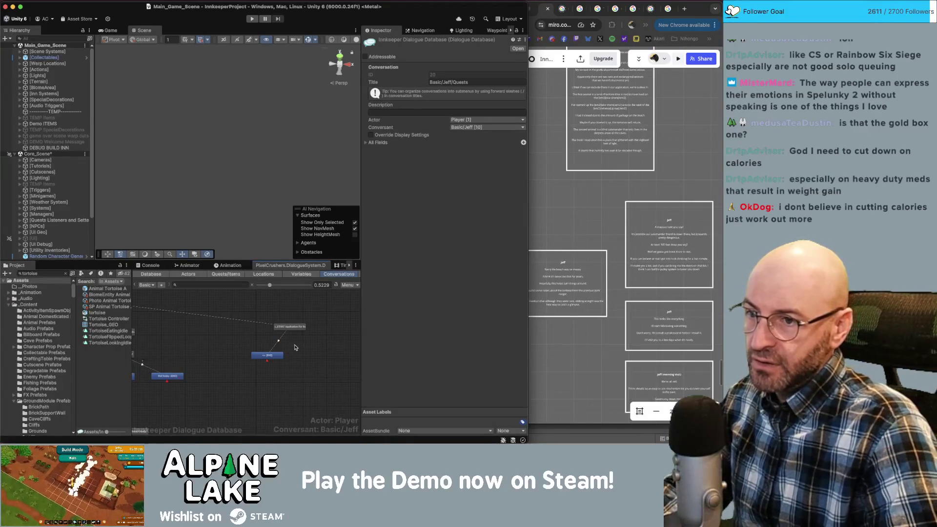
pyautogui.click(279, 354)
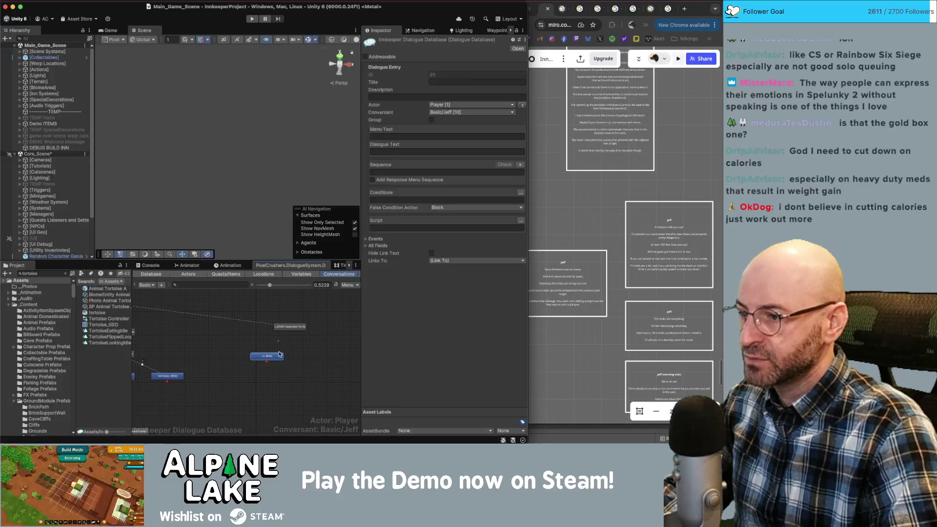
# Make Jeff speak to the Player and require Application quest entry '1. Clean up' to be active.
pyautogui.click(521, 105)
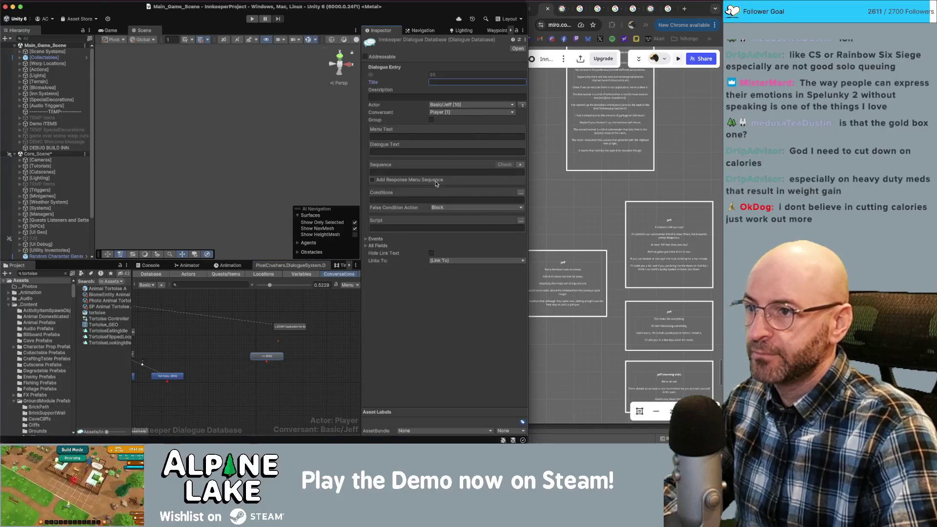
pyautogui.click(520, 193)
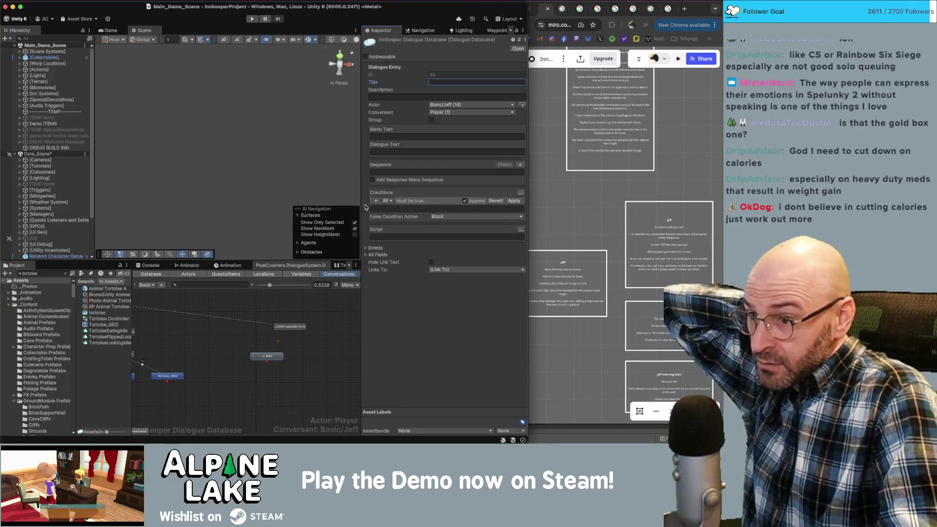
pyautogui.click(375, 200)
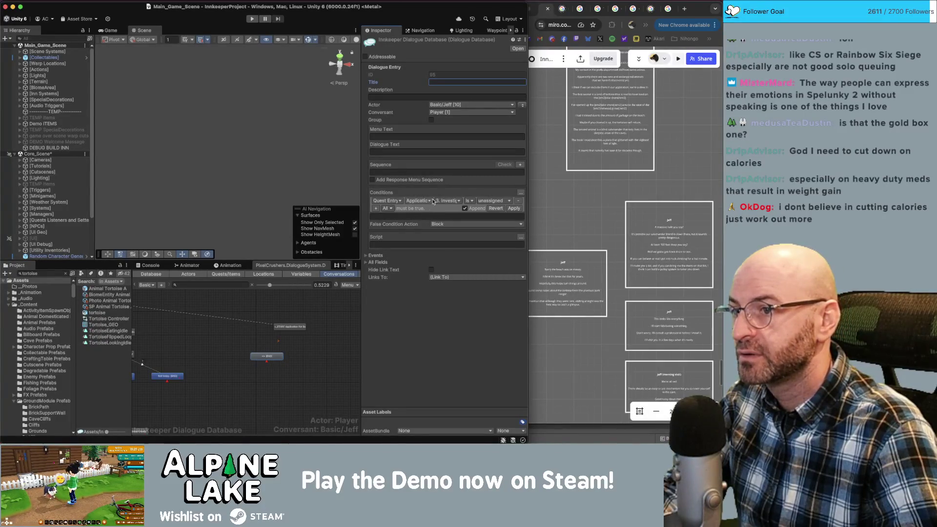
pyautogui.click(451, 202)
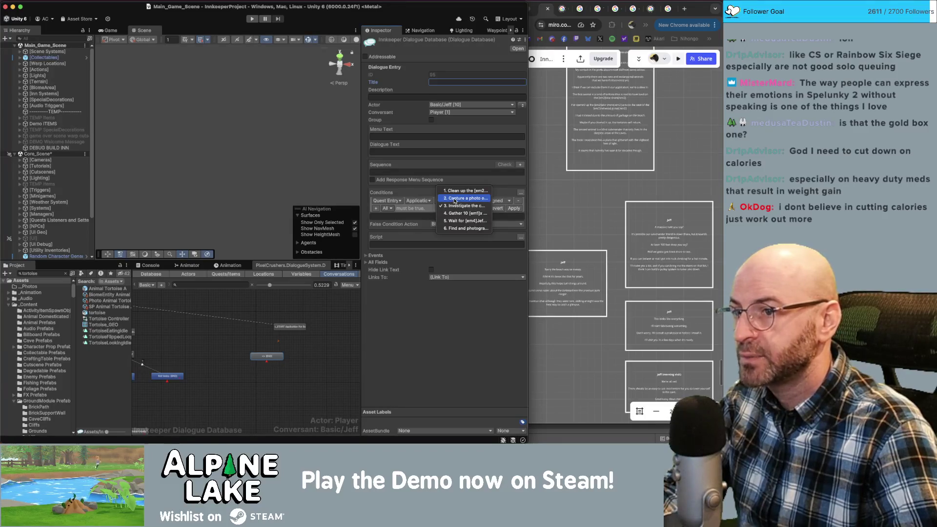
pyautogui.click(454, 199)
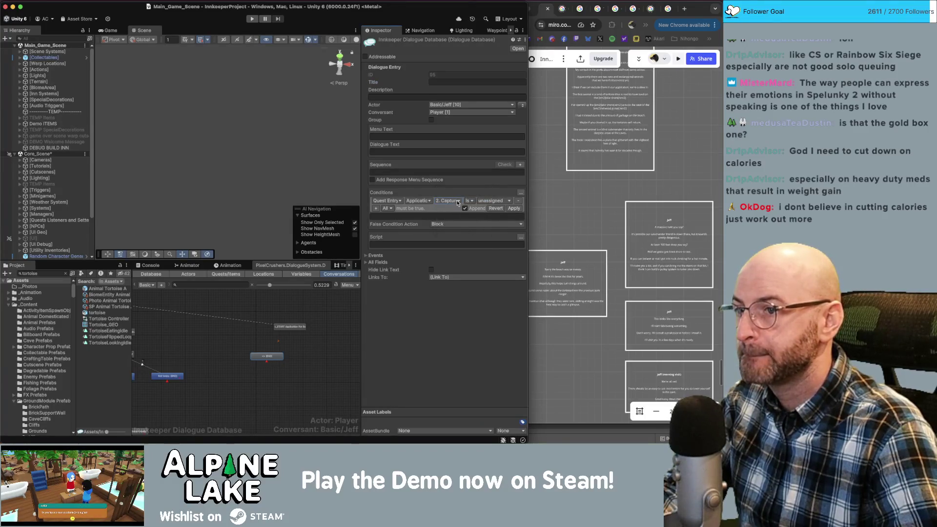
pyautogui.click(457, 201)
pyautogui.click(455, 195)
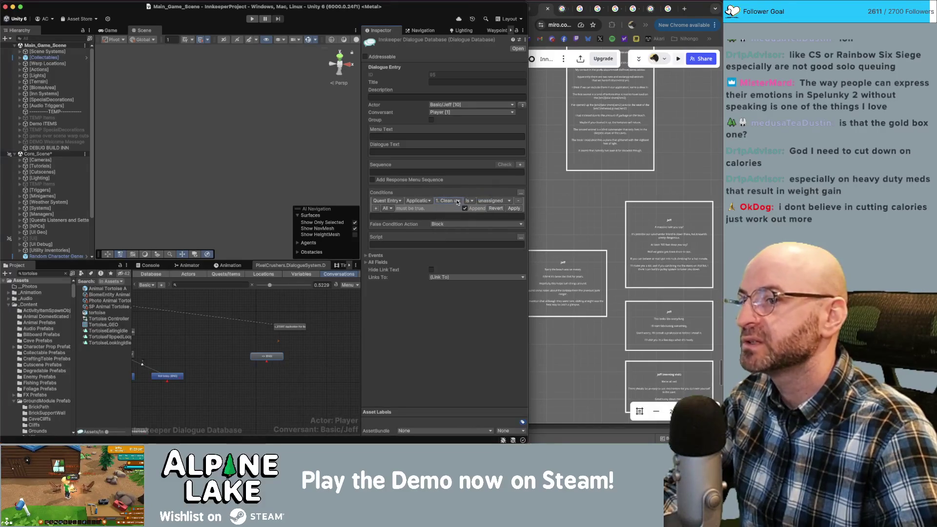
pyautogui.click(485, 202)
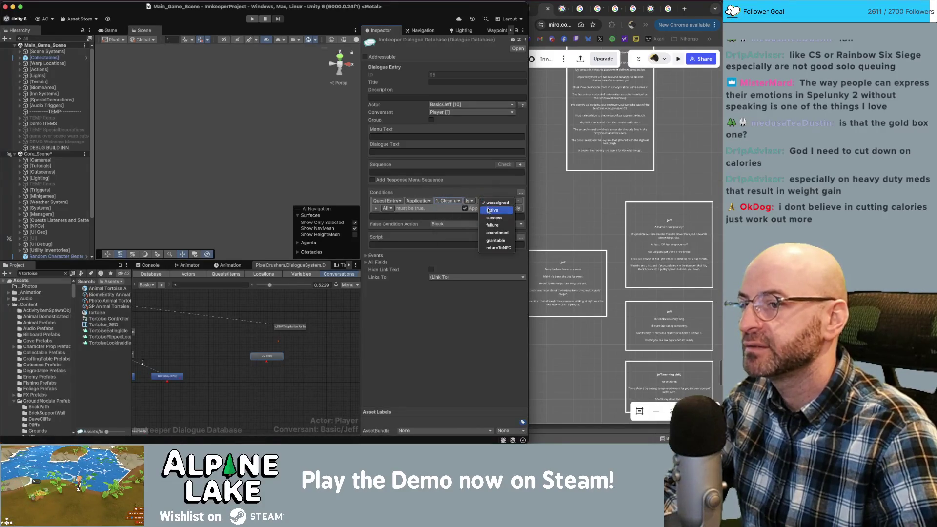
pyautogui.click(488, 211)
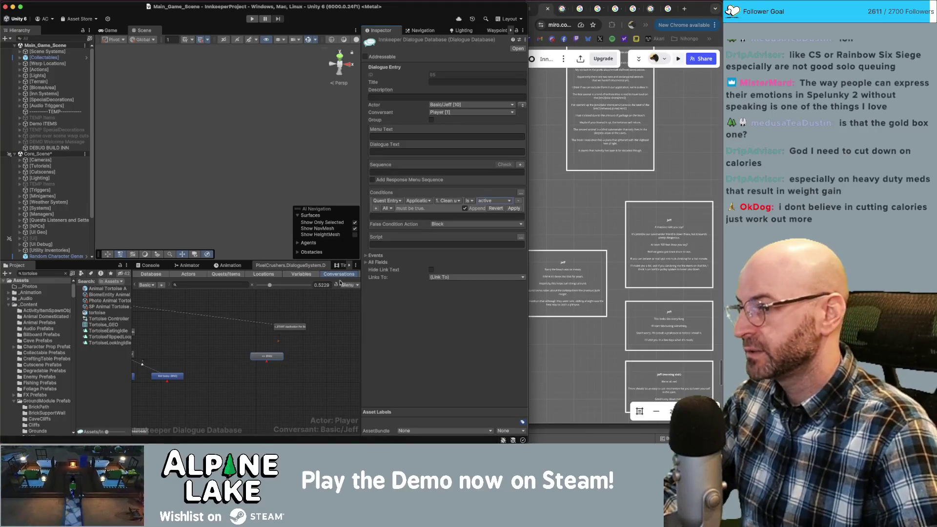
# Switch to the dialogue database's Variables list and look through the existing variables.
pyautogui.click(300, 274)
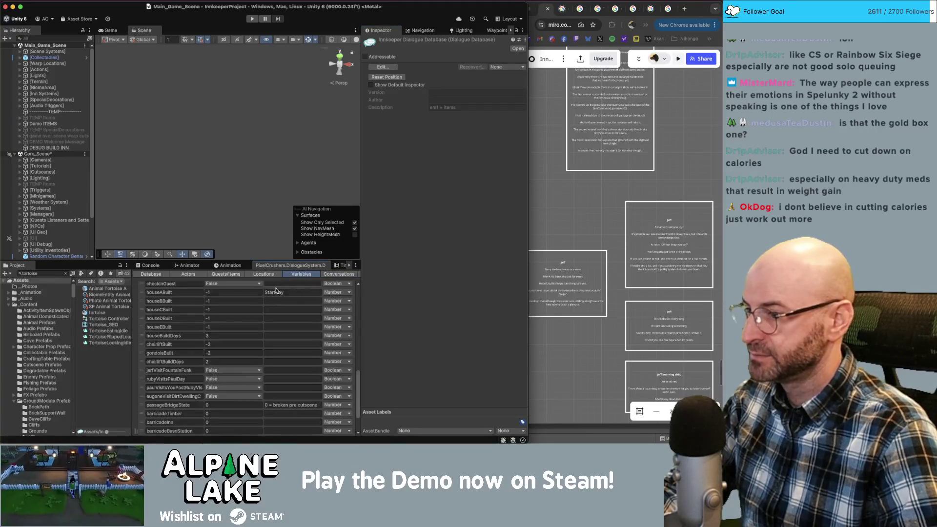
pyautogui.scroll(-5, 161, 357)
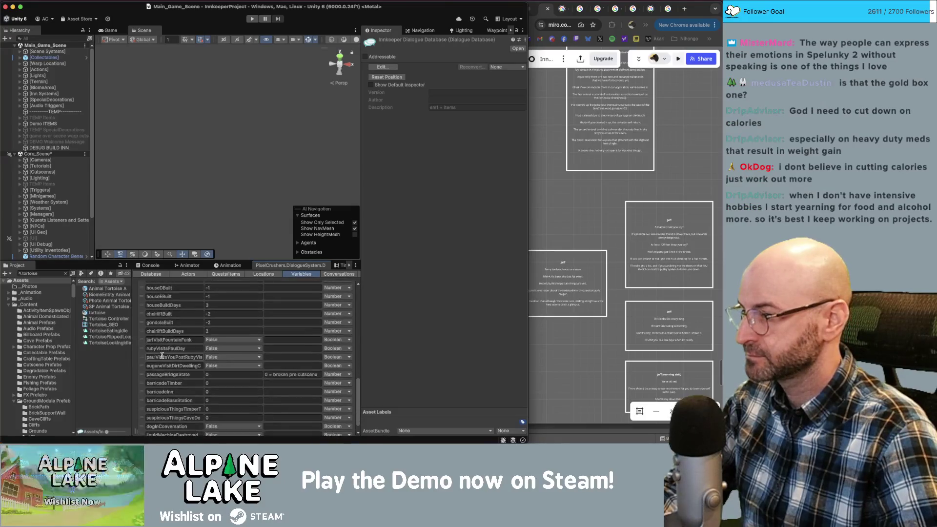
pyautogui.scroll(10, 162, 357)
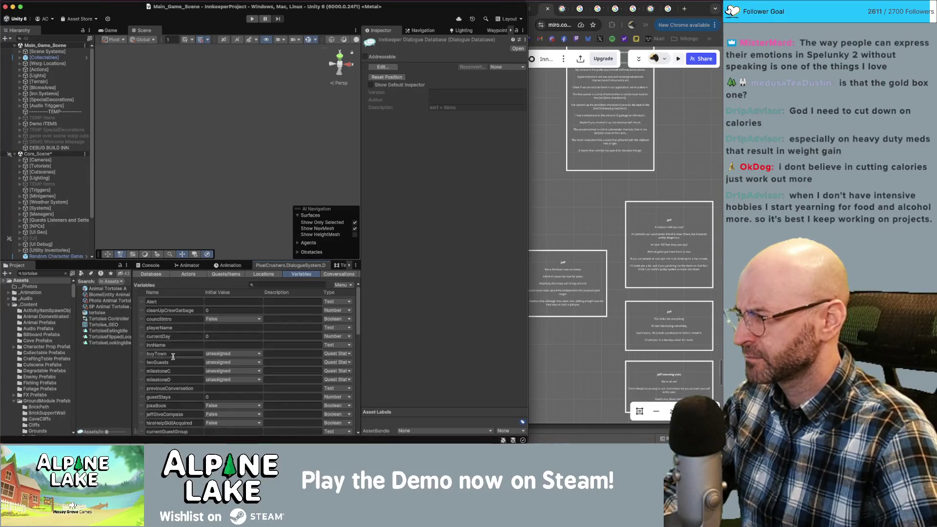
pyautogui.scroll(-3, 183, 361)
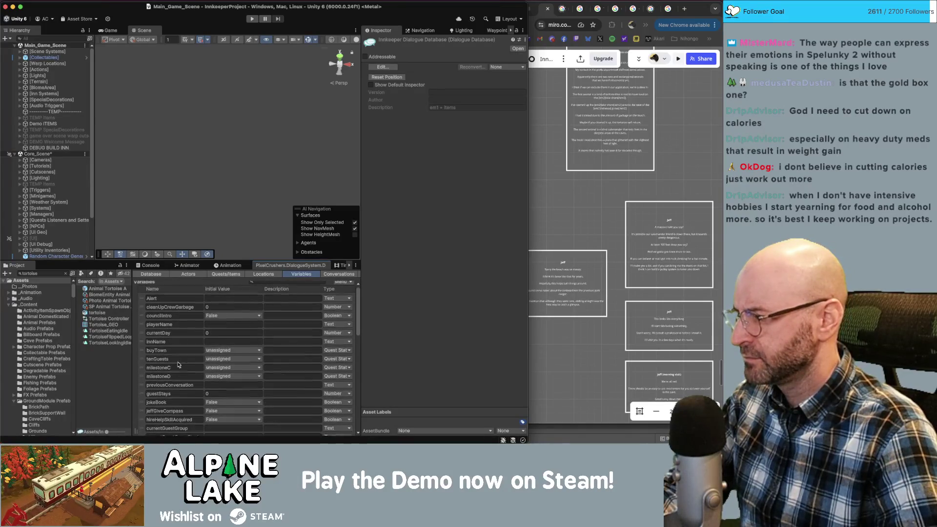
pyautogui.scroll(3, 177, 365)
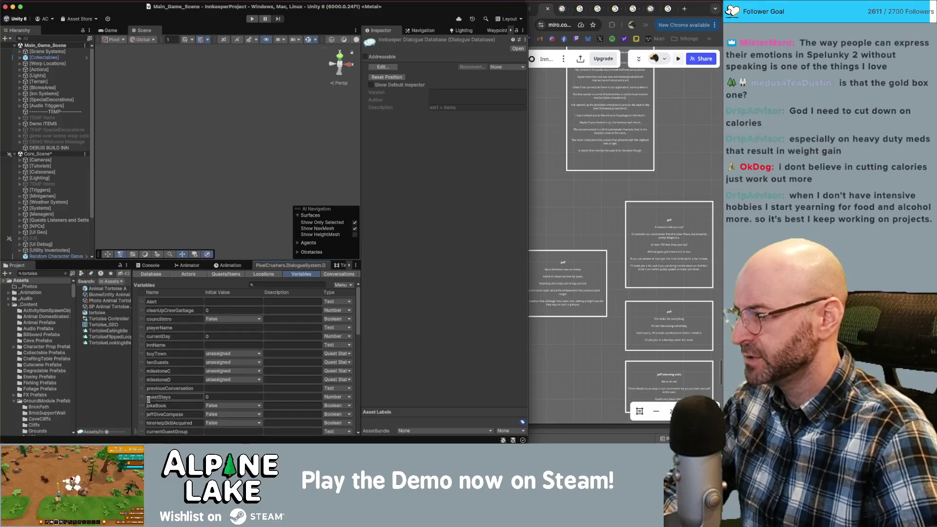
pyautogui.scroll(-10, 156, 409)
pyautogui.scroll(-2, 156, 409)
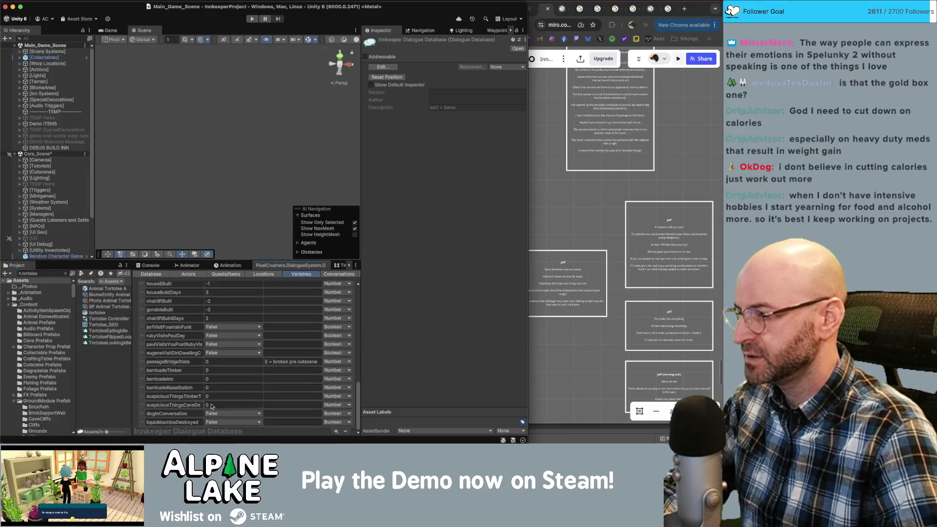
# Add a new Number variable named lakeShoreGarbage to the database.
pyautogui.click(336, 432)
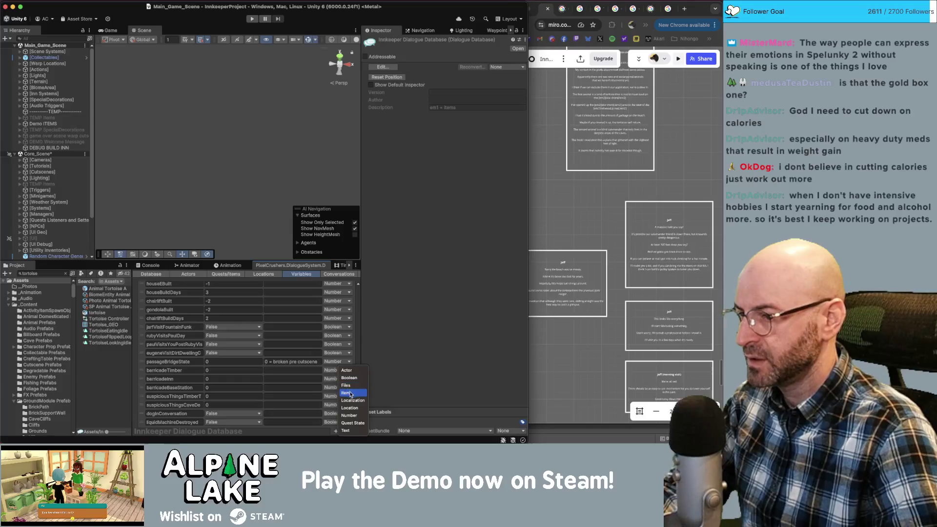
pyautogui.click(355, 415)
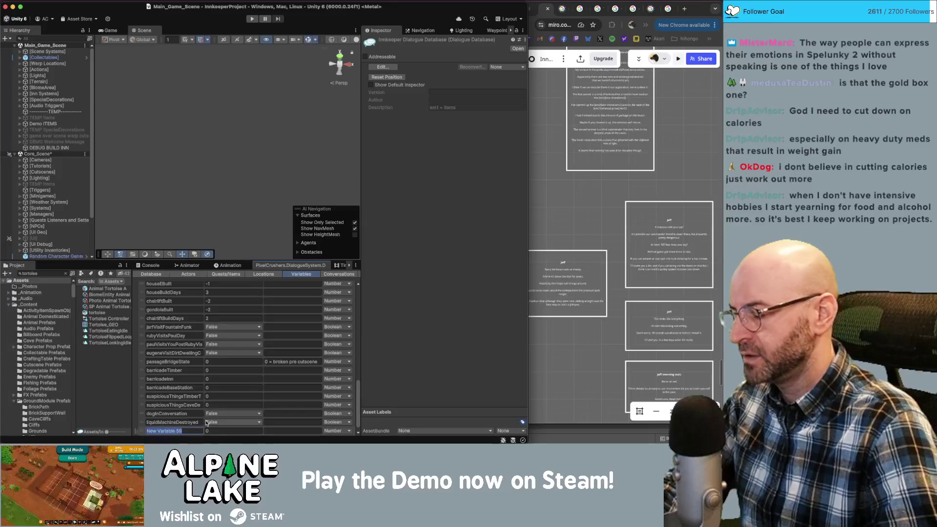
pyautogui.write('ap')
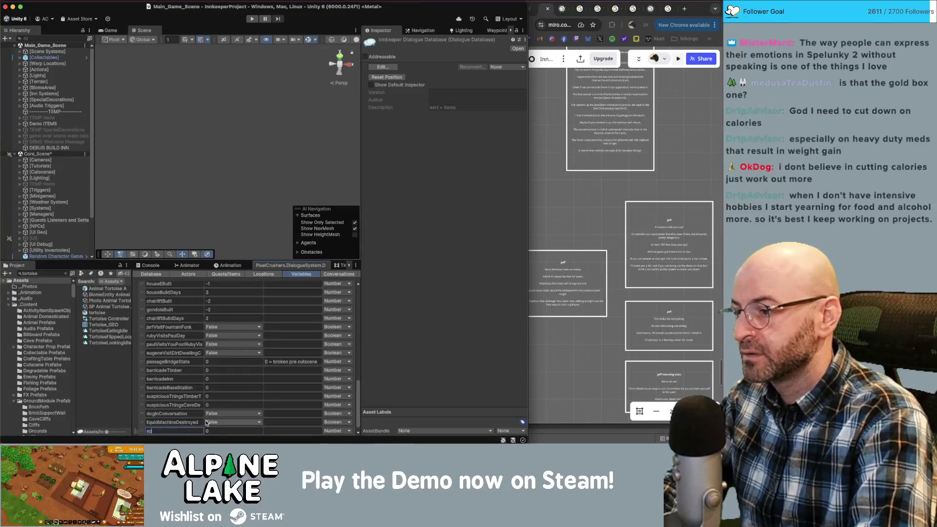
pyautogui.write('keShoreGarbage')
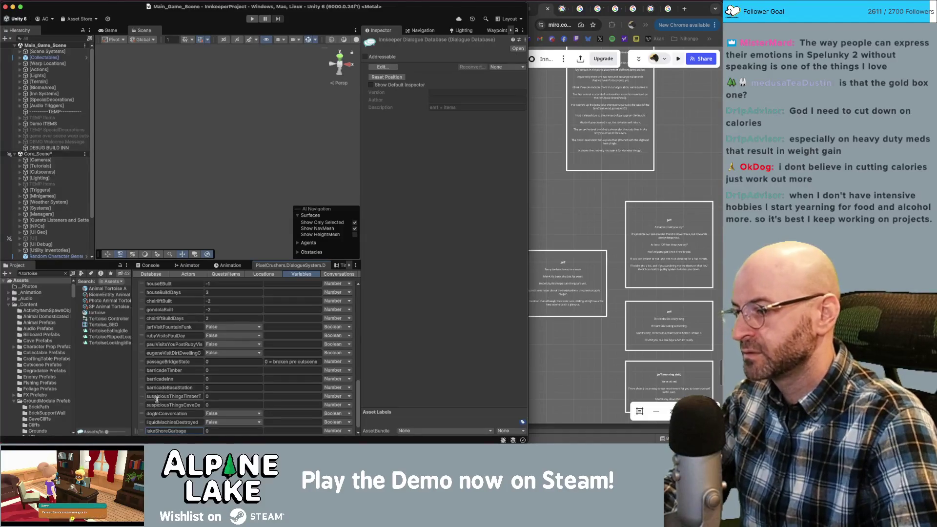
pyautogui.click(142, 423)
pyautogui.click(142, 430)
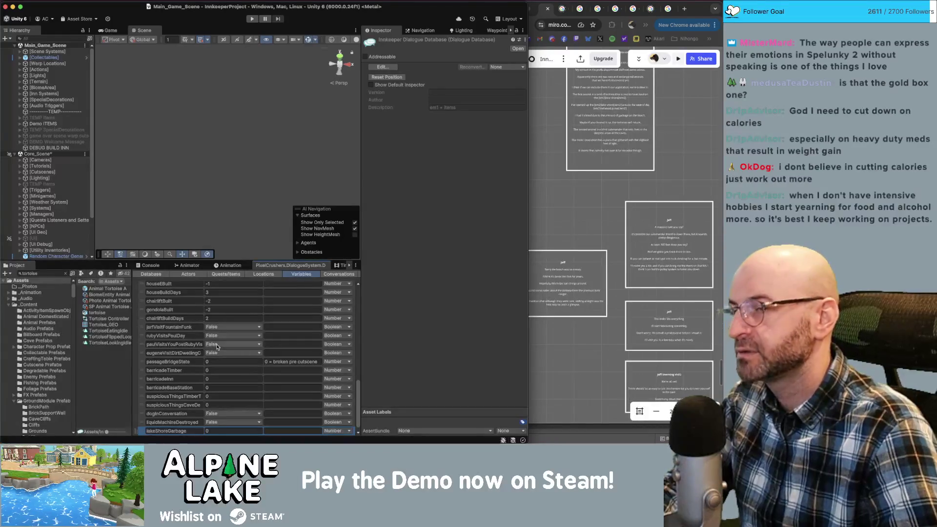
pyautogui.click(184, 432)
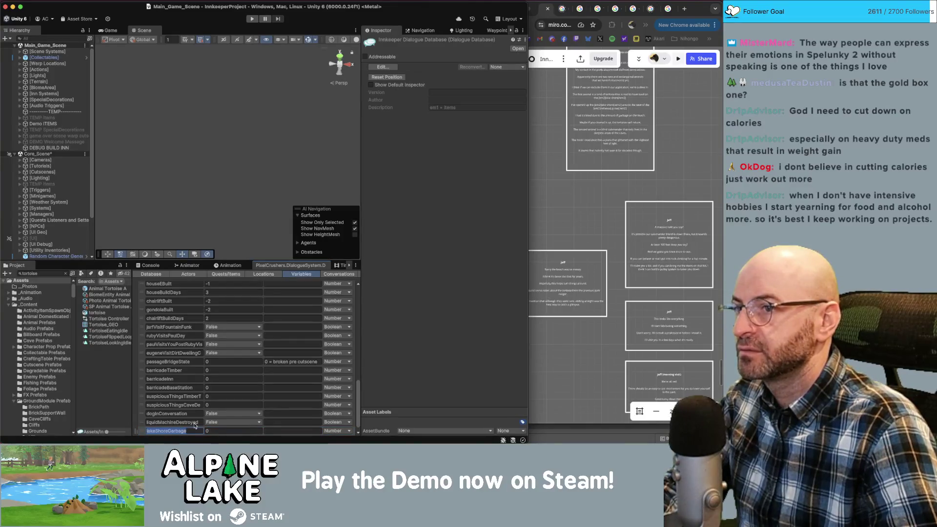
pyautogui.click(339, 273)
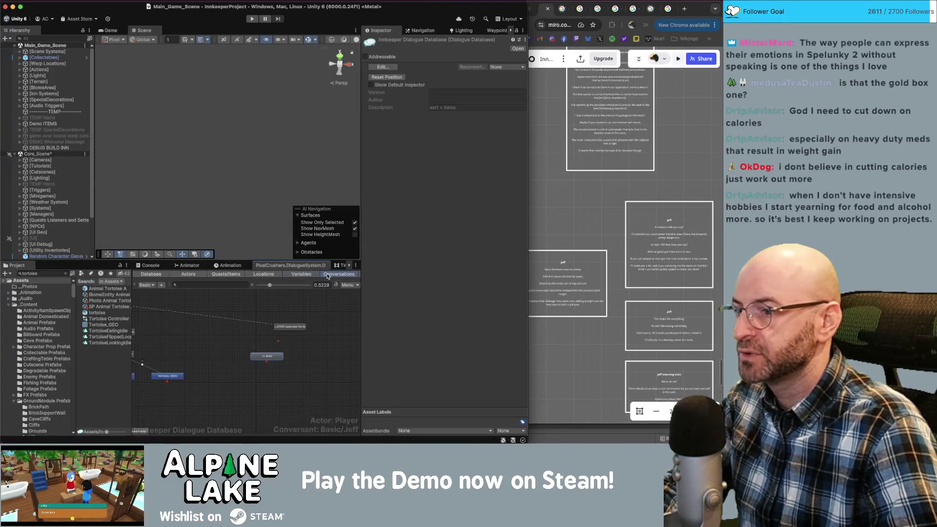
# Add a second Variable-type condition row to Jeff's node and apply the conditions.
pyautogui.click(276, 357)
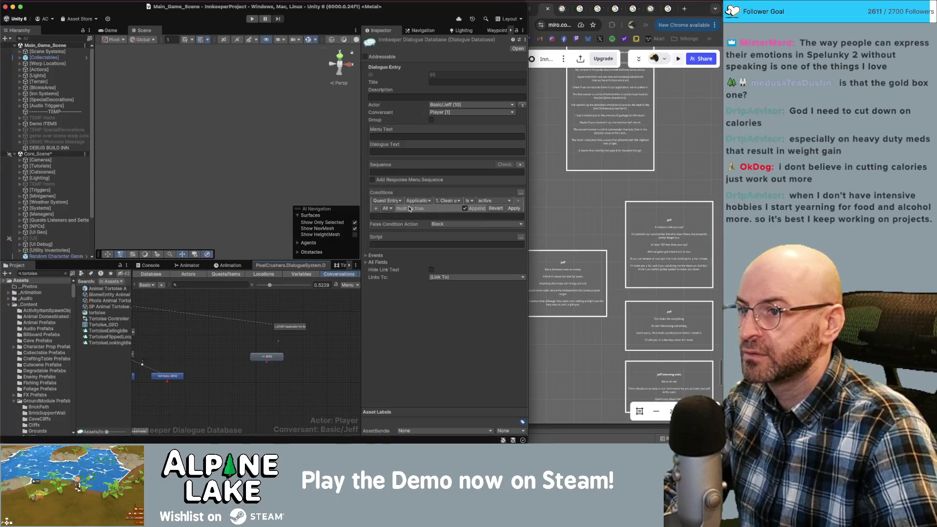
pyautogui.click(376, 209)
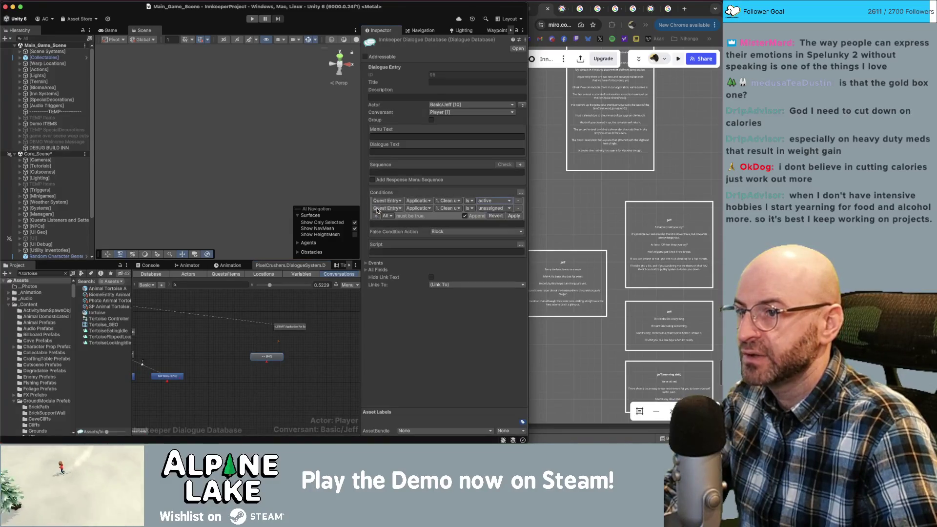
pyautogui.click(394, 211)
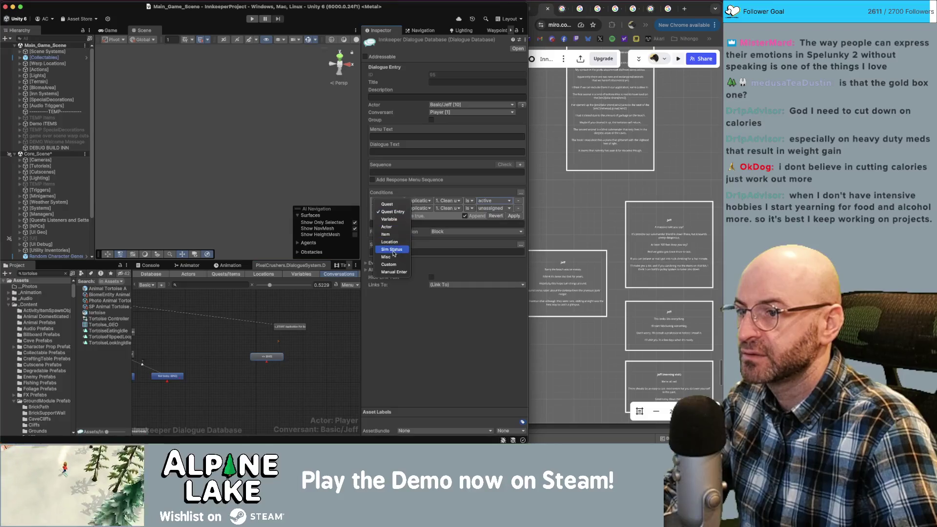
pyautogui.click(389, 219)
pyautogui.click(415, 208)
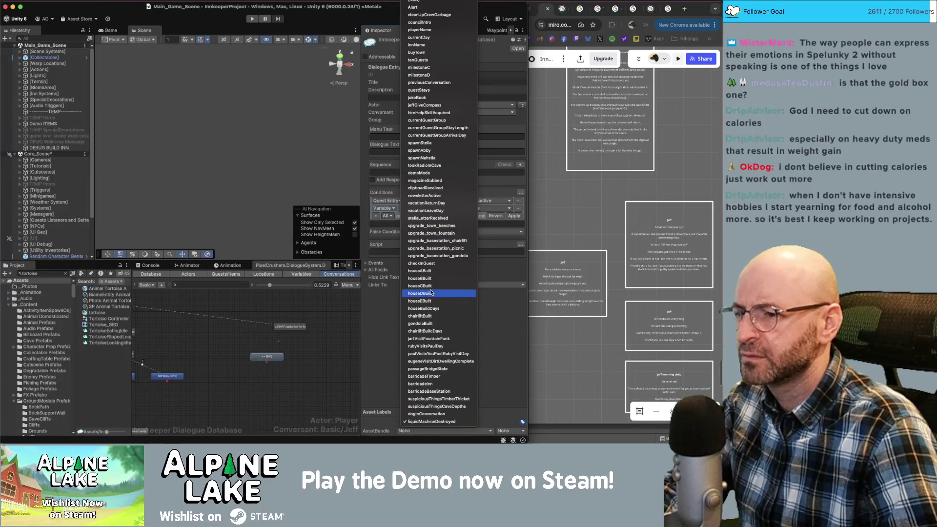
pyautogui.click(326, 322)
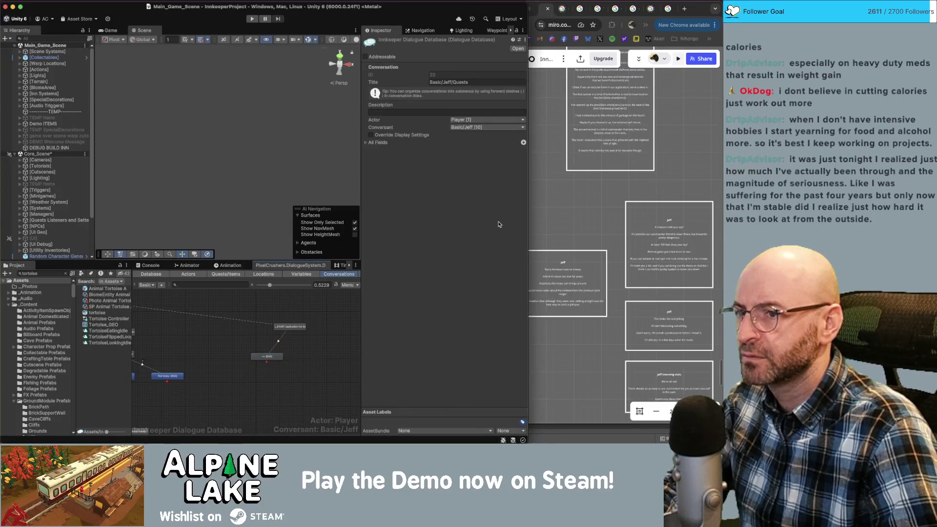
pyautogui.click(279, 356)
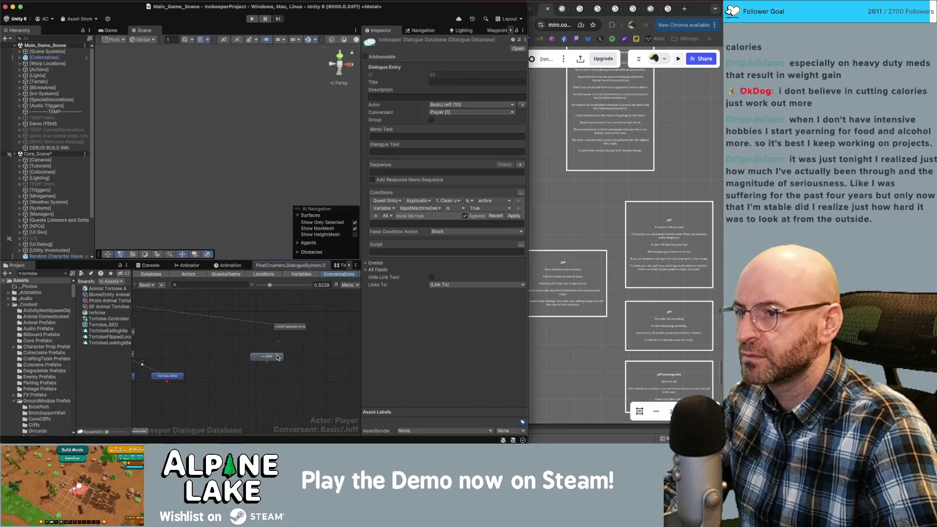
pyautogui.click(437, 210)
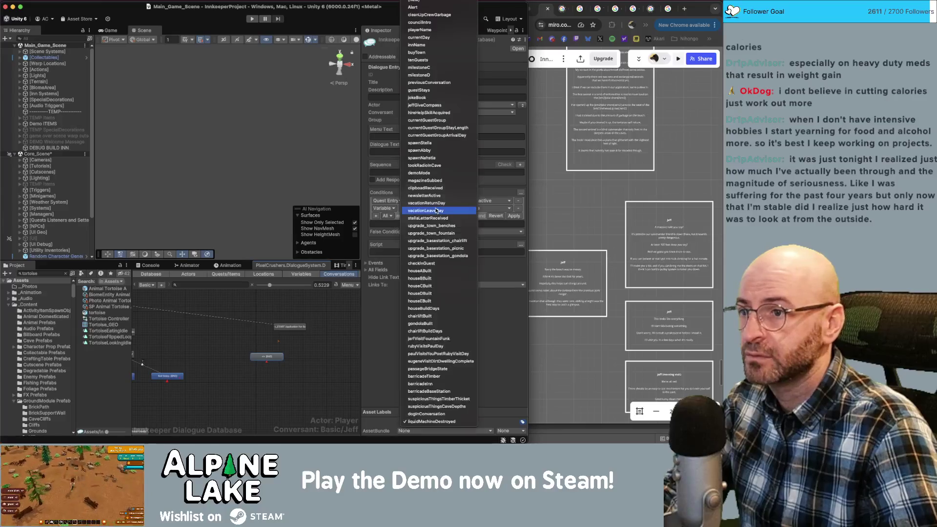
pyautogui.press('Escape')
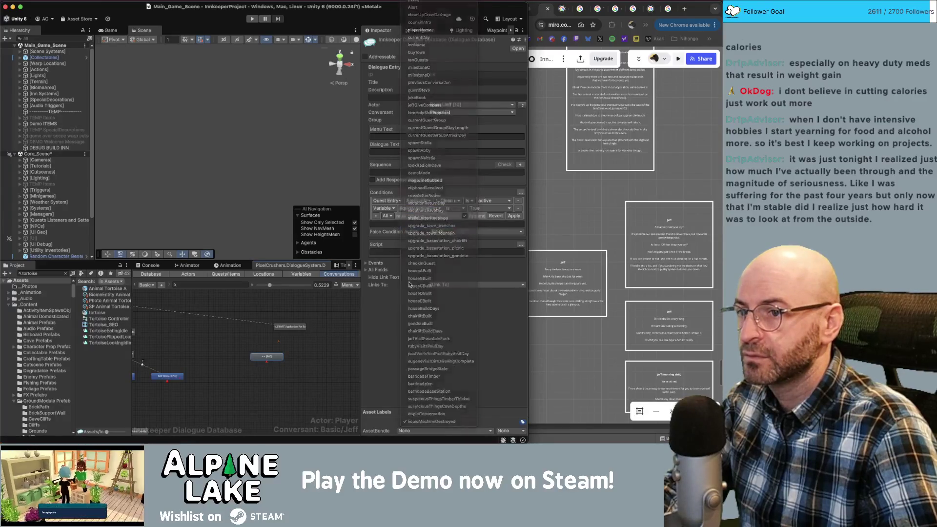
pyautogui.click(520, 215)
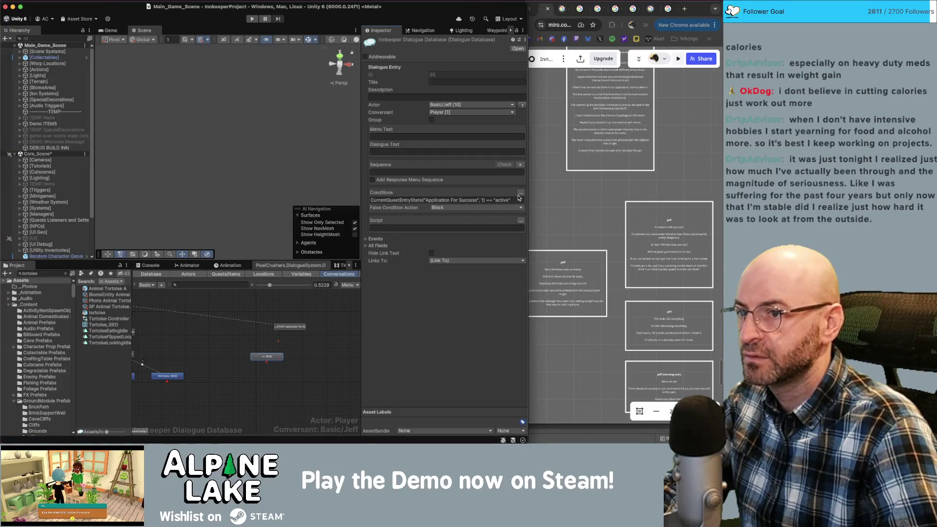
# Add the condition lakeShoreGarbage Greater Equal 6 and append it to the node.
pyautogui.click(520, 193)
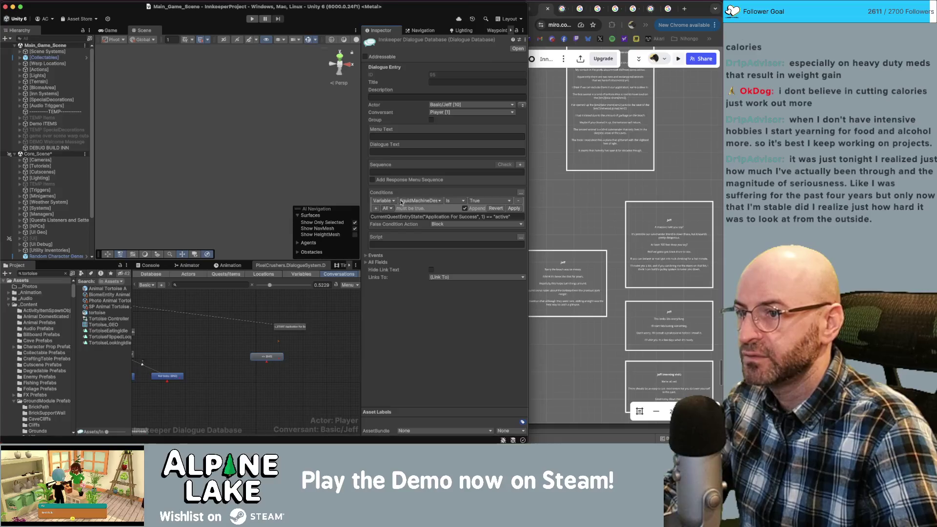
pyautogui.click(419, 201)
pyautogui.click(410, 429)
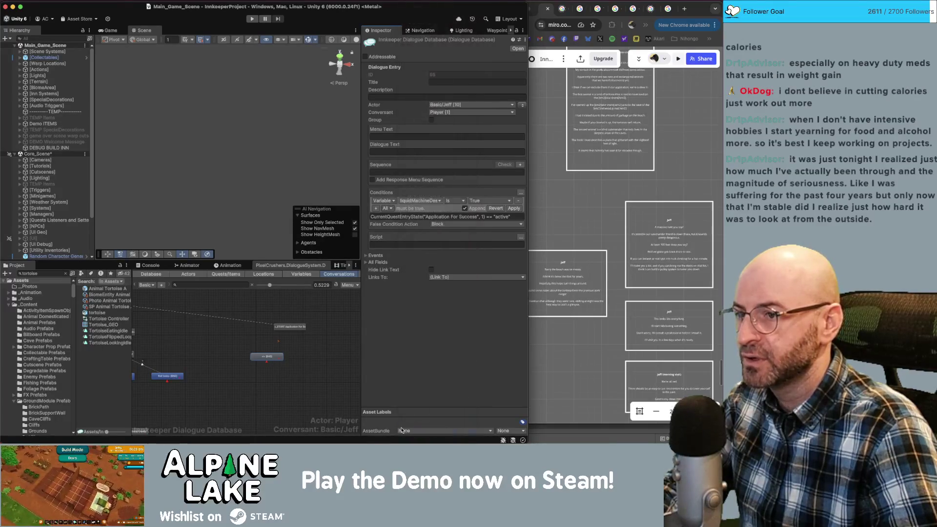
pyautogui.click(454, 201)
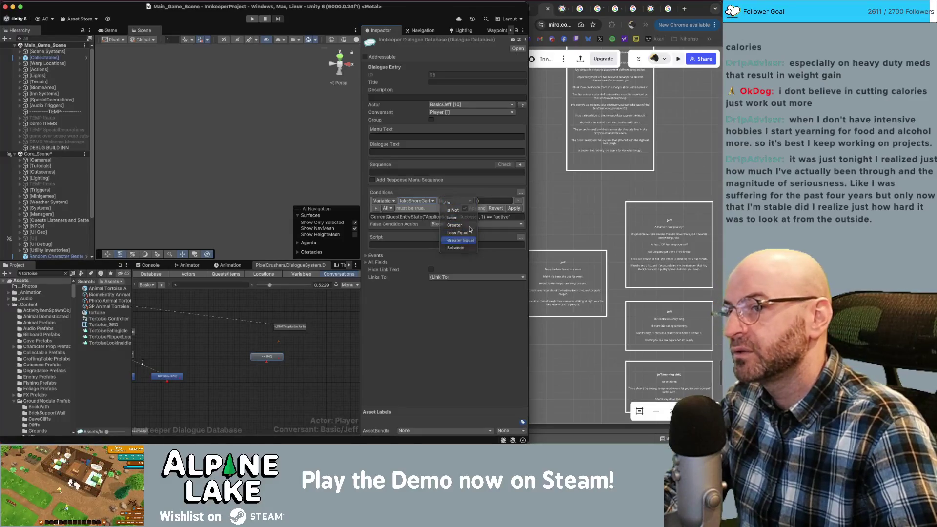
pyautogui.click(460, 240)
pyautogui.click(486, 201)
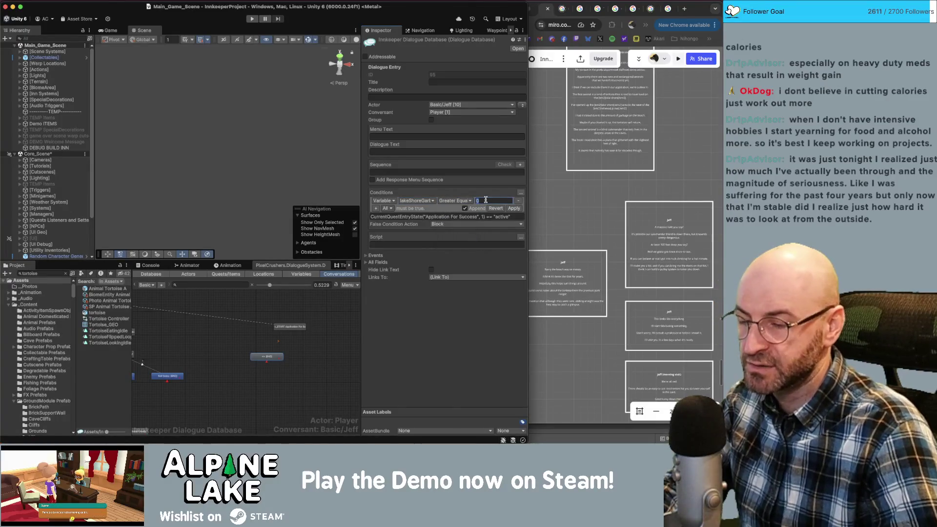
pyautogui.write('6')
pyautogui.press('Return')
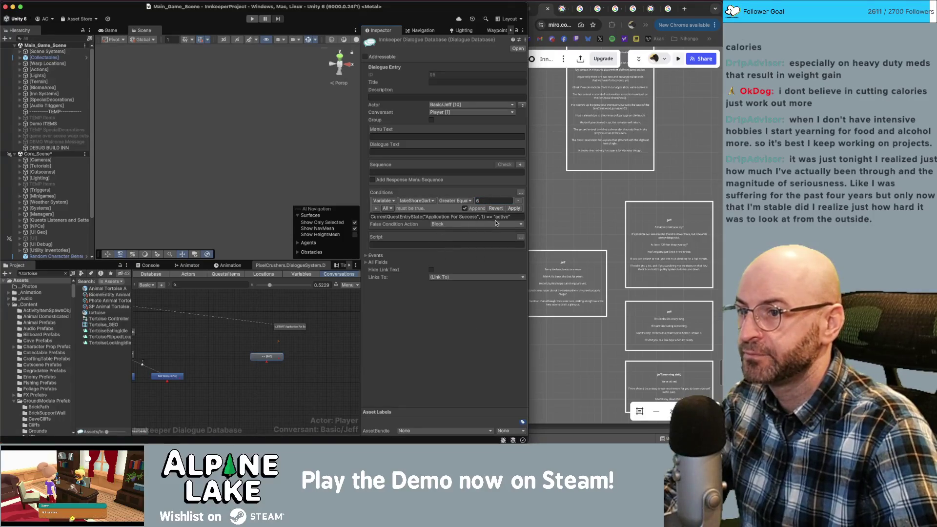
pyautogui.click(513, 209)
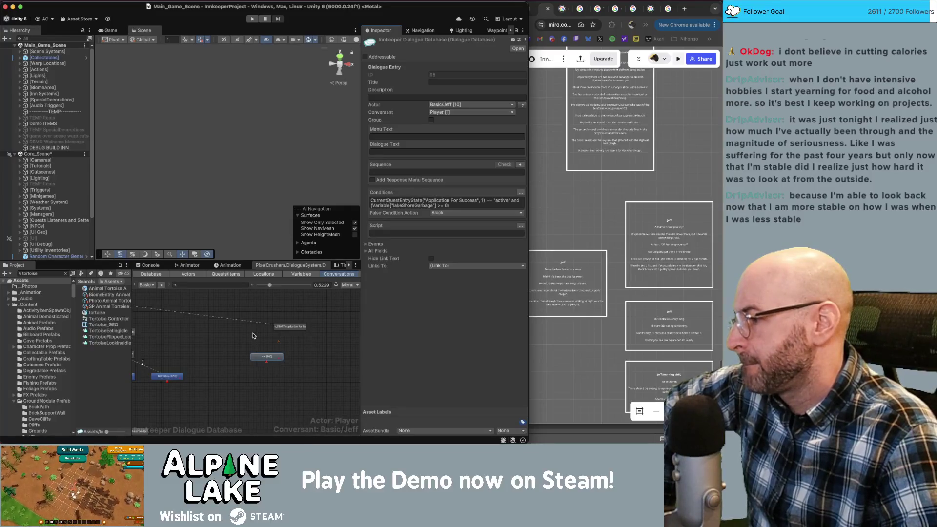
# Nudge Jeff's node and enter Continue() in the START node's Sequence field.
pyautogui.moveTo(269, 359); pyautogui.dragTo(270, 356)
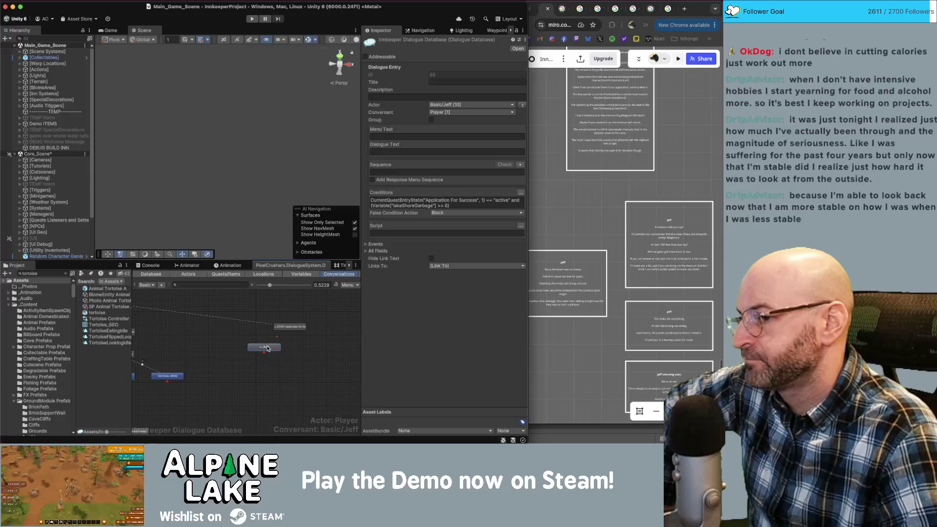
pyautogui.click(292, 327)
pyautogui.click(388, 152)
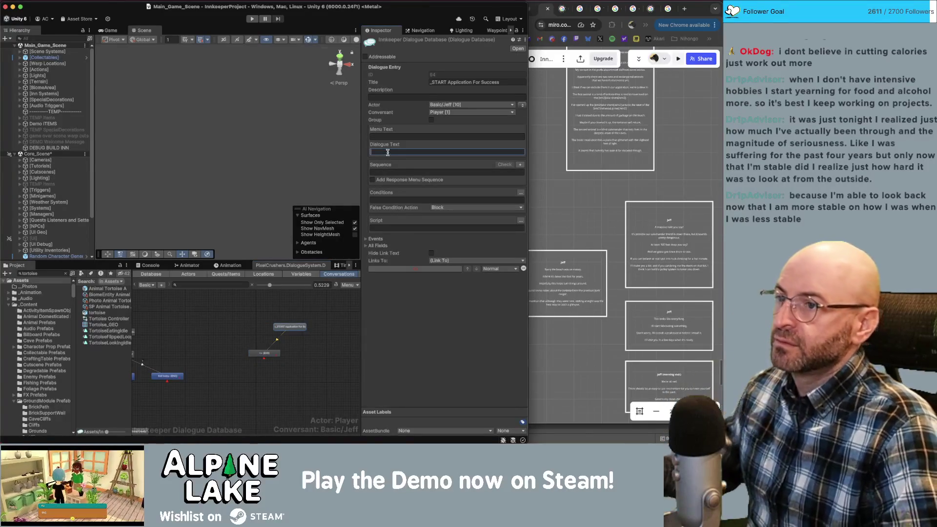
pyautogui.click(389, 172)
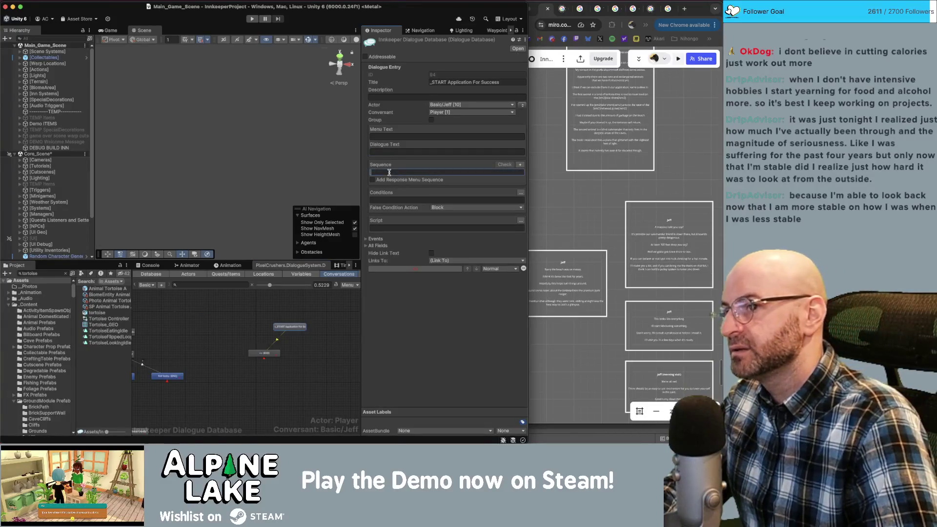
pyautogui.write('Co')
pyautogui.write('ntinue')
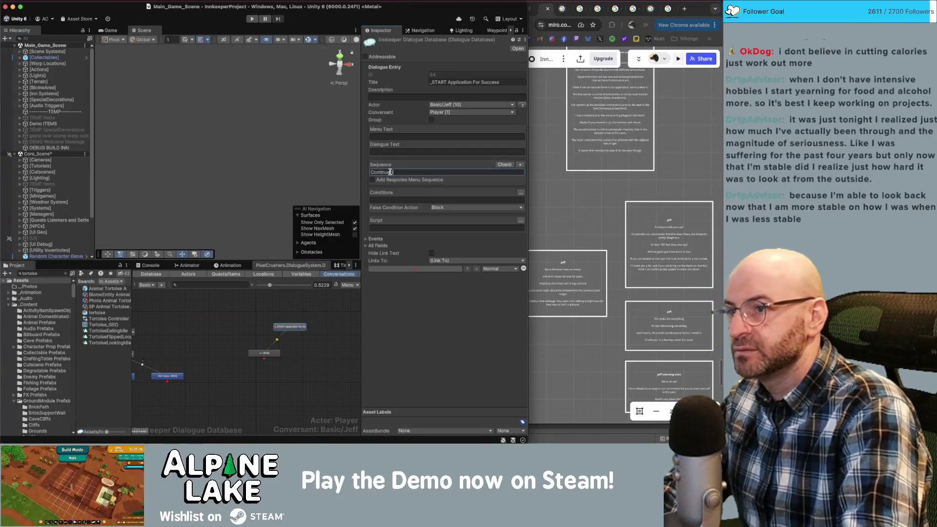
# Reselect the conditioned Jeff node and zoom the Miro board onto Jeff's card.
pyautogui.click(310, 340)
pyautogui.click(273, 353)
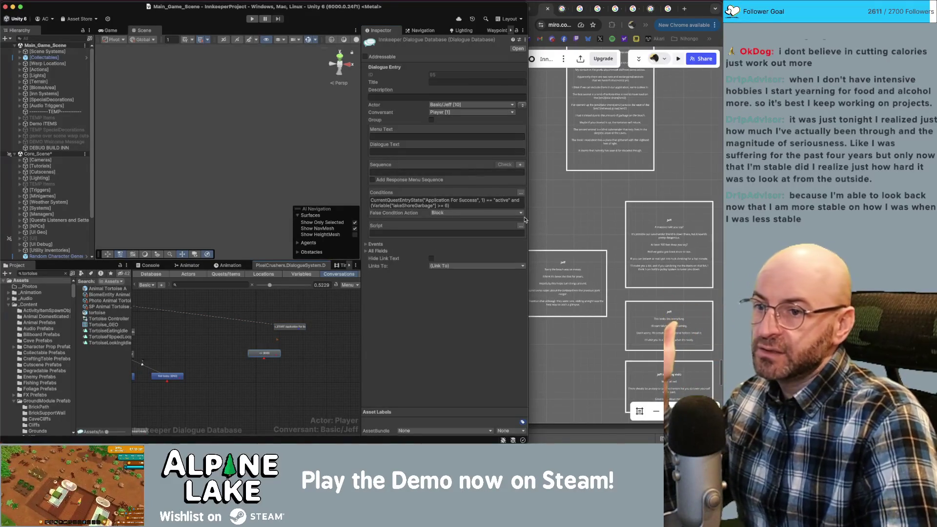
pyautogui.scroll(5, 553, 285)
pyautogui.scroll(5, 554, 285)
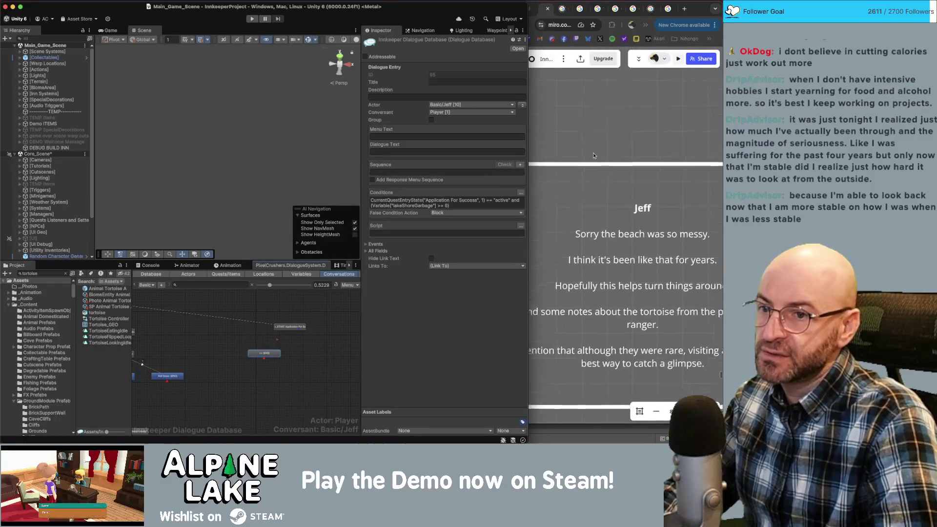
# Paste Jeff's first Miro script line into the node's Dialogue Text.
pyautogui.tripleClick(590, 197)
pyautogui.hotkey('ctrl', 'c')
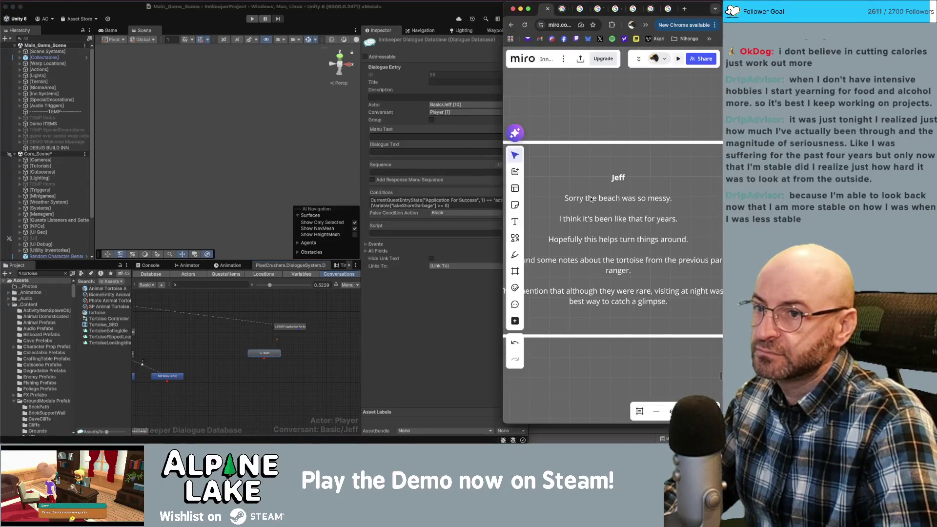
pyautogui.click(405, 155)
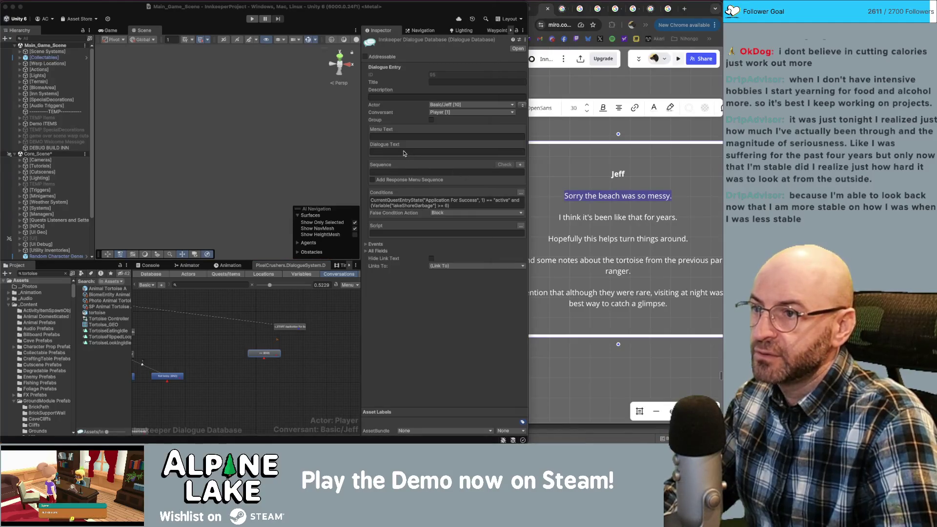
pyautogui.click(404, 154)
pyautogui.hotkey('ctrl', 'v')
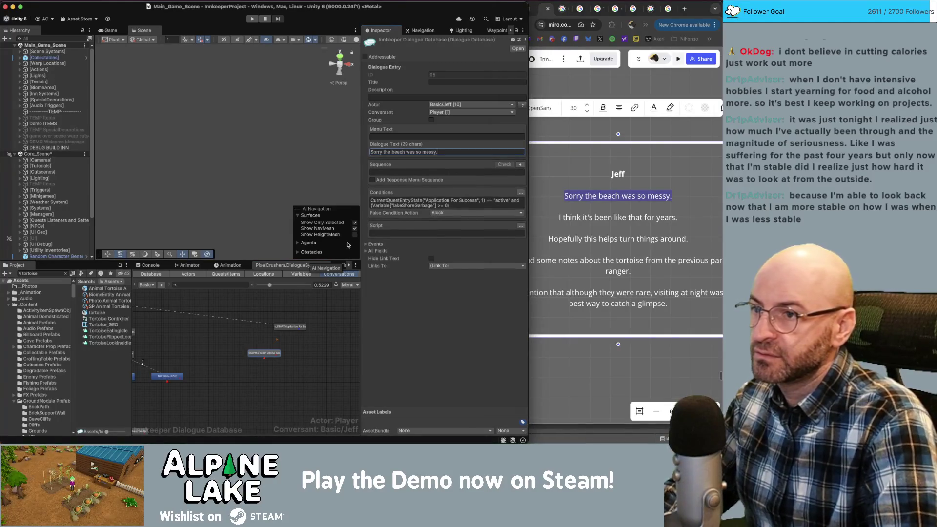
# Add a child node spoken by Jeff carrying his second script line.
pyautogui.rightClick(267, 355)
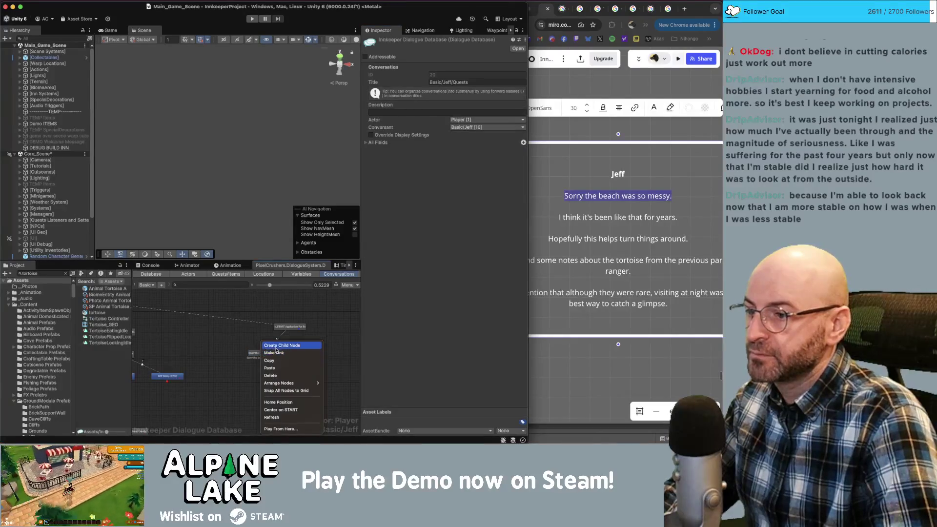
pyautogui.click(282, 345)
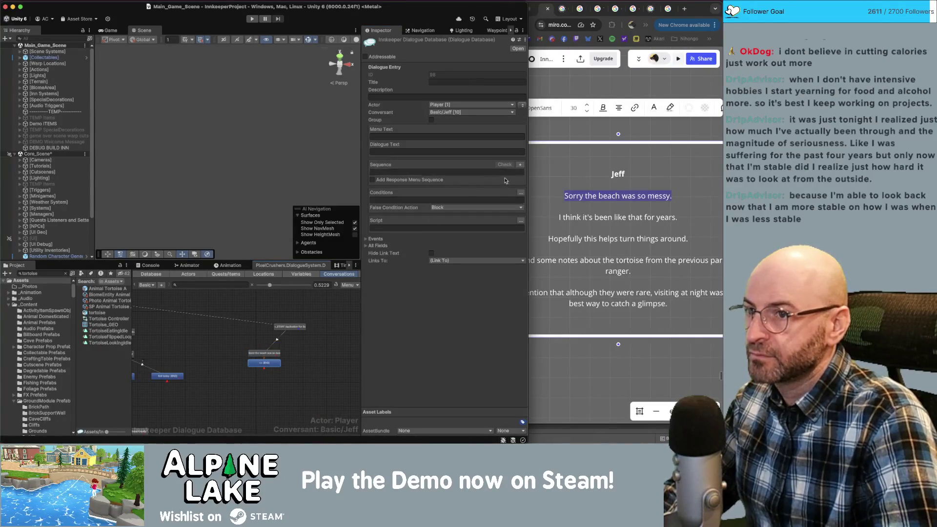
pyautogui.click(523, 105)
pyautogui.moveTo(559, 217); pyautogui.dragTo(673, 220)
pyautogui.press('super+c')
pyautogui.click(388, 151)
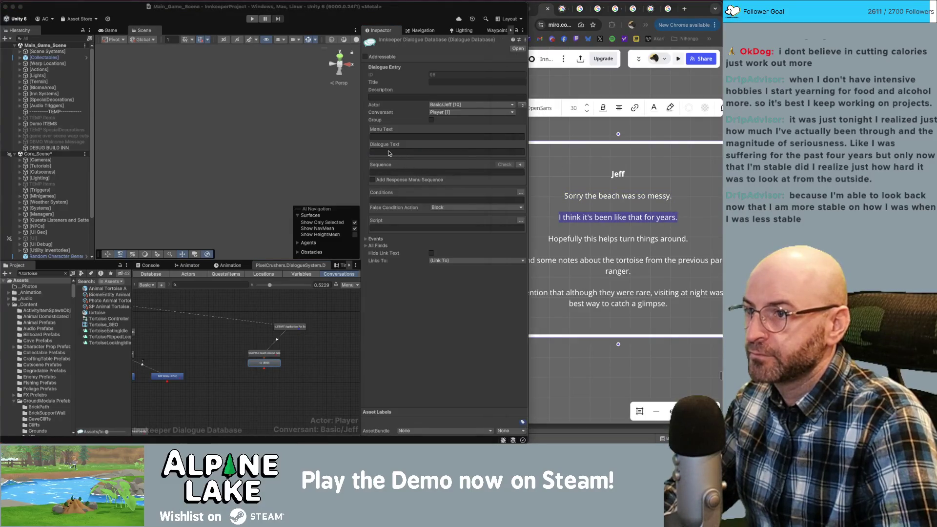
pyautogui.press('super+v')
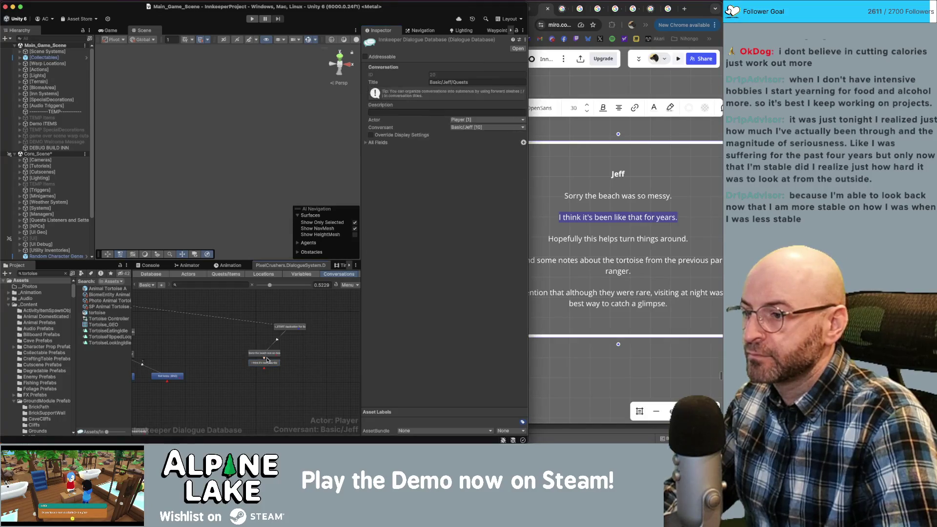
# Chain two more empty child nodes beneath Jeff's second line.
pyautogui.rightClick(264, 364)
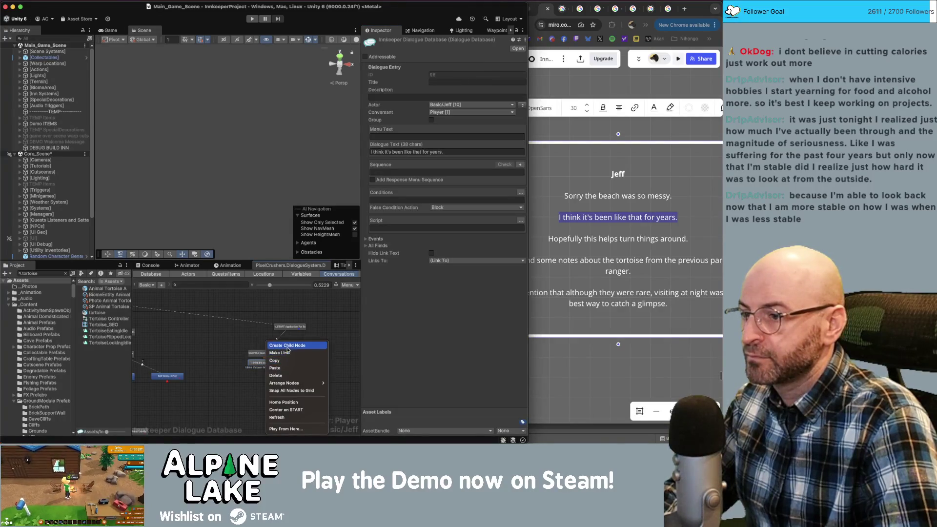
pyautogui.click(288, 345)
pyautogui.rightClick(272, 373)
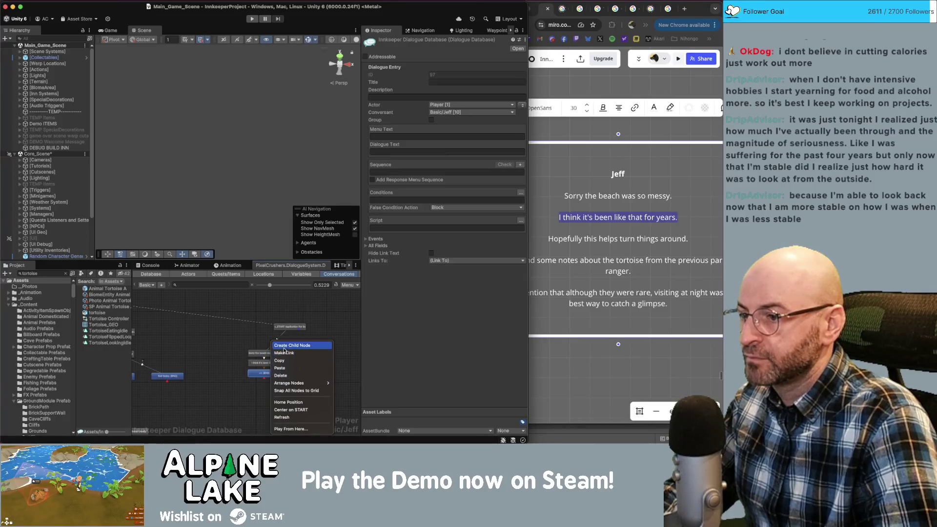
pyautogui.rightClick(269, 387)
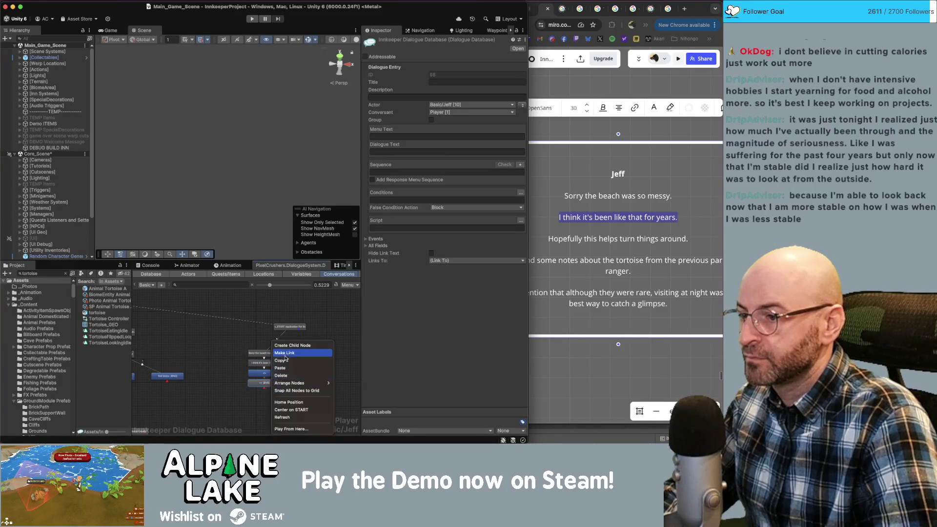
pyautogui.click(287, 350)
pyautogui.keyDown('shift'); pyautogui.click(274, 389); pyautogui.keyUp('shift')
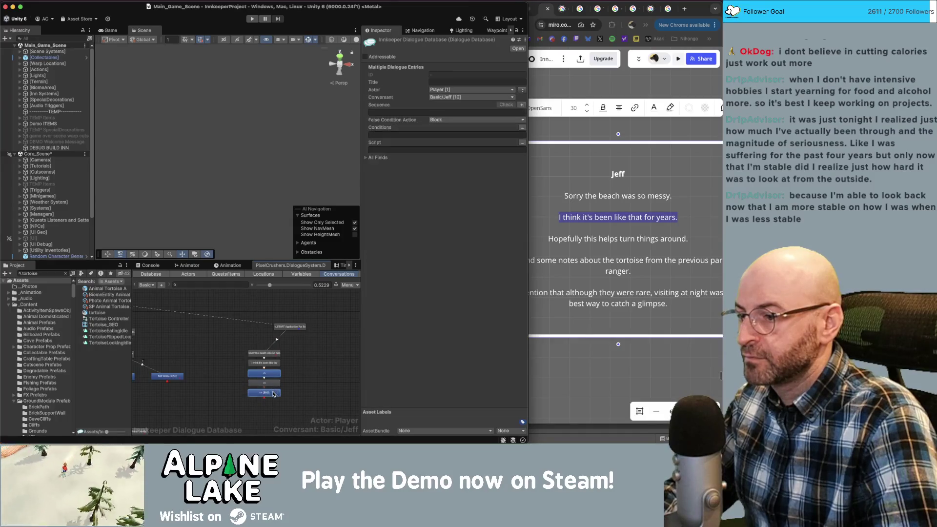
# Fill the first empty node with 'Hopefully this helps turn things around.'.
pyautogui.click(603, 210)
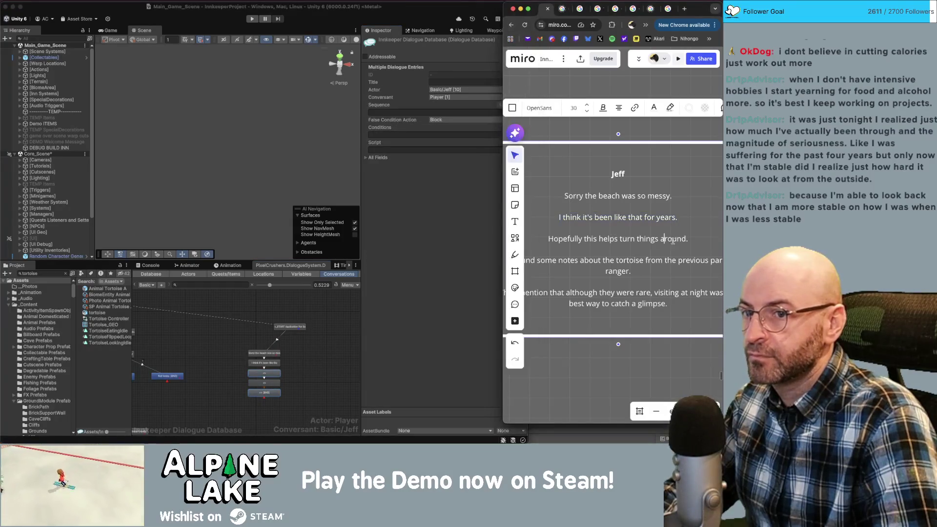
pyautogui.moveTo(688, 239); pyautogui.dragTo(539, 233)
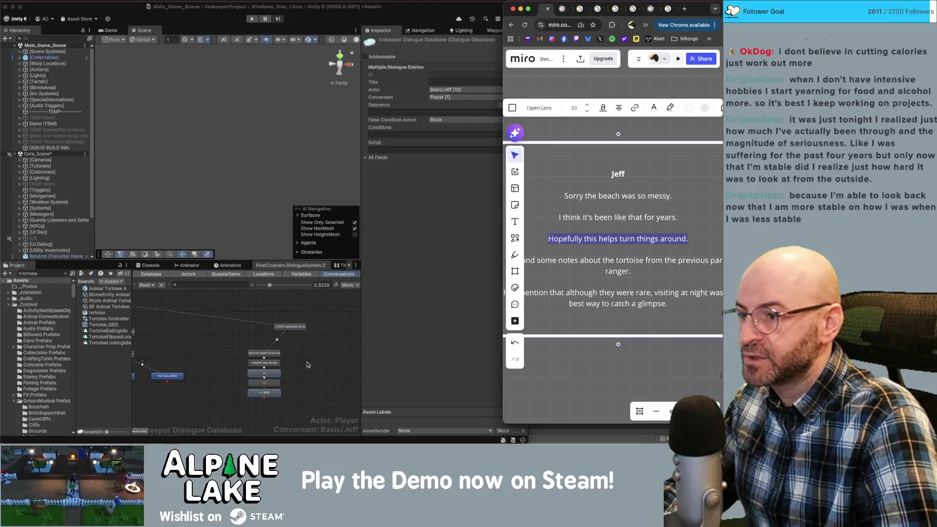
pyautogui.click(272, 375)
pyautogui.click(405, 152)
pyautogui.press('super+v')
# Put the script line about the park ranger's notes into the next empty node.
pyautogui.click(609, 279)
pyautogui.moveTo(632, 272); pyautogui.dragTo(537, 261)
pyautogui.scroll(-4, 609, 279)
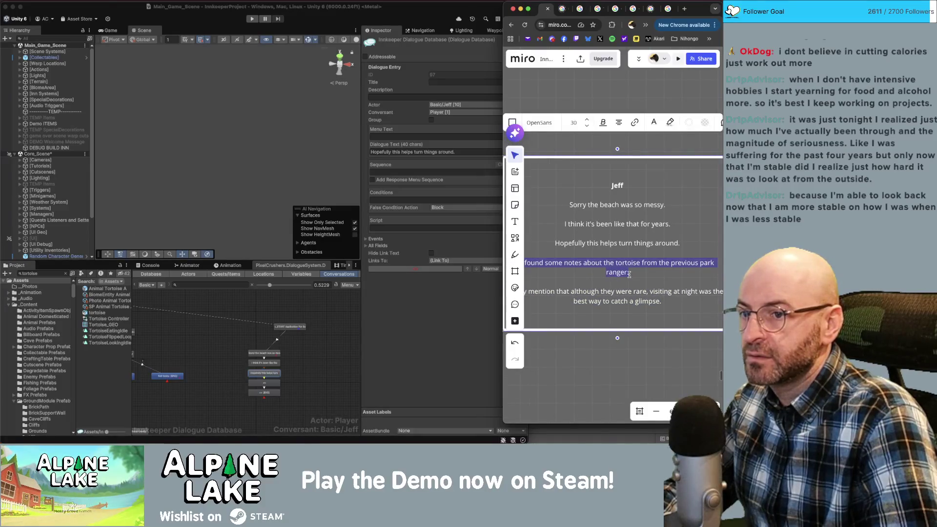
pyautogui.click(631, 278)
pyautogui.moveTo(630, 272); pyautogui.dragTo(547, 265)
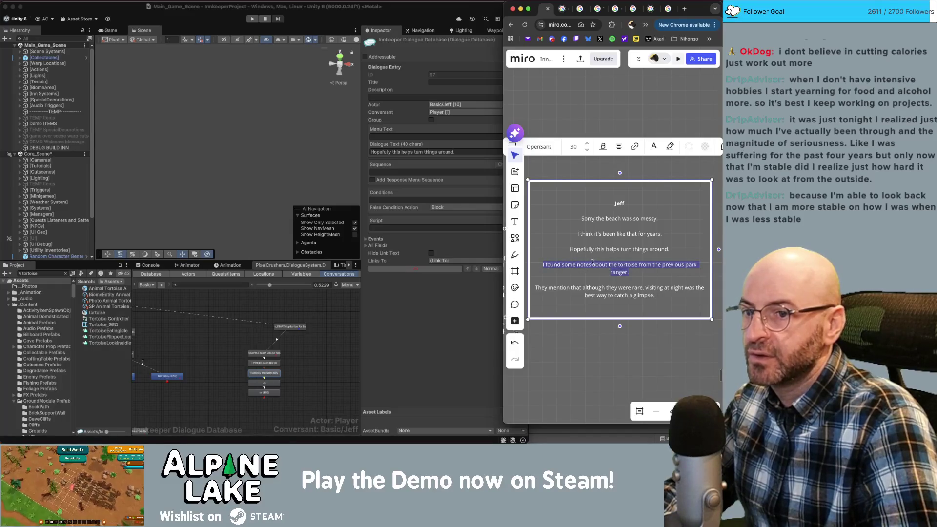
pyautogui.click(272, 381)
pyautogui.click(264, 384)
pyautogui.click(408, 152)
pyautogui.press('super+v')
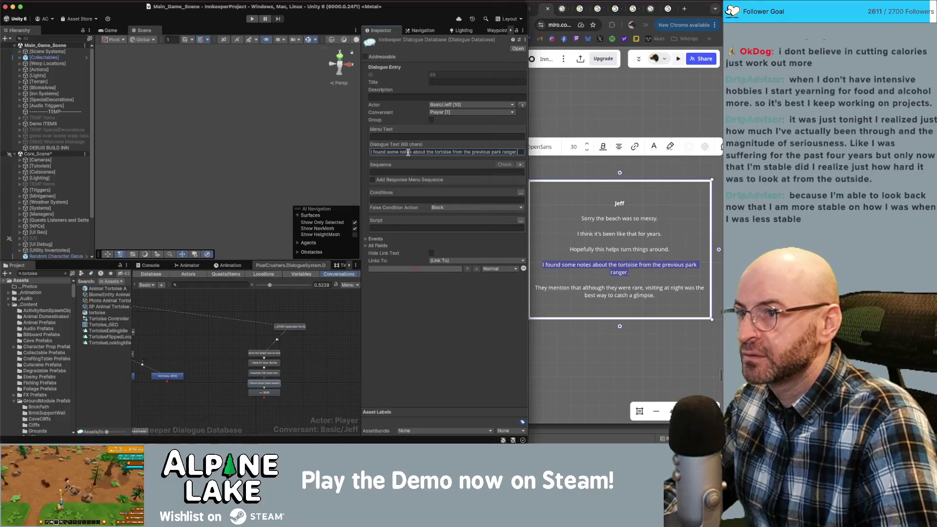
# Fill the last end node with the tip that night visits are best.
pyautogui.click(619, 292)
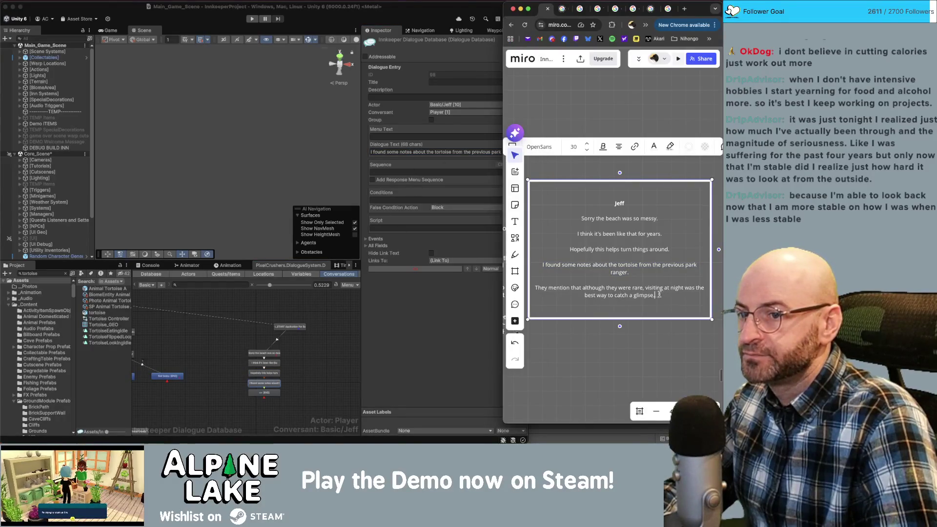
pyautogui.moveTo(659, 294); pyautogui.dragTo(537, 285)
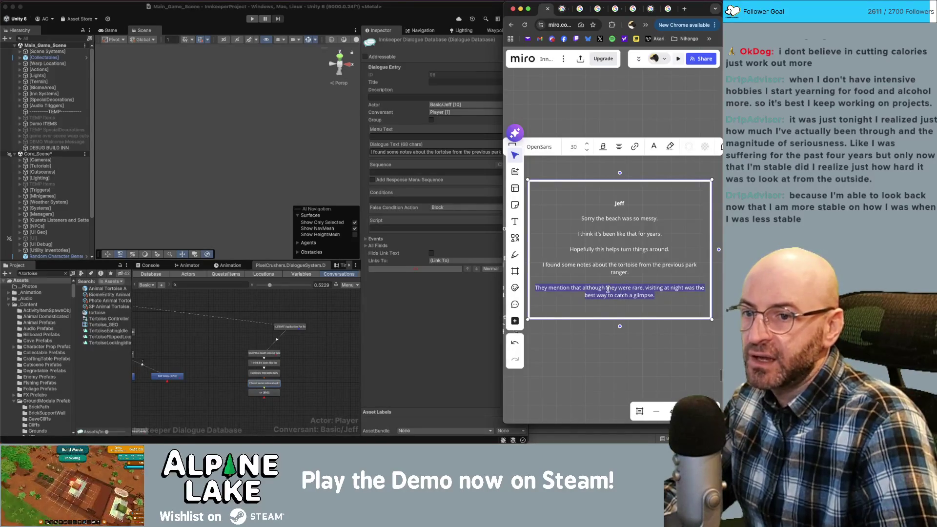
pyautogui.click(299, 384)
pyautogui.click(275, 393)
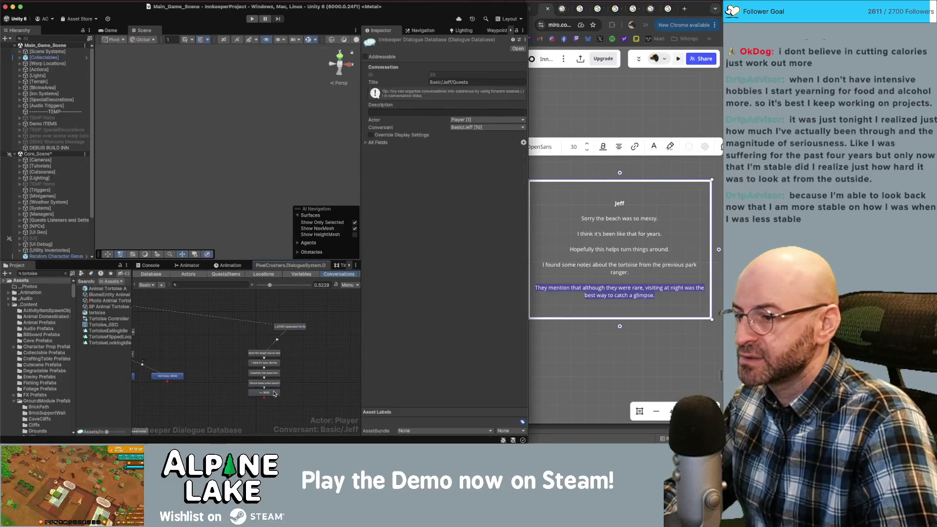
pyautogui.click(406, 152)
pyautogui.press('super+v')
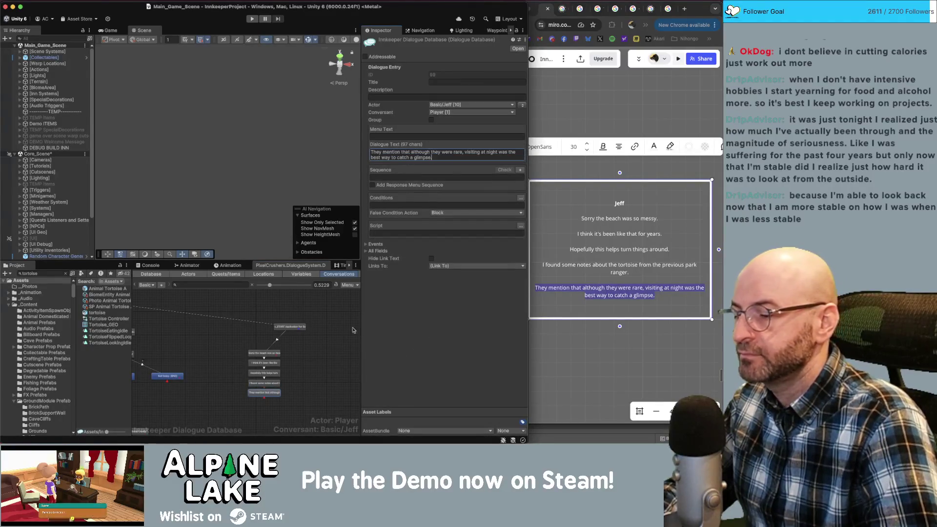
pyautogui.click(311, 370)
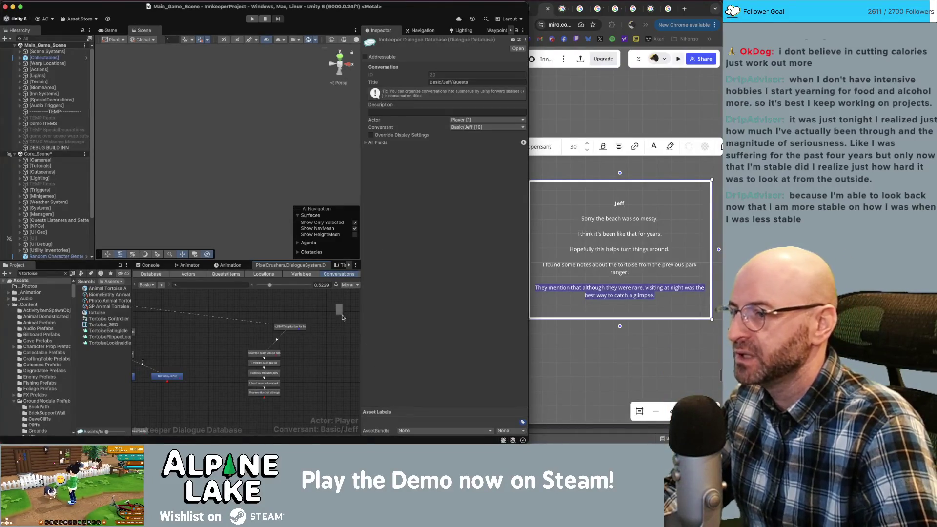
pyautogui.scroll(-2, 335, 305)
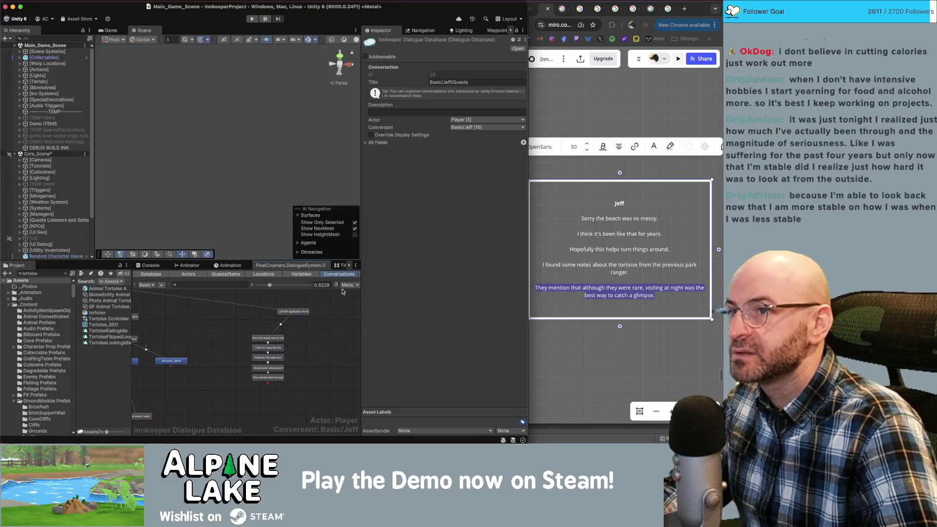
# Select the Application For Success quest in the Quests/Items list.
pyautogui.click(225, 274)
pyautogui.click(148, 422)
pyautogui.click(171, 422)
pyautogui.press('Return')
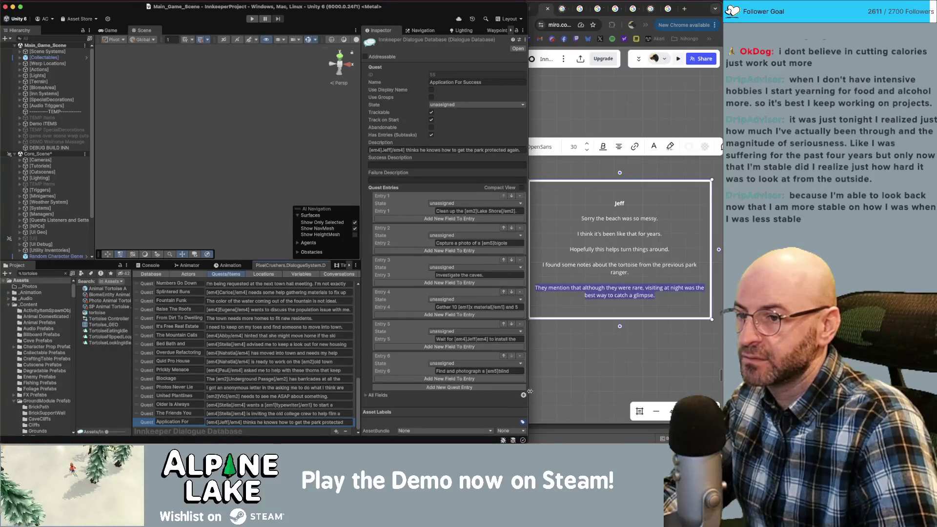
pyautogui.moveTo(530, 391); pyautogui.dragTo(542, 392)
# Add a quest entry, move it up to Entry 2, and write the return-to-Jeff text ending 'Jeff[/em4]'.
pyautogui.click(489, 388)
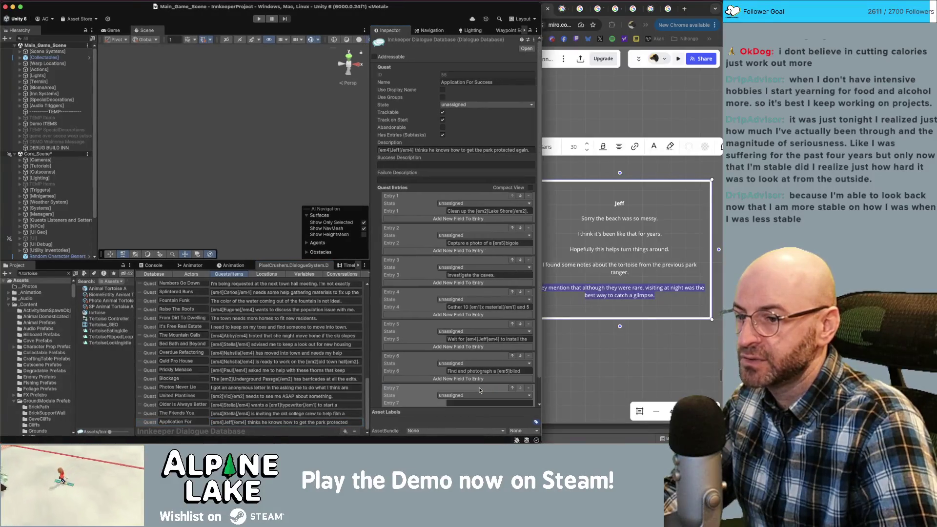
pyautogui.click(512, 388)
pyautogui.click(512, 356)
pyautogui.click(512, 324)
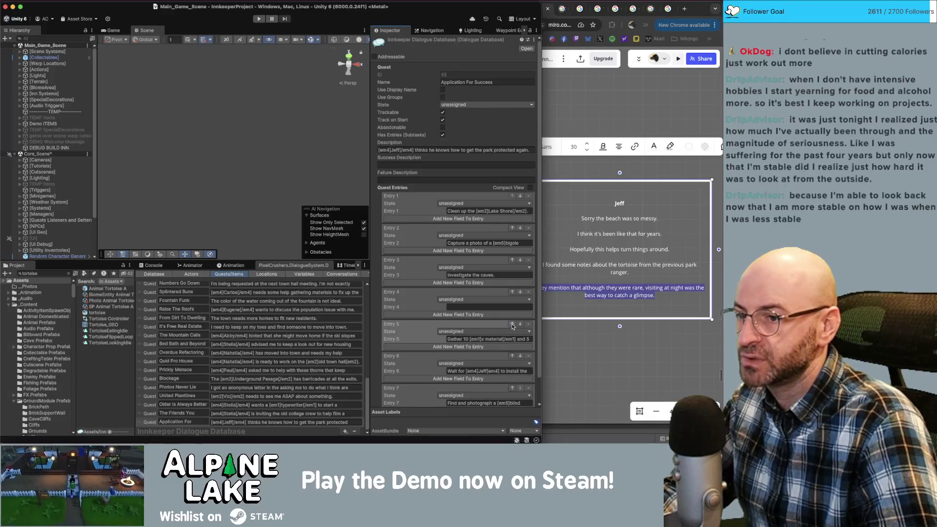
pyautogui.click(512, 292)
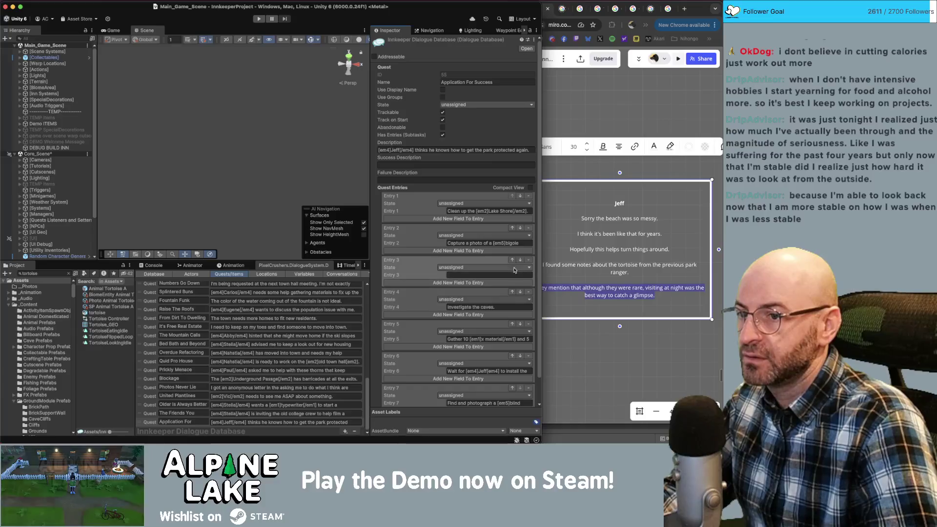
pyautogui.click(512, 260)
pyautogui.click(493, 243)
pyautogui.write('Return to [em')
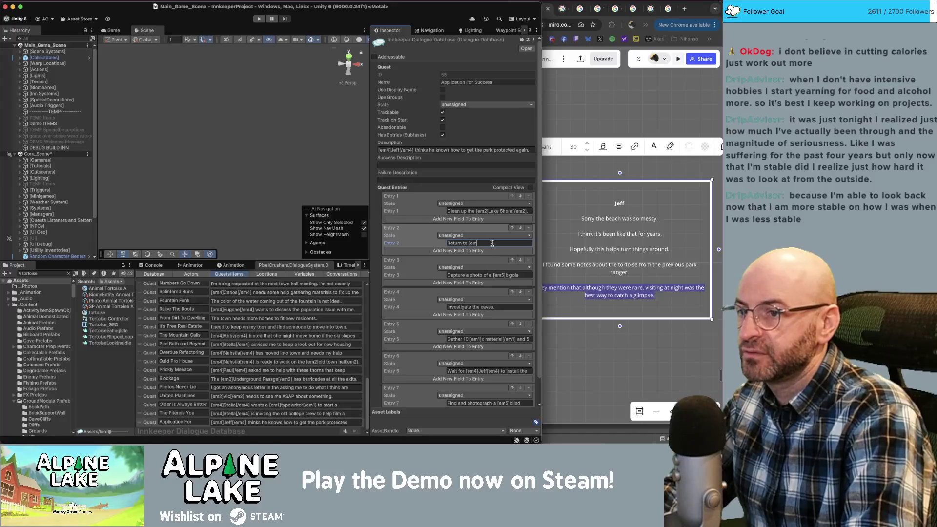
pyautogui.write('4]Jeff[/em4]')
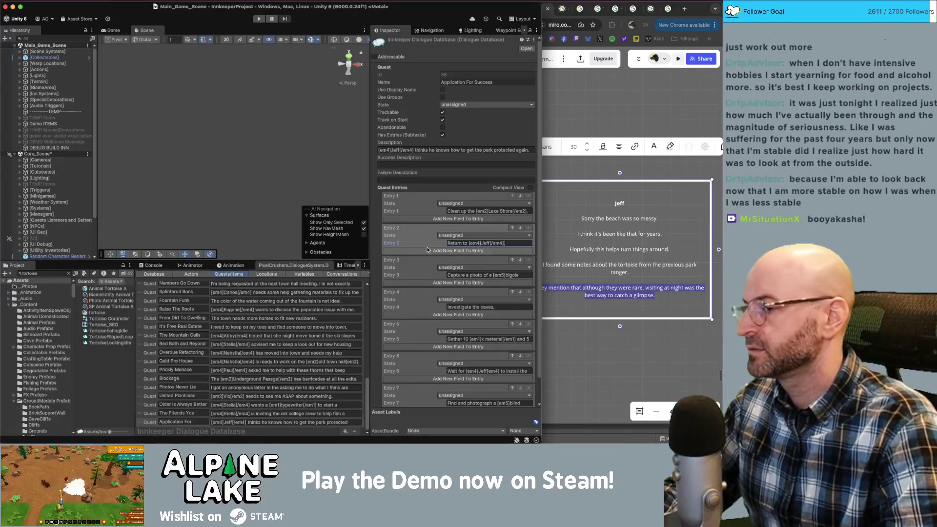
pyautogui.scroll(-3, 423, 276)
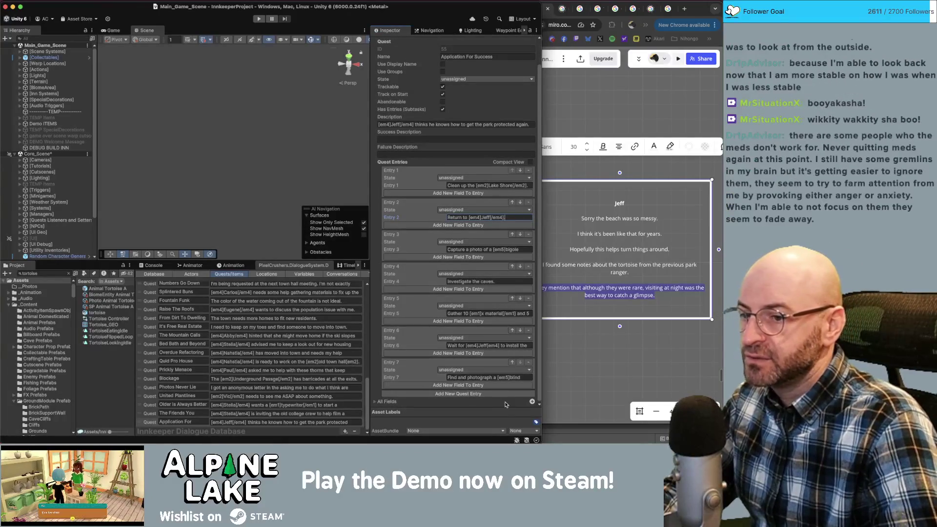
# Add another entry, move it up to Entry 5, and start its tell-Jeff text ('found').
pyautogui.click(454, 394)
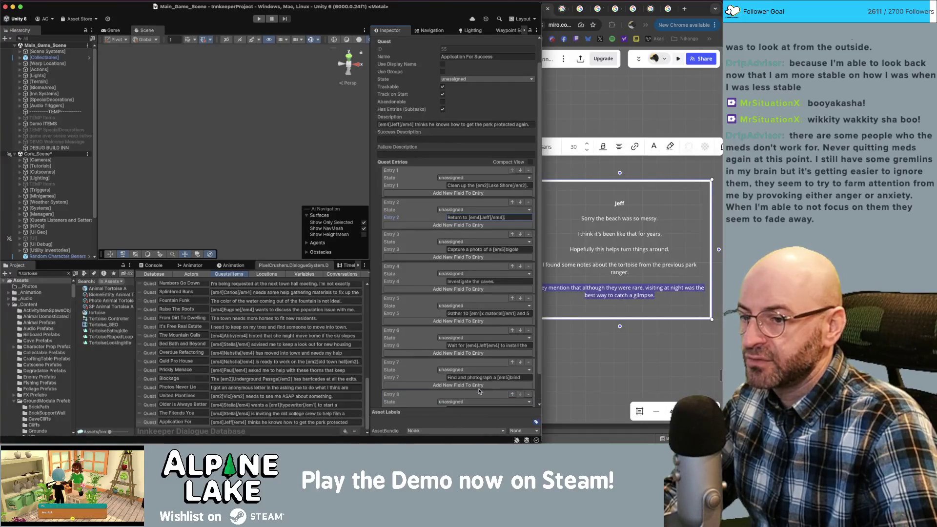
pyautogui.click(512, 362)
pyautogui.click(512, 331)
pyautogui.click(474, 312)
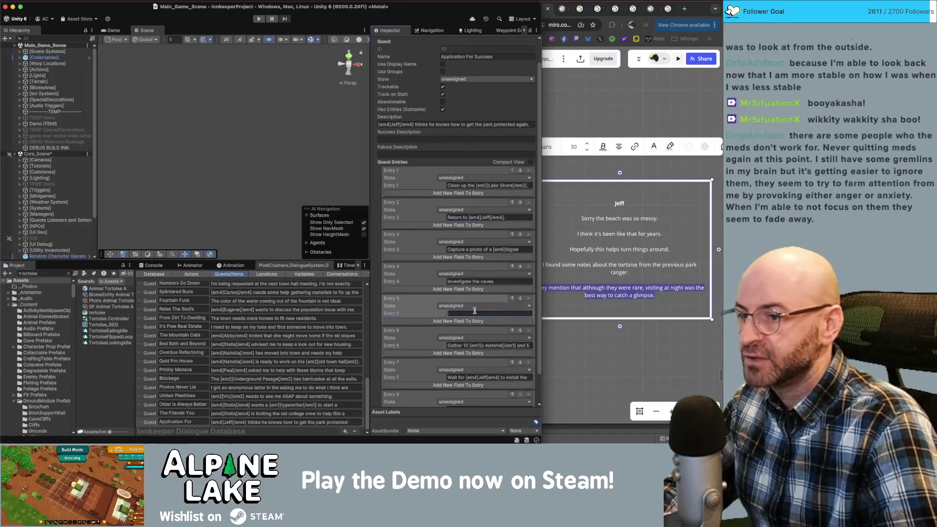
pyautogui.write('Tell[em4]')
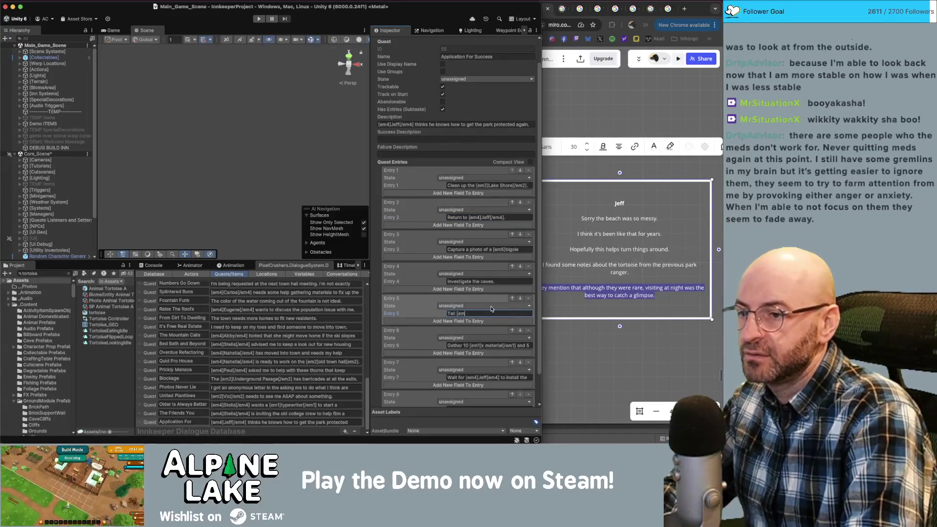
pyautogui.write('[/em4')
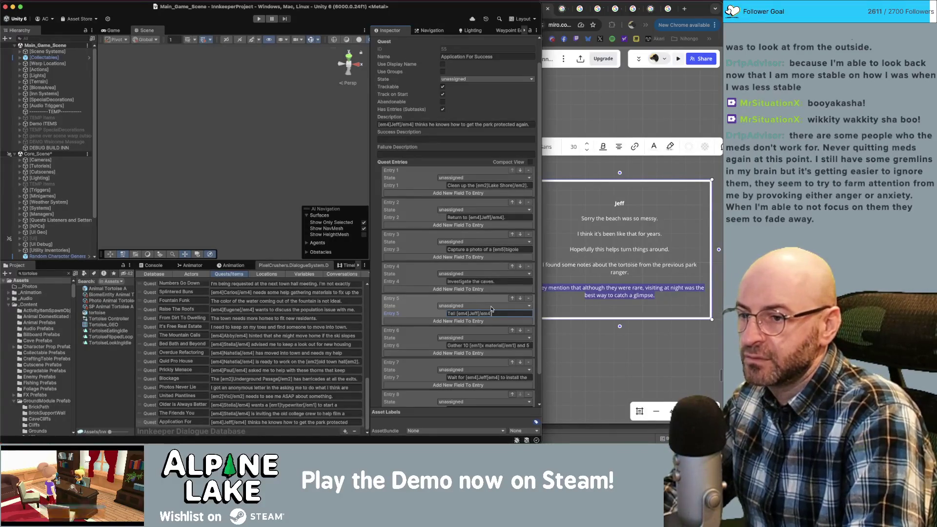
pyautogui.write('hat yo')
pyautogui.write(' found.')
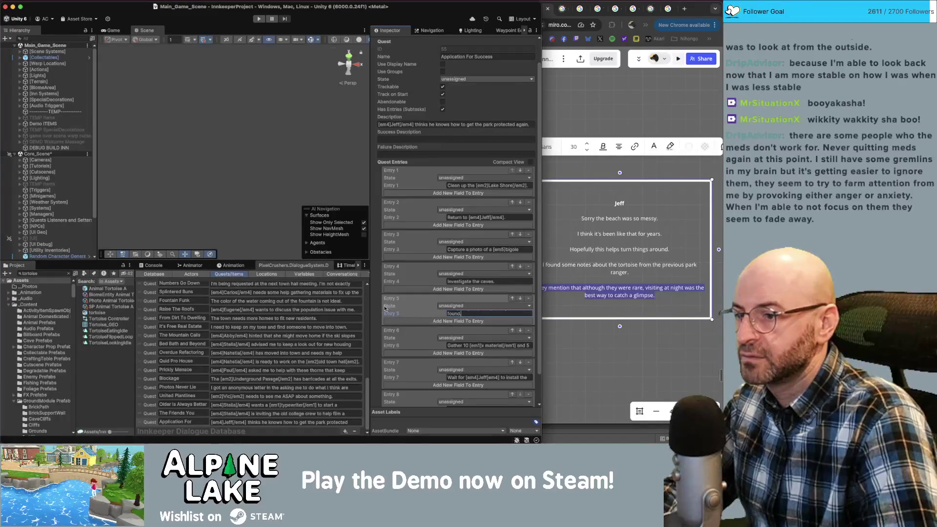
pyautogui.scroll(-2, 378, 312)
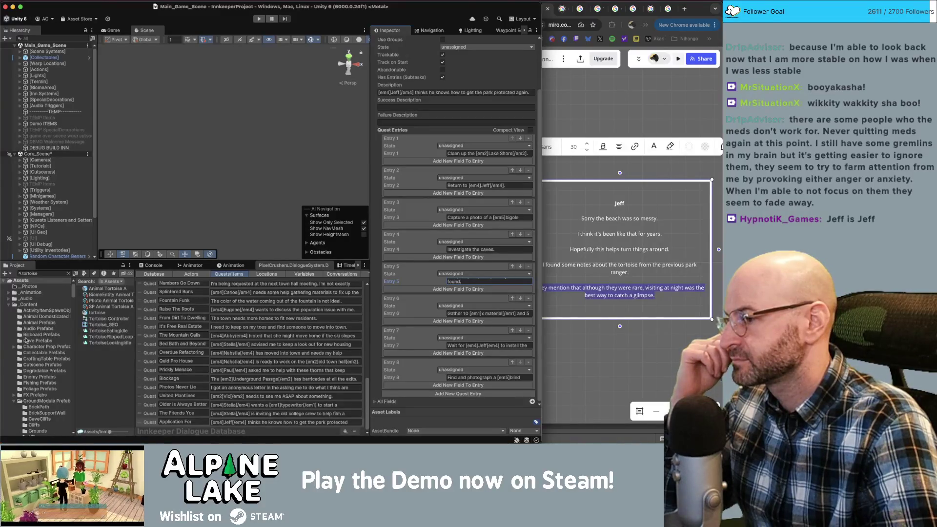
# Reselect the Application For Success quest and scroll its entries down to Entry 8.
pyautogui.click(97, 369)
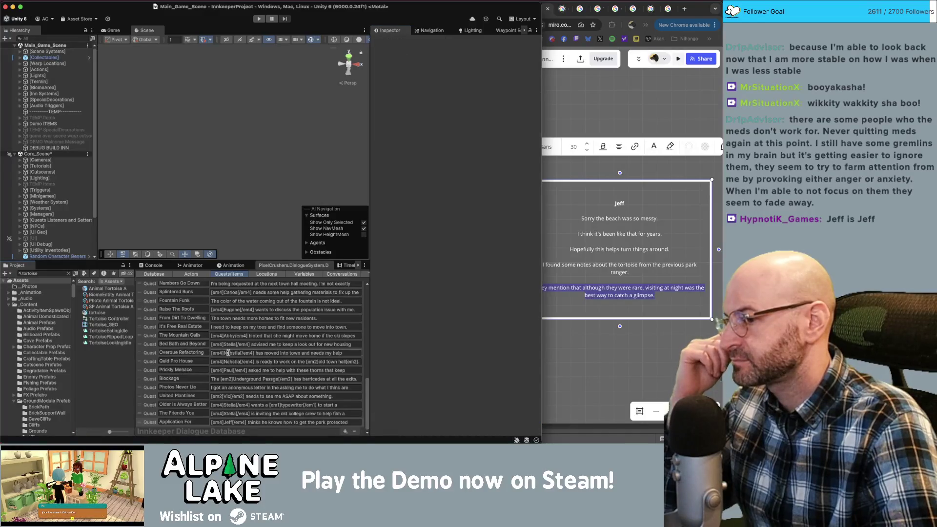
pyautogui.scroll(10, 253, 359)
pyautogui.scroll(-15, 253, 360)
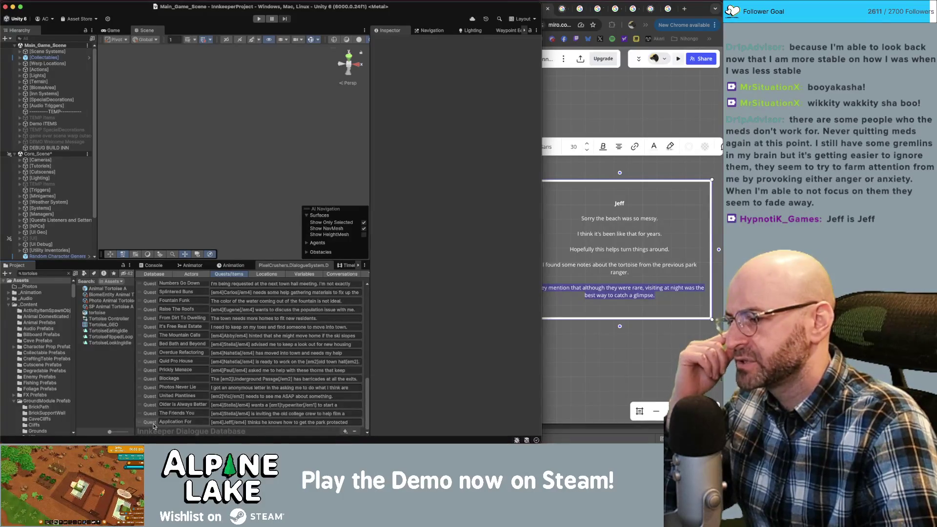
pyautogui.click(175, 422)
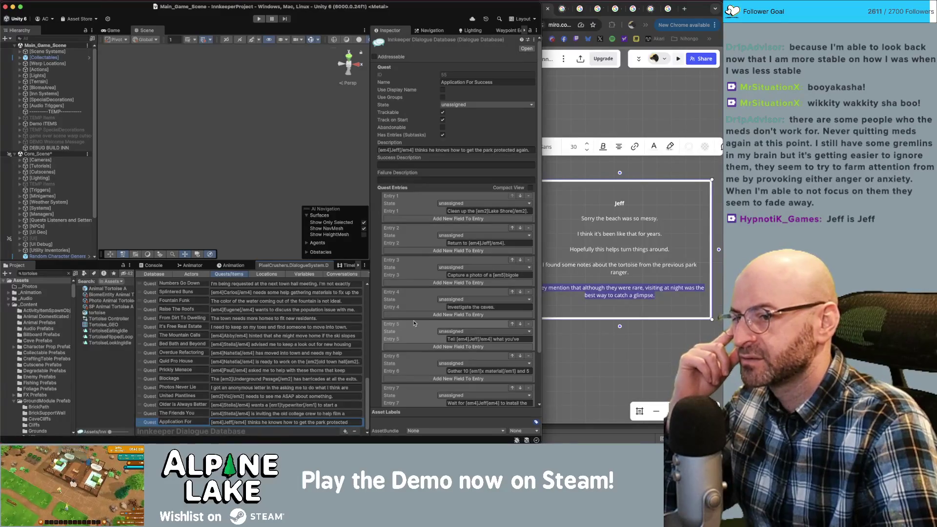
pyautogui.scroll(-1, 412, 324)
pyautogui.scroll(-5, 411, 330)
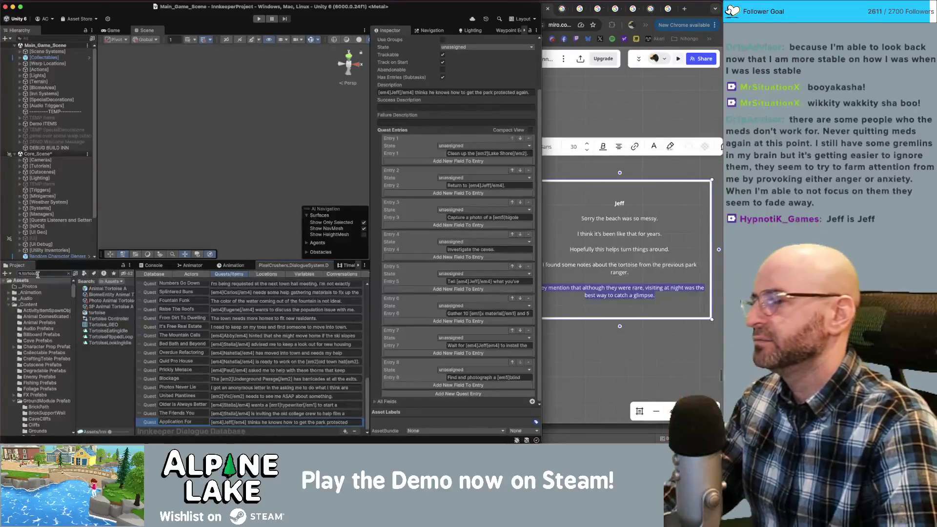
# Search the Project for 'salamander' and check the cave salamander photo and biome assets.
pyautogui.click(69, 273)
pyautogui.write('salam')
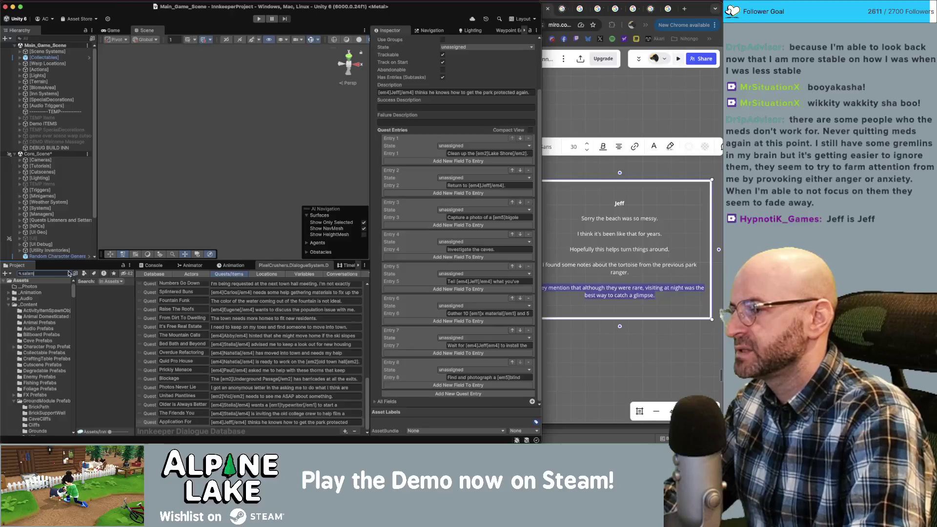
pyautogui.write('ander')
pyautogui.click(102, 300)
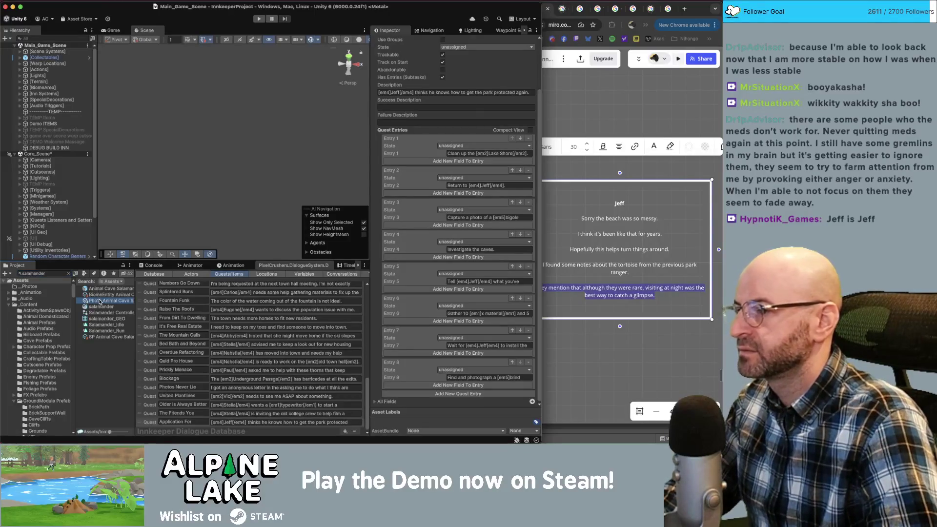
pyautogui.click(103, 295)
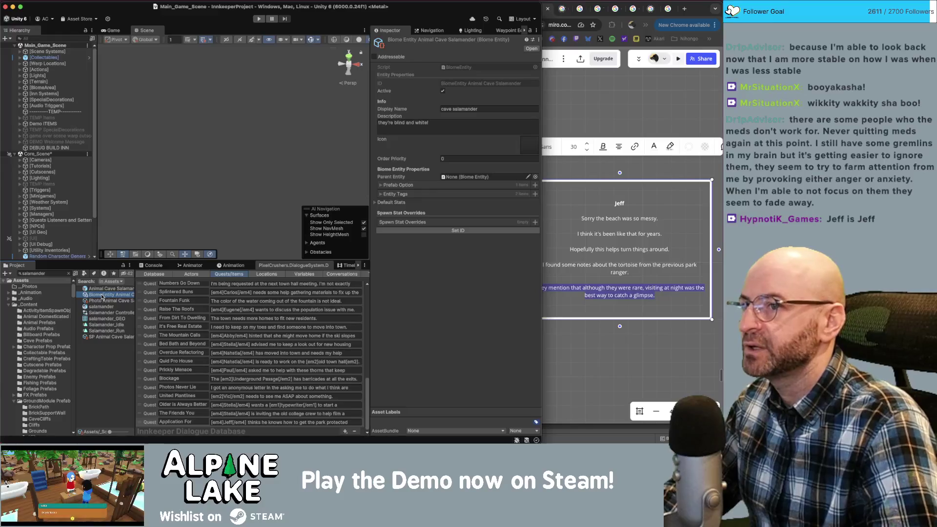
pyautogui.click(93, 301)
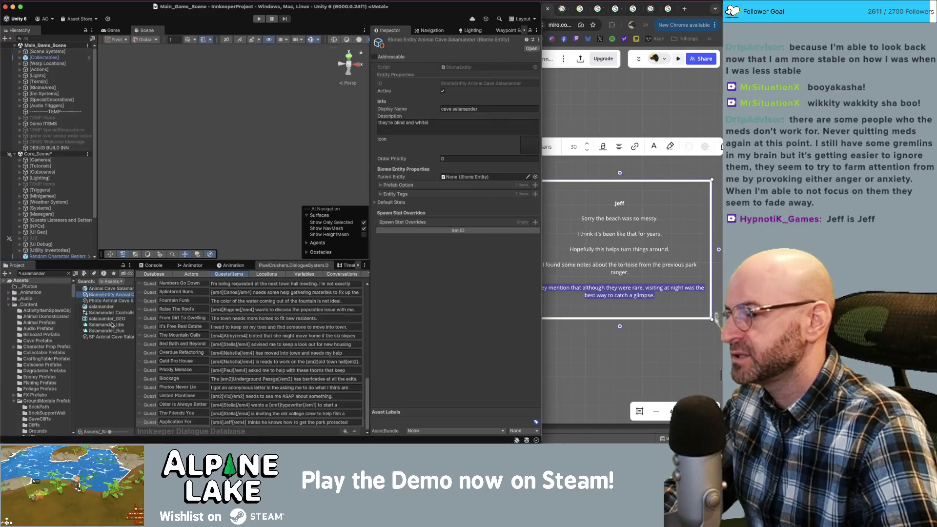
# Make quest Entry 8 end with 'cave salamander[/em5].'.
pyautogui.click(149, 420)
pyautogui.scroll(-3, 488, 342)
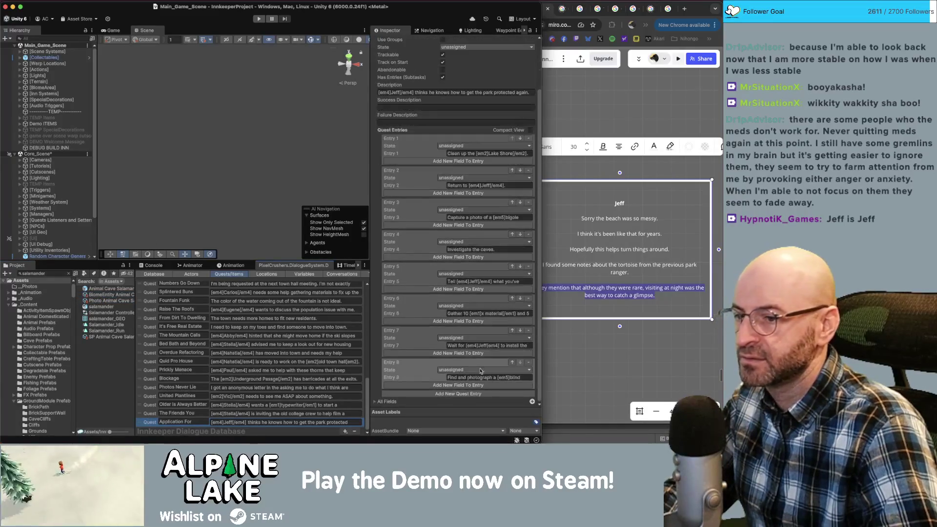
pyautogui.doubleClick(511, 375)
pyautogui.write('cave')
pyautogui.write(' salamander[/em5].')
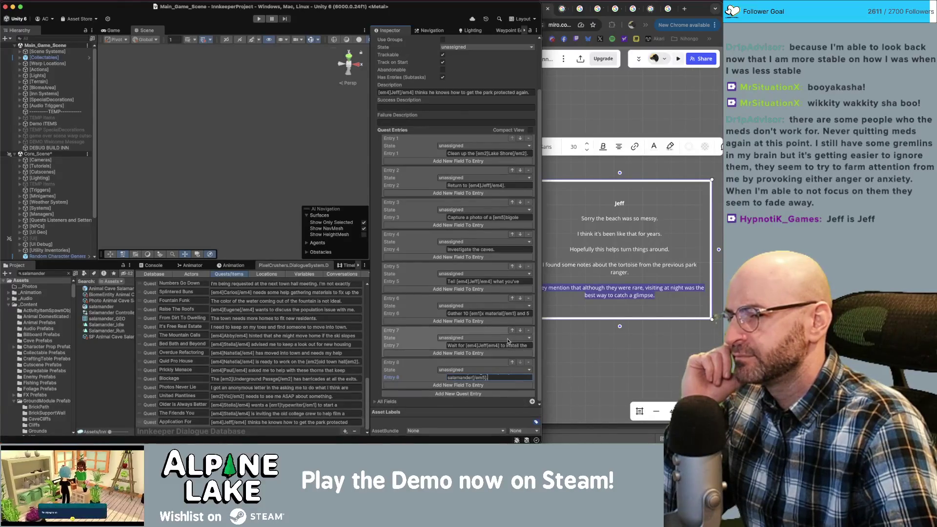
pyautogui.click(584, 338)
pyautogui.scroll(-5, 586, 342)
pyautogui.scroll(5, 620, 301)
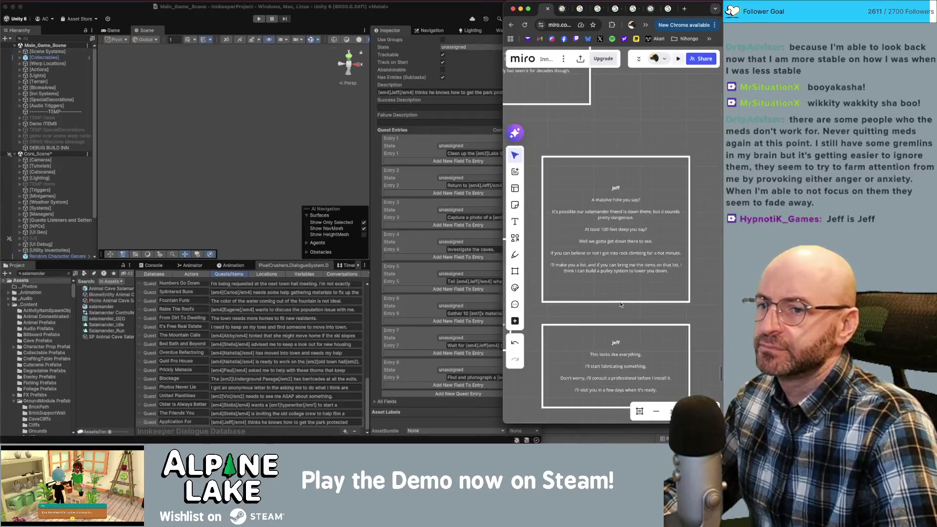
# Add a child node under START in Jeff's conversation and begin a condition on it.
pyautogui.click(622, 174)
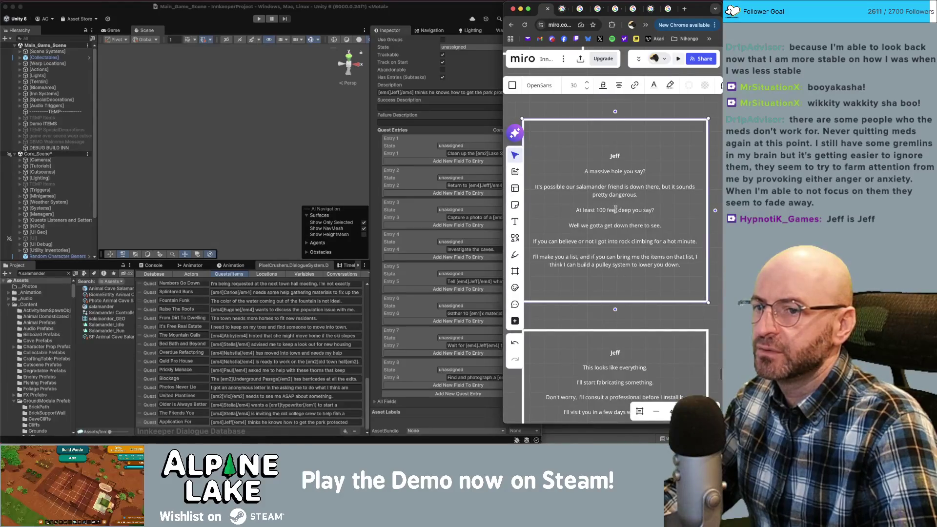
pyautogui.click(331, 276)
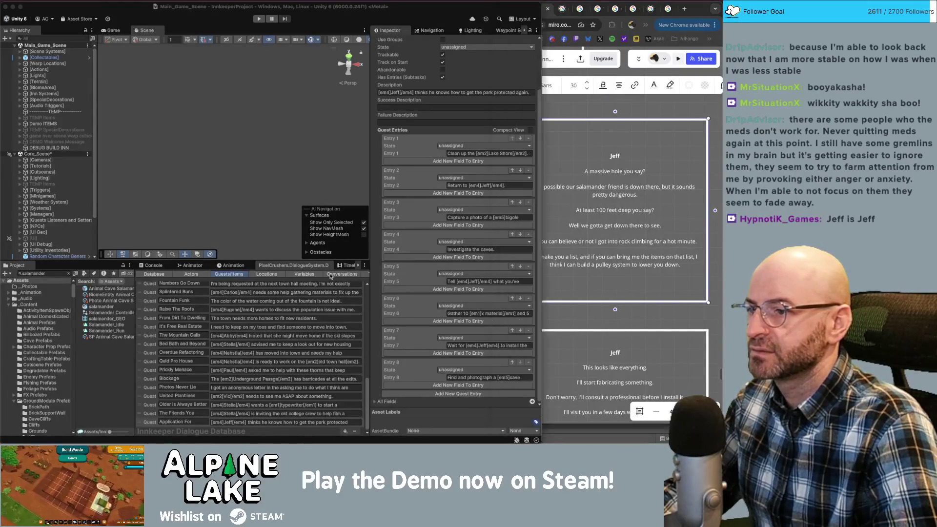
pyautogui.moveTo(307, 326); pyautogui.dragTo(270, 329)
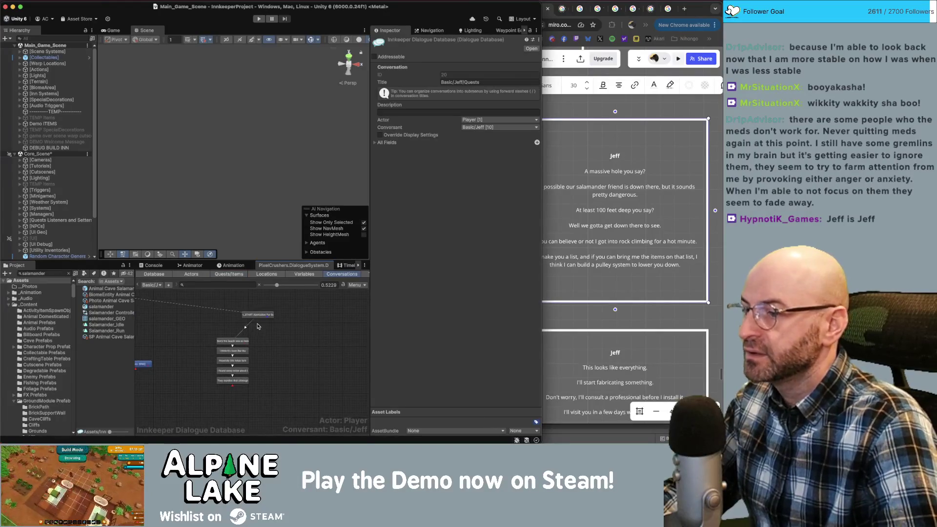
pyautogui.click(266, 317)
pyautogui.rightClick(272, 318)
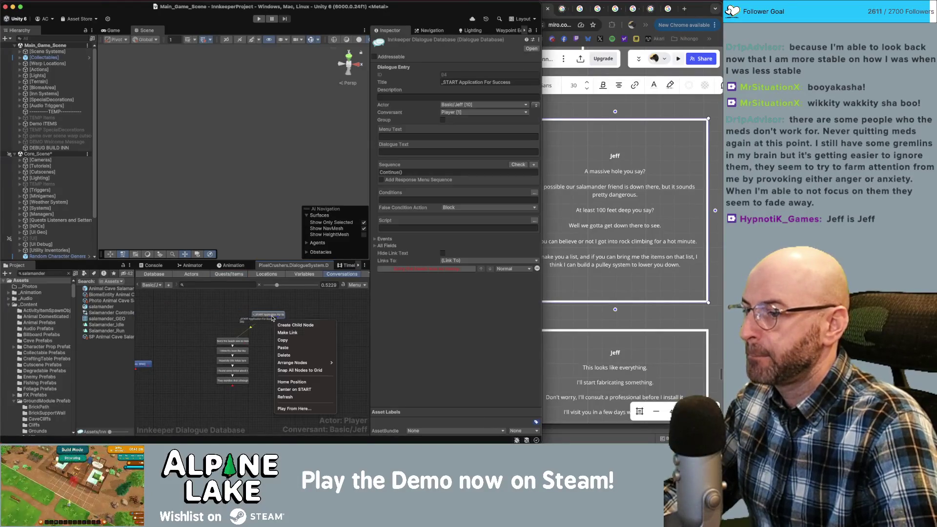
pyautogui.click(306, 325)
pyautogui.moveTo(273, 322)
pyautogui.mouseDown()
pyautogui.moveTo(287, 345)
pyautogui.moveTo(279, 349)
pyautogui.mouseUp()
pyautogui.click(287, 344)
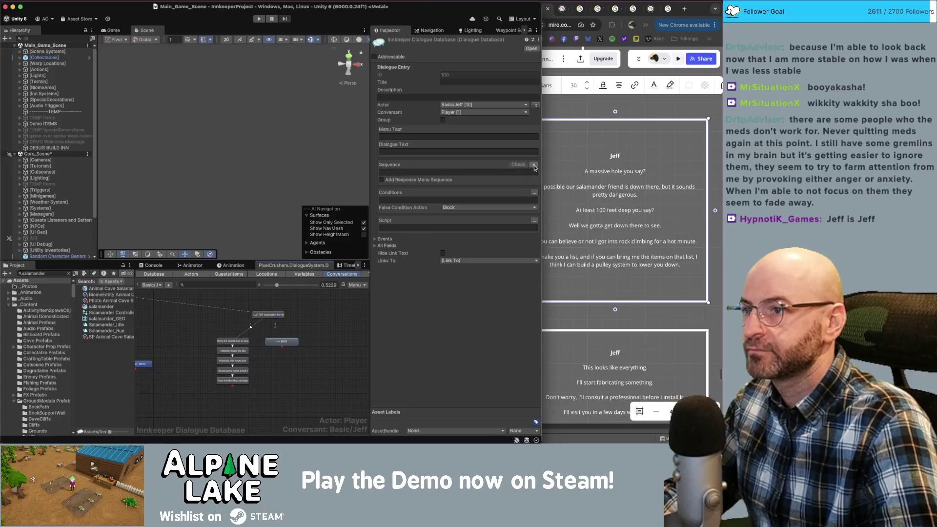
pyautogui.click(533, 193)
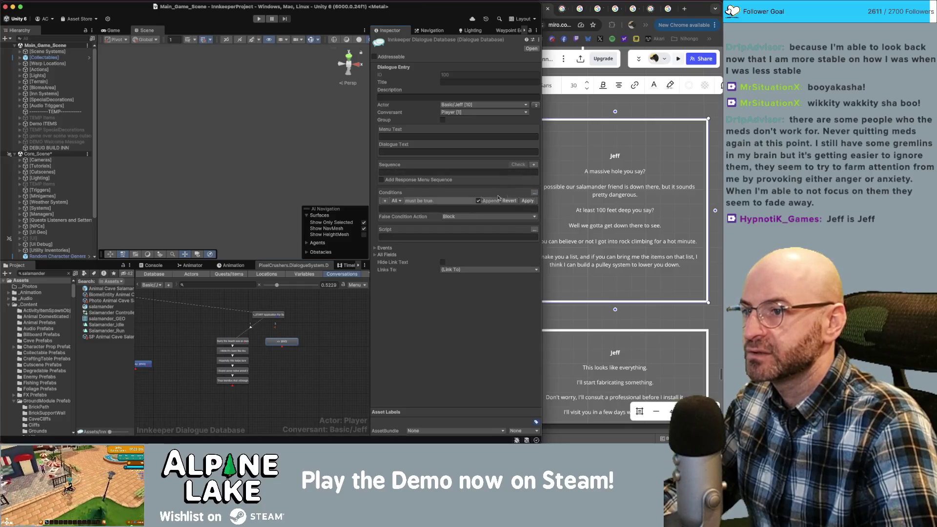
pyautogui.click(385, 201)
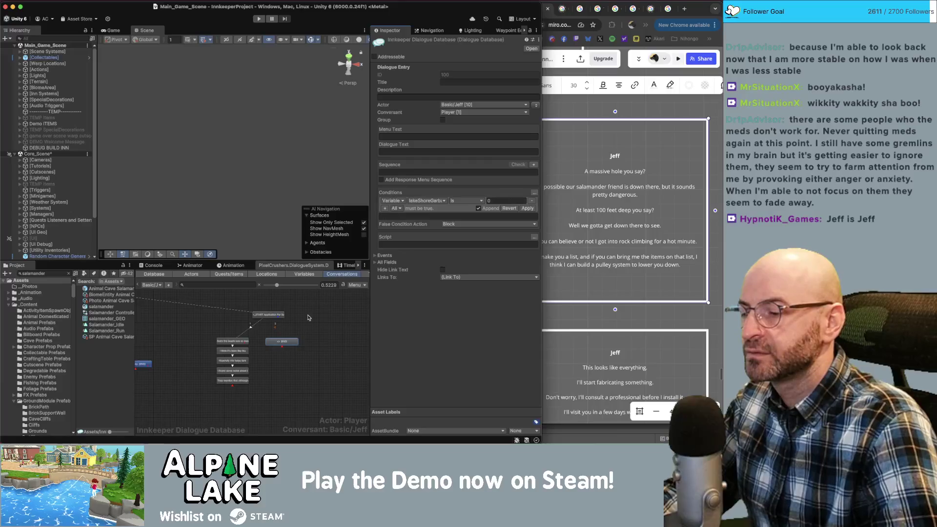
# Set the beach-mess line's condition to CurrentQuestEntryState("Application For Success", 2) == "active", dropping lakeShoreGarbage.
pyautogui.click(233, 342)
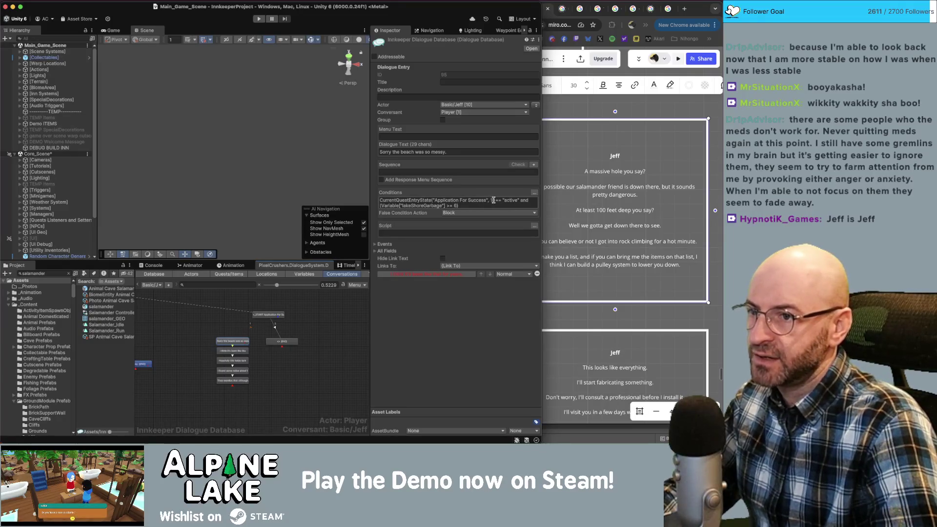
pyautogui.press('super+a')
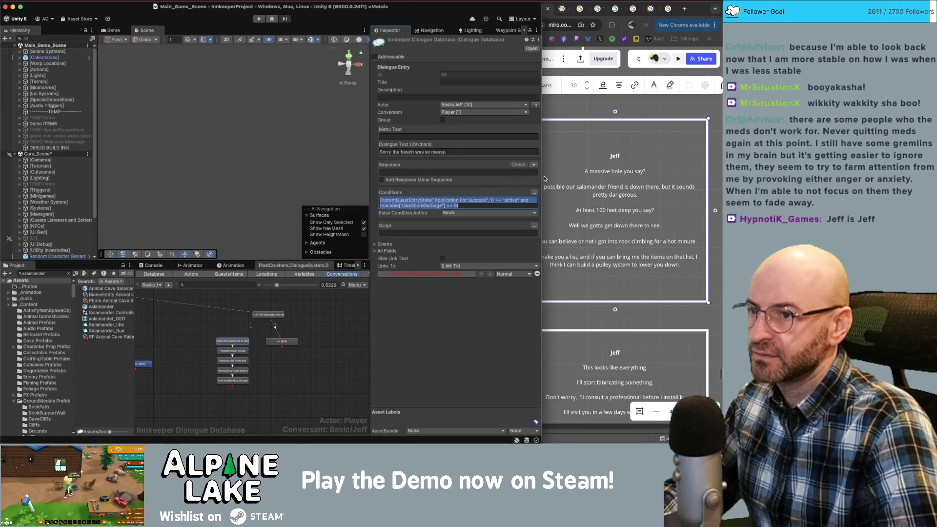
pyautogui.click(459, 200)
pyautogui.press('Right')
pyautogui.press('Right')
pyautogui.press('Right')
pyautogui.press('BackSpace')
pyautogui.write('2')
pyautogui.hotkey('shift', 'Down')
pyautogui.press('Delete')
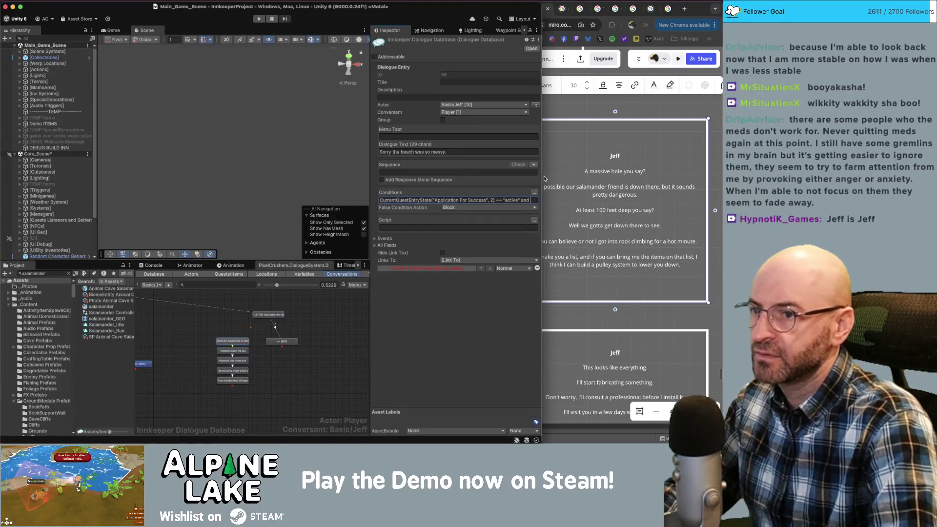
pyautogui.click(287, 374)
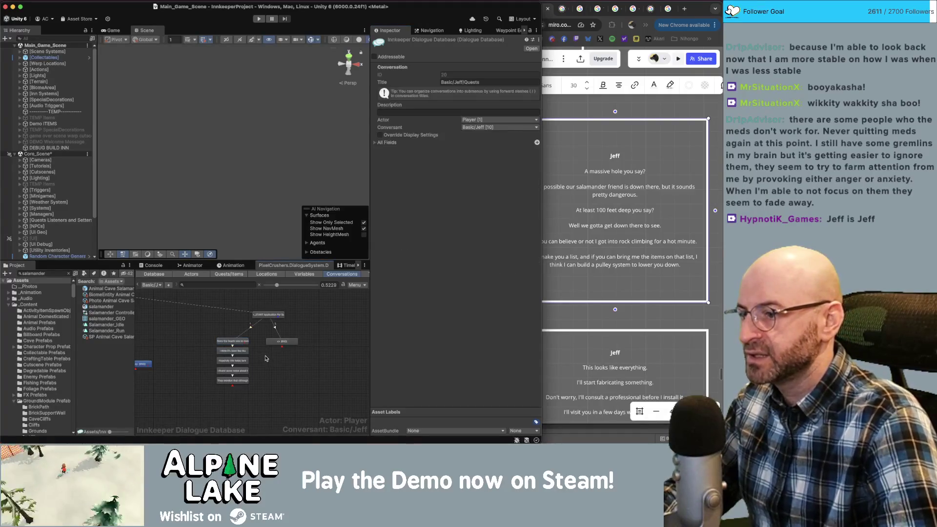
pyautogui.click(239, 341)
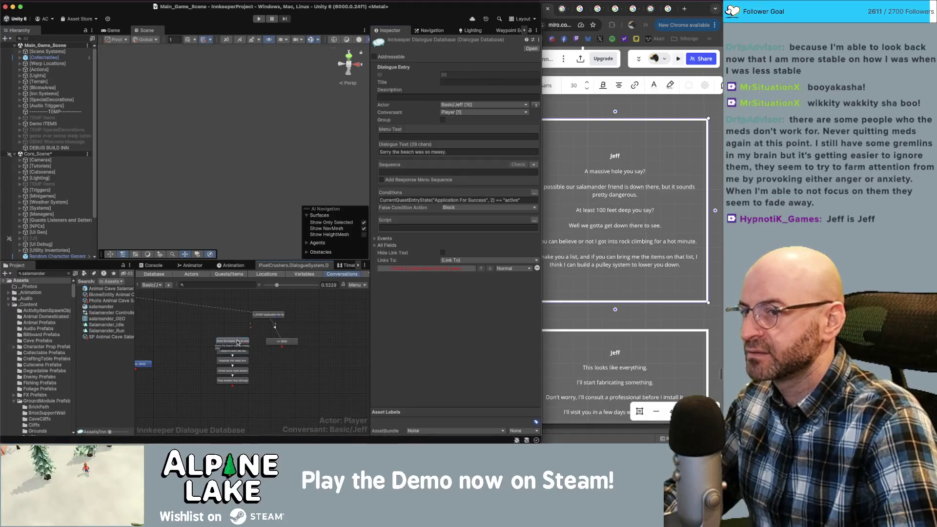
pyautogui.click(318, 331)
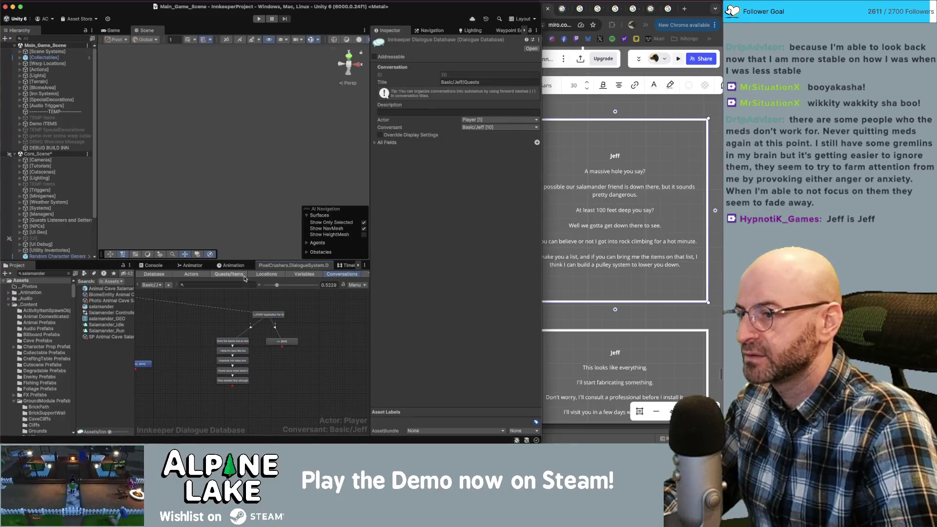
# Review the Application For Success quest entries, then return to the conversation graph.
pyautogui.click(229, 274)
pyautogui.click(179, 422)
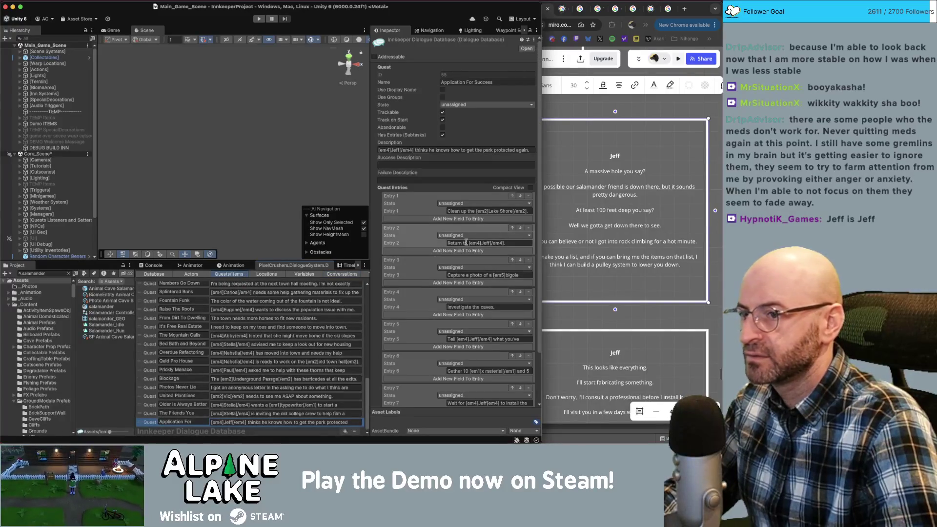
pyautogui.click(342, 274)
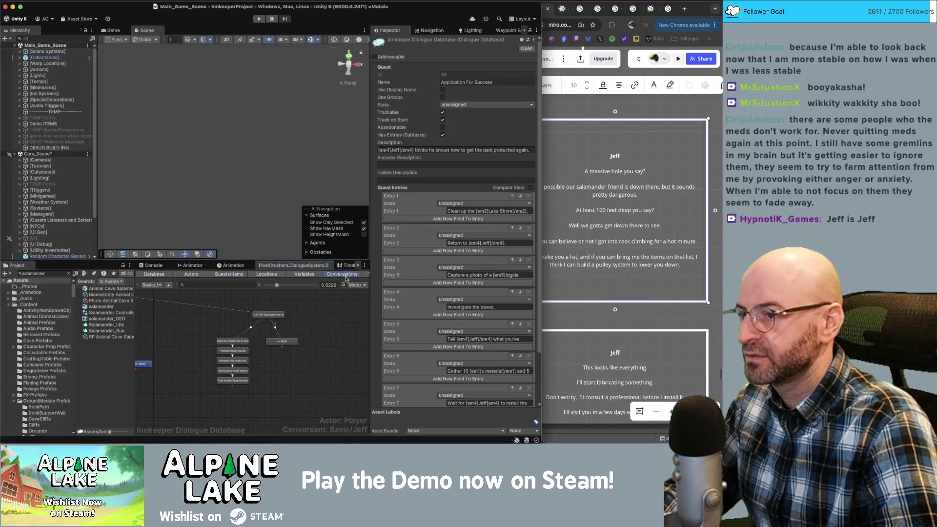
# Condition the new END node on Application For Success entry 3 (capturing a photo) being active.
pyautogui.click(285, 338)
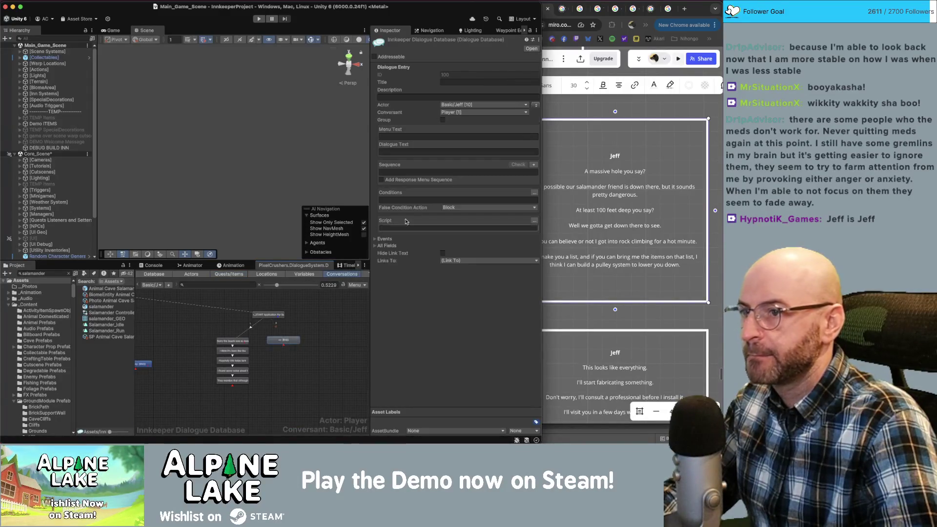
pyautogui.click(533, 193)
pyautogui.click(384, 201)
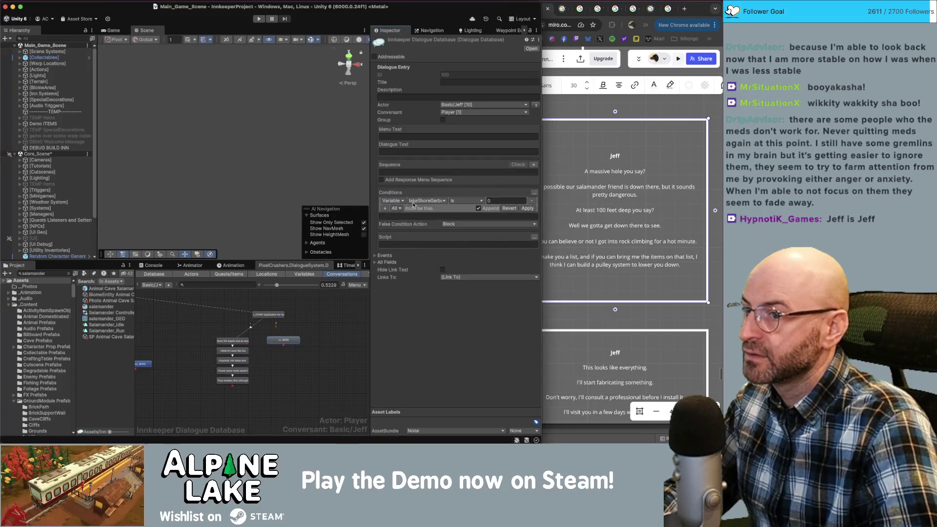
pyautogui.click(391, 200)
pyautogui.click(398, 214)
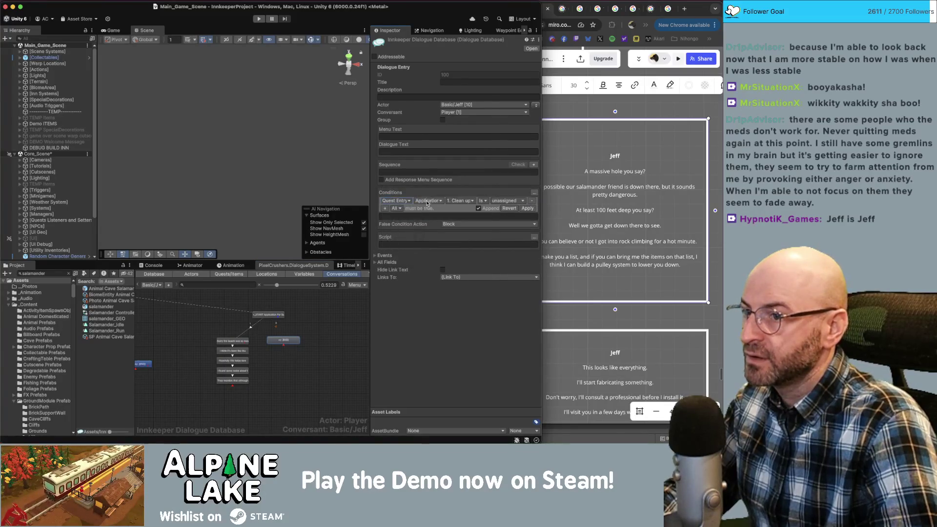
pyautogui.click(426, 202)
pyautogui.click(433, 364)
pyautogui.click(468, 201)
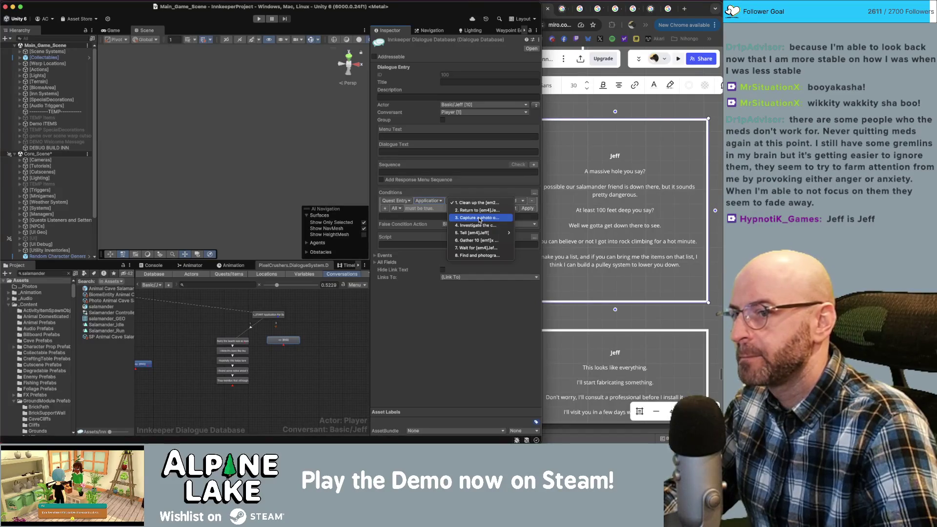
pyautogui.click(478, 218)
pyautogui.click(505, 201)
pyautogui.click(505, 209)
# Nudge the START node right in the graph, then show the Quests/Items list.
pyautogui.moveTo(287, 361); pyautogui.dragTo(231, 369)
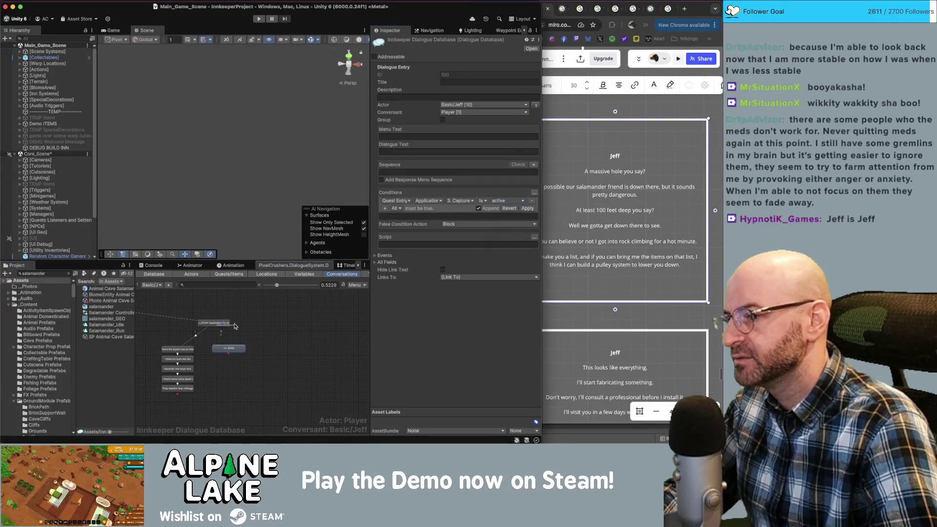
pyautogui.click(221, 334)
pyautogui.moveTo(222, 327); pyautogui.dragTo(243, 325)
pyautogui.click(224, 353)
pyautogui.click(224, 353)
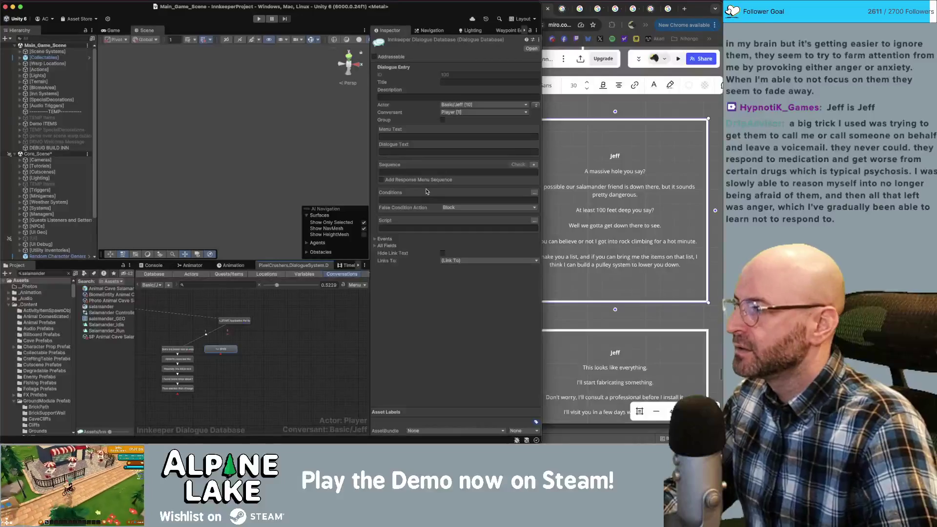
pyautogui.press('super+Tab')
pyautogui.click(311, 361)
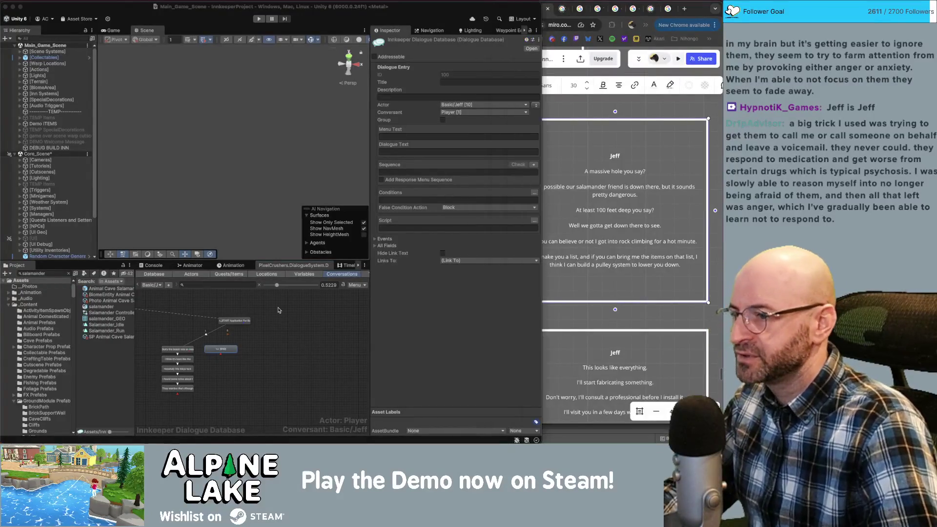
pyautogui.click(228, 274)
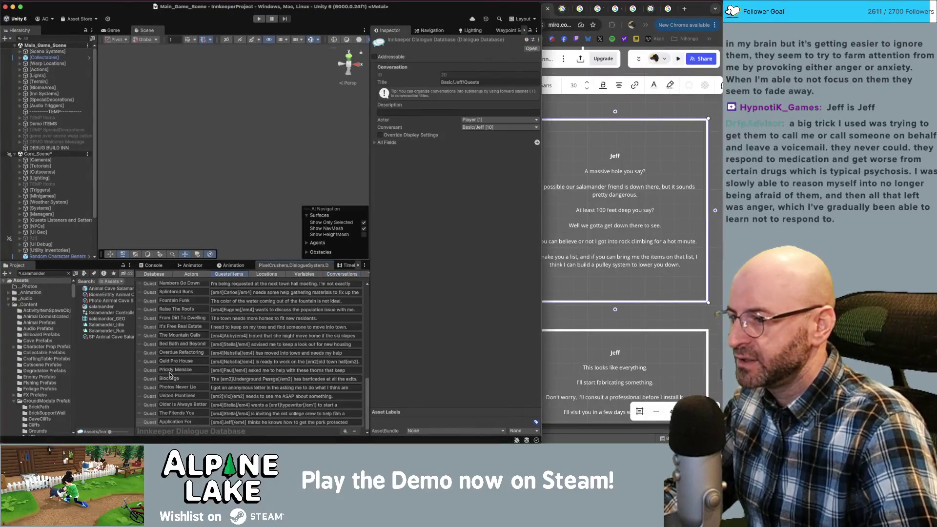
# Add a new empty entry to the Application For Success quest and move it up to Entry 4.
pyautogui.click(146, 422)
pyautogui.scroll(-5, 451, 331)
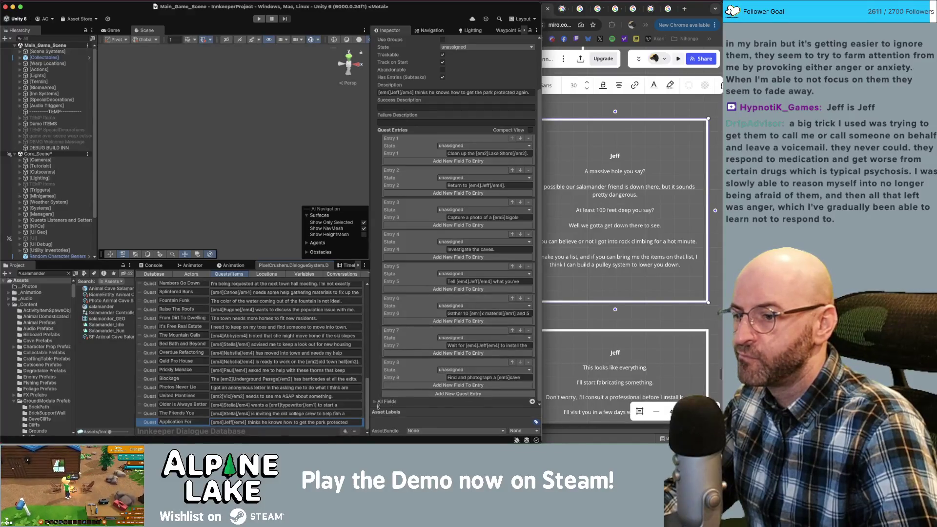
pyautogui.click(453, 393)
pyautogui.click(512, 362)
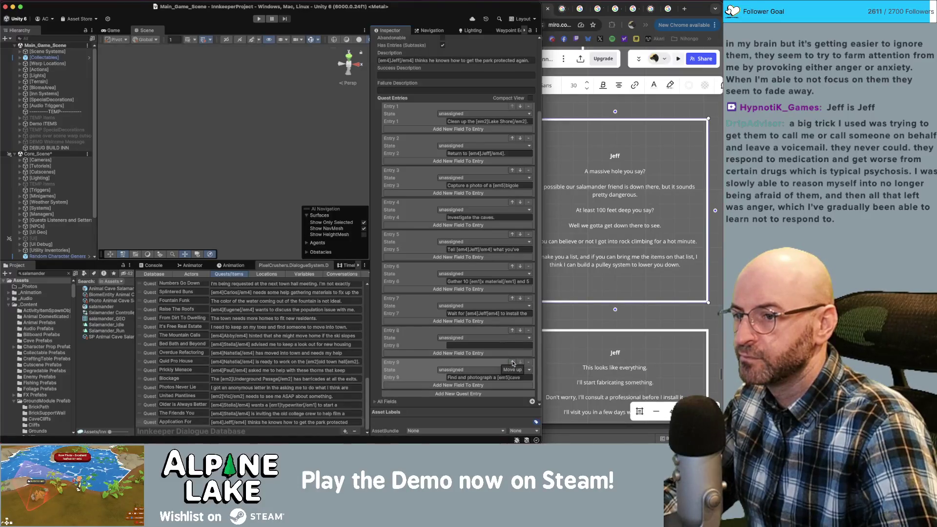
pyautogui.click(512, 362)
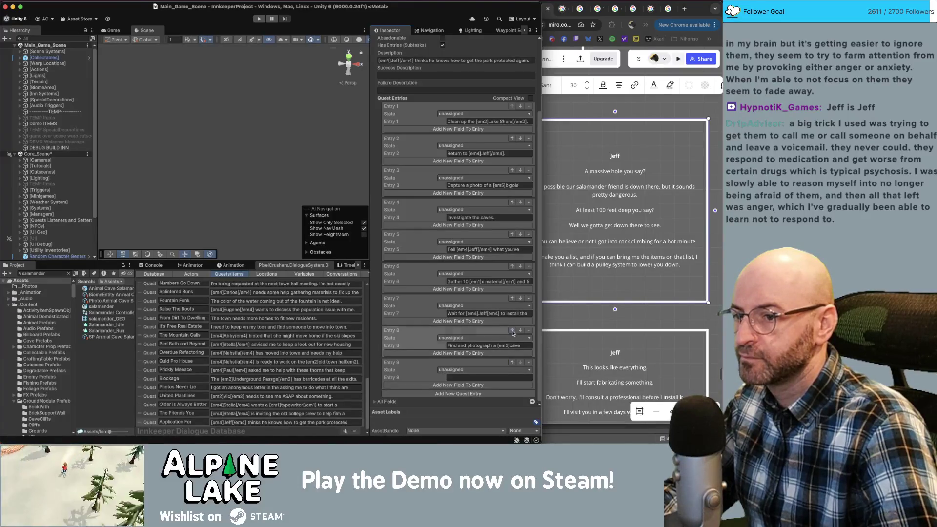
pyautogui.click(511, 330)
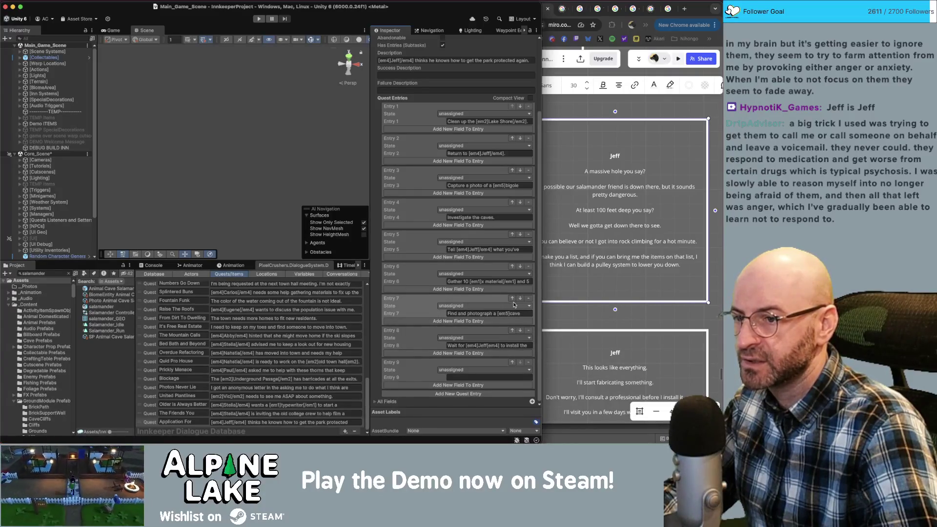
pyautogui.click(512, 330)
pyautogui.click(520, 330)
pyautogui.click(512, 331)
pyautogui.click(512, 298)
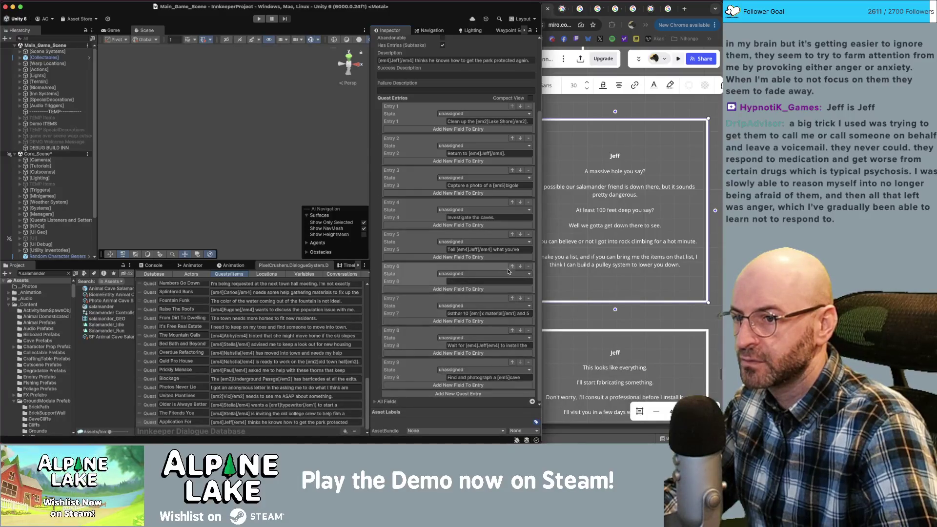
pyautogui.click(511, 266)
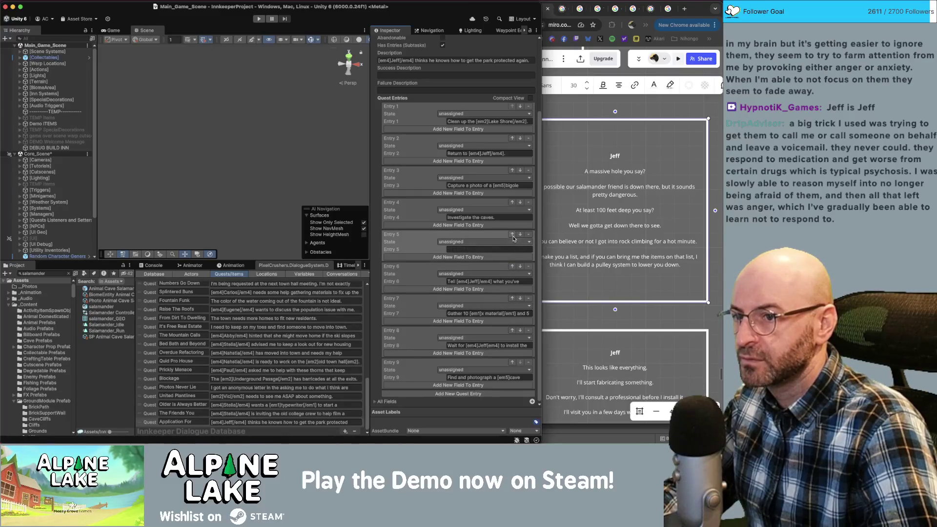
pyautogui.click(512, 234)
pyautogui.click(512, 202)
pyautogui.click(520, 202)
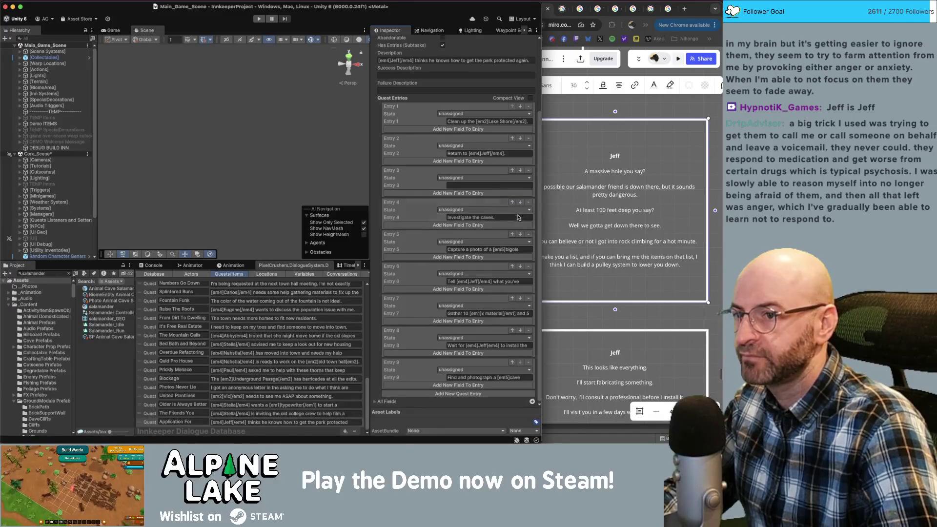
pyautogui.click(512, 234)
pyautogui.click(512, 202)
# Write Entry 4's text asking to show Jeff the [em3]bigole tortoise[/em3] photo, then add empty Entry 10.
pyautogui.click(480, 218)
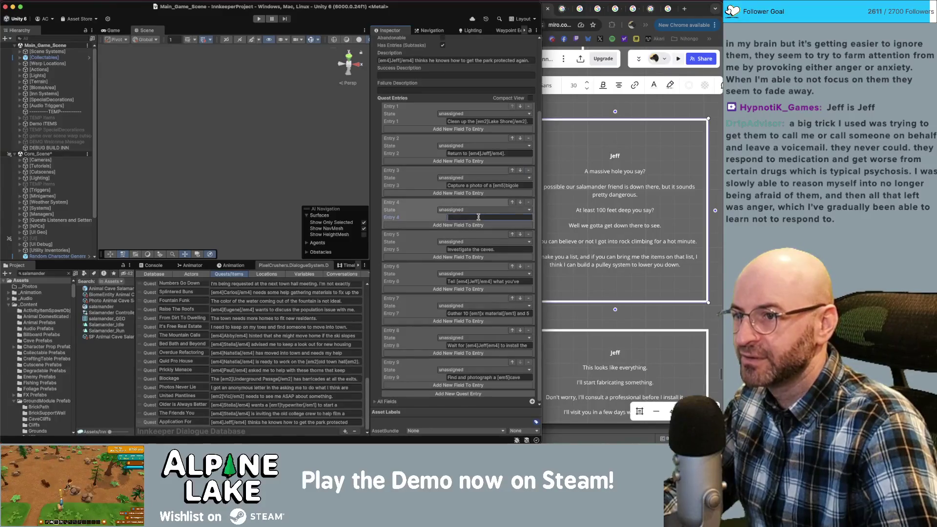
pyautogui.write('Show [em4]Jeff[/em4] the')
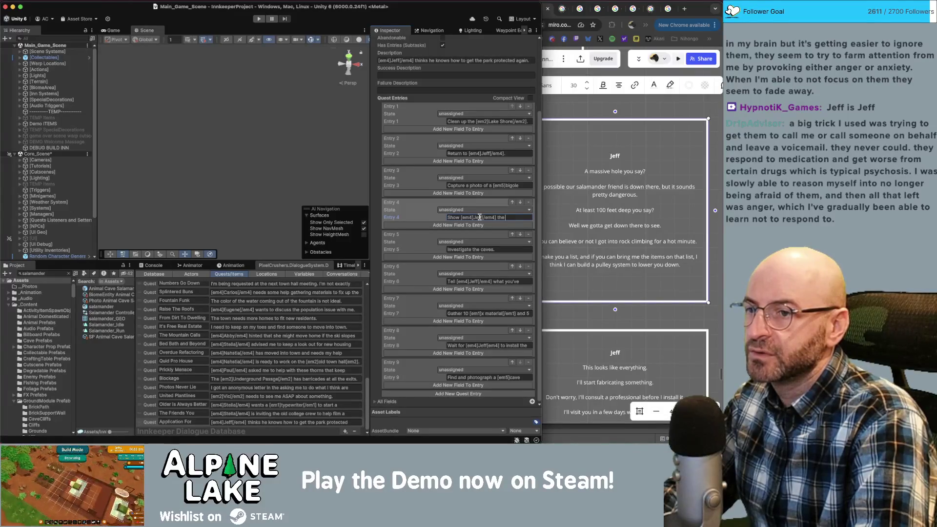
pyautogui.write('orto')
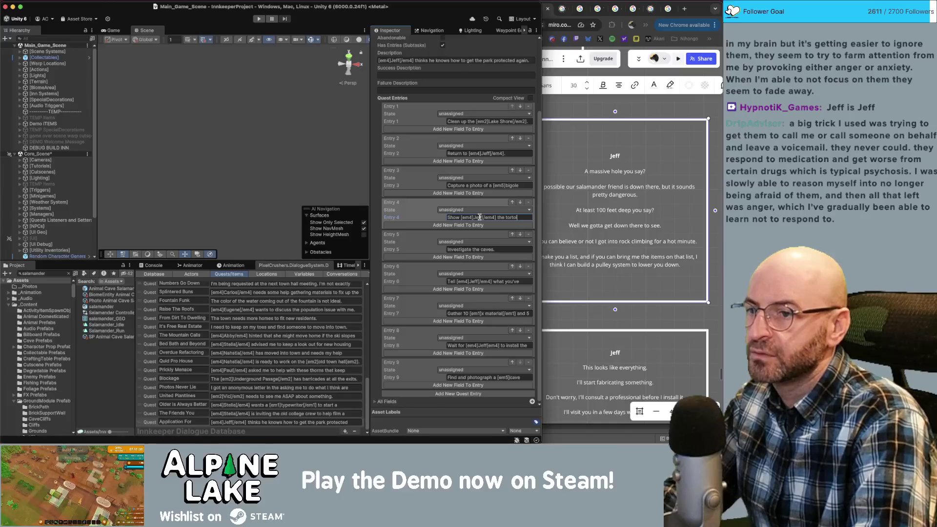
pyautogui.press('BackSpace')
pyautogui.press('BackSpace')
pyautogui.press('BackSpace')
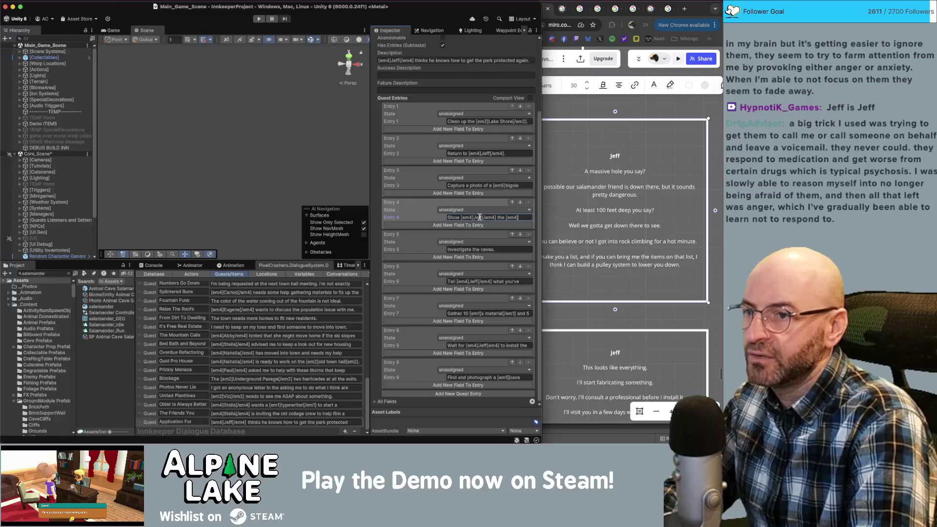
pyautogui.write(']bigo')
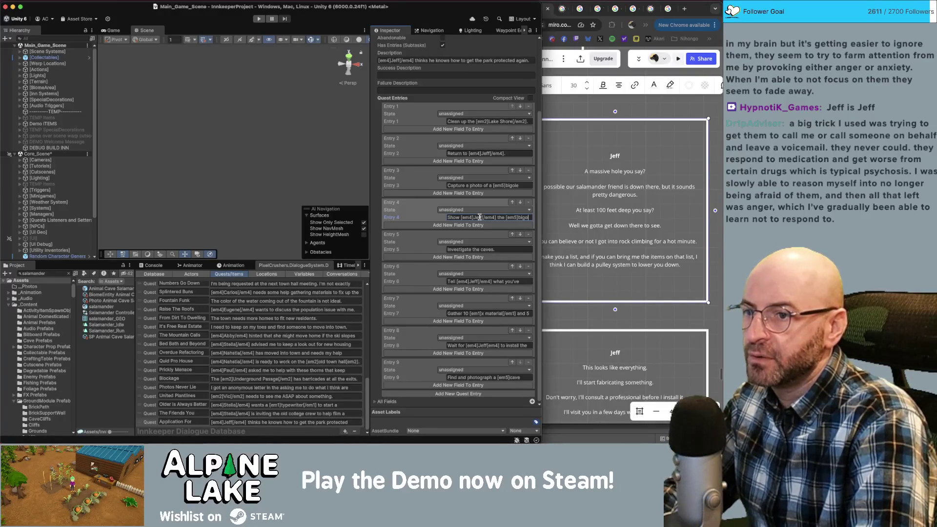
pyautogui.write('le tortoise[/em5] photols')
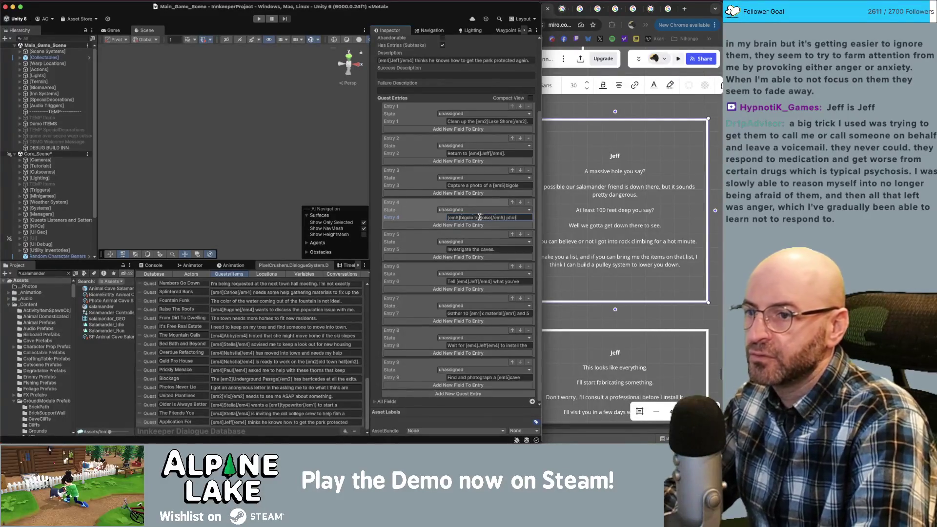
pyautogui.click(451, 394)
# Fill Entry 10 with Entry 4's wording, replacing 'tortoise' with 'salamander'.
pyautogui.scroll(-2, 451, 397)
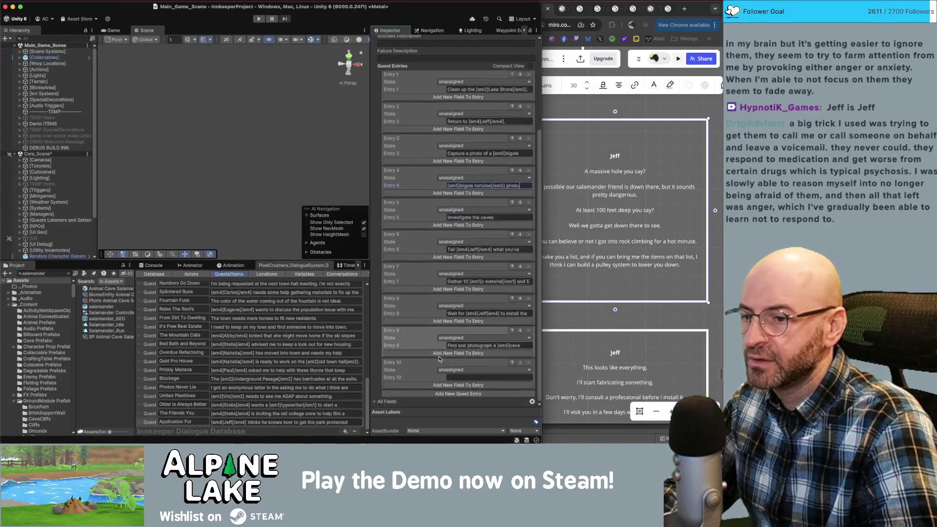
pyautogui.click(507, 376)
pyautogui.write('Show')
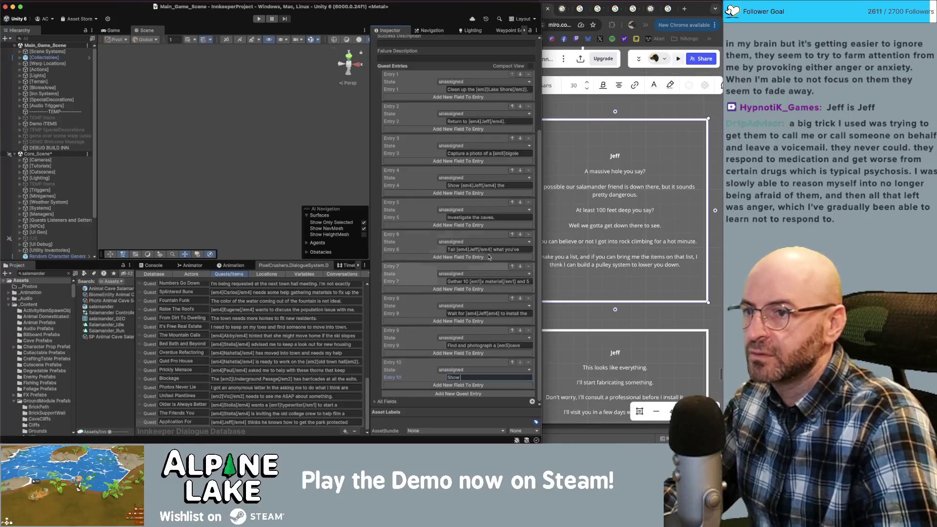
pyautogui.click(512, 186)
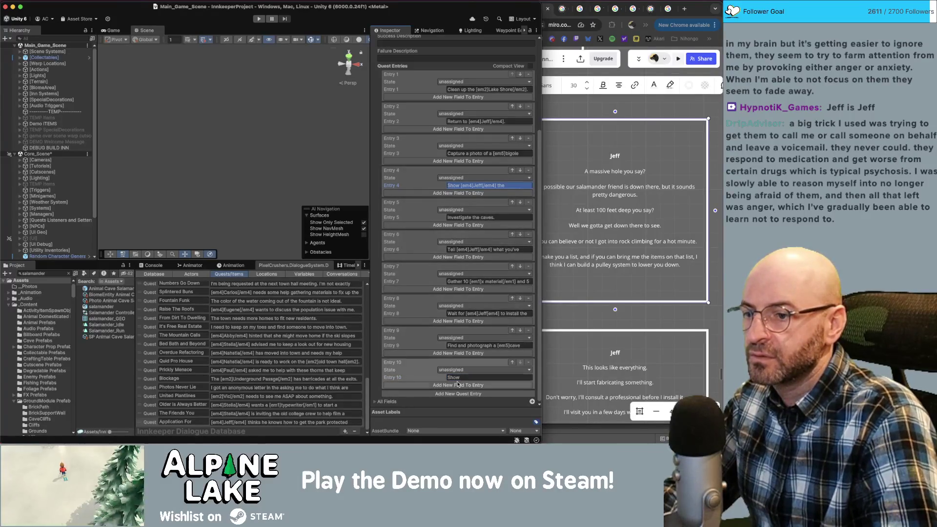
pyautogui.click(512, 377)
pyautogui.hotkey('ctrl', 'v')
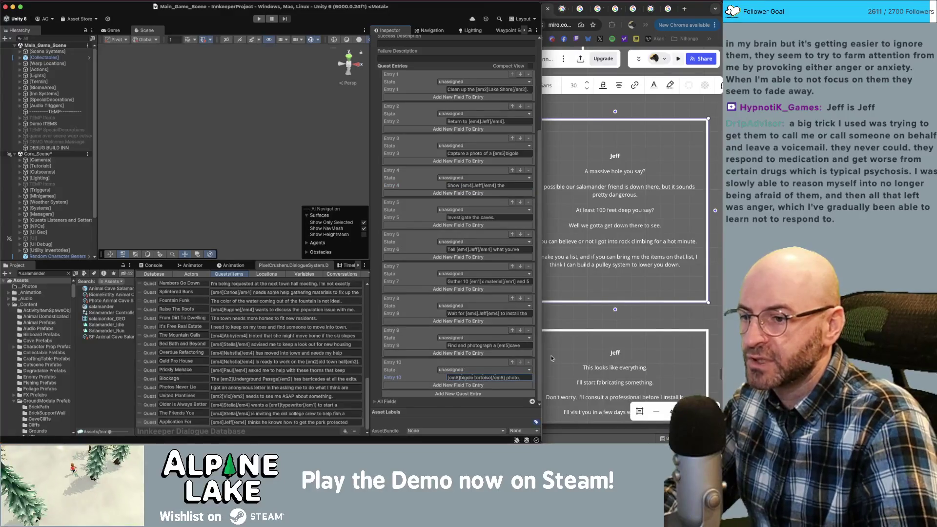
pyautogui.press('BackSpace')
pyautogui.press('BackSpace')
pyautogui.press('BackSpace')
pyautogui.write('salamander')
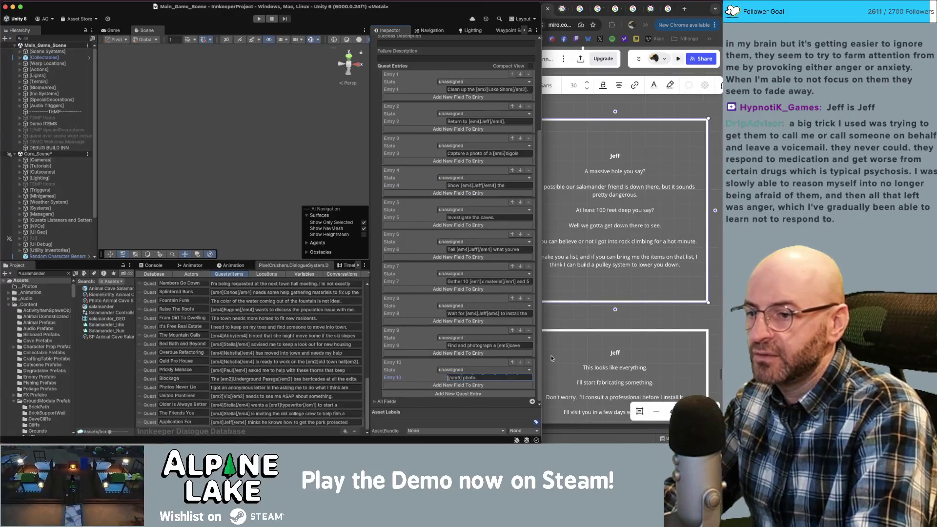
pyautogui.press('Left')
pyautogui.press('Left')
pyautogui.press('Left')
pyautogui.press('Right')
pyautogui.press('Right')
pyautogui.press('Right')
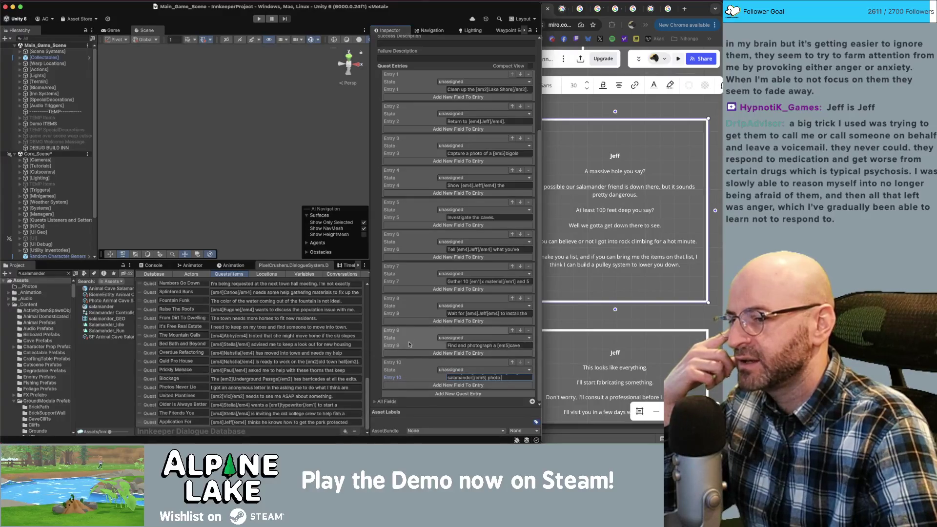
# Review the text of quest Entries 9 and 8.
pyautogui.click(483, 345)
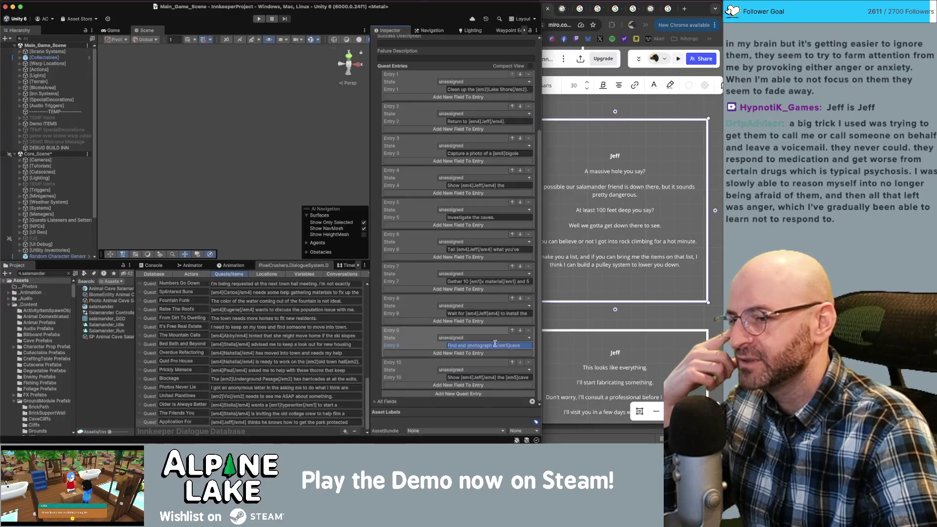
pyautogui.click(491, 345)
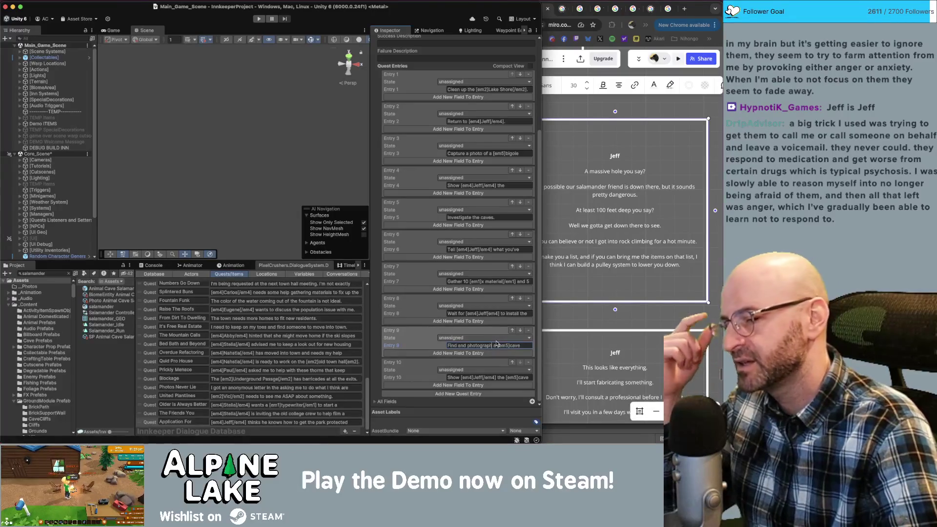
pyautogui.click(495, 313)
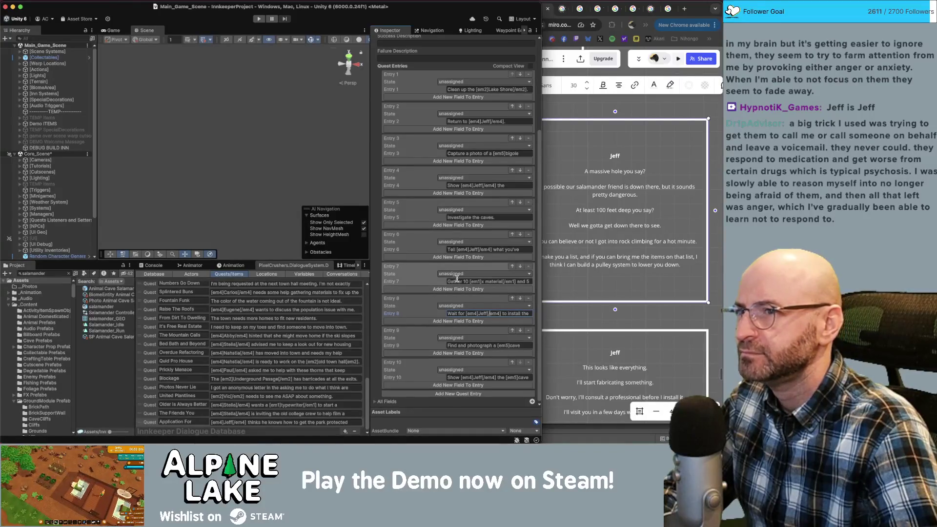
pyautogui.click(634, 306)
# Browse the Miro board around the group of Jeff dialogue cards.
pyautogui.moveTo(627, 316); pyautogui.dragTo(641, 315)
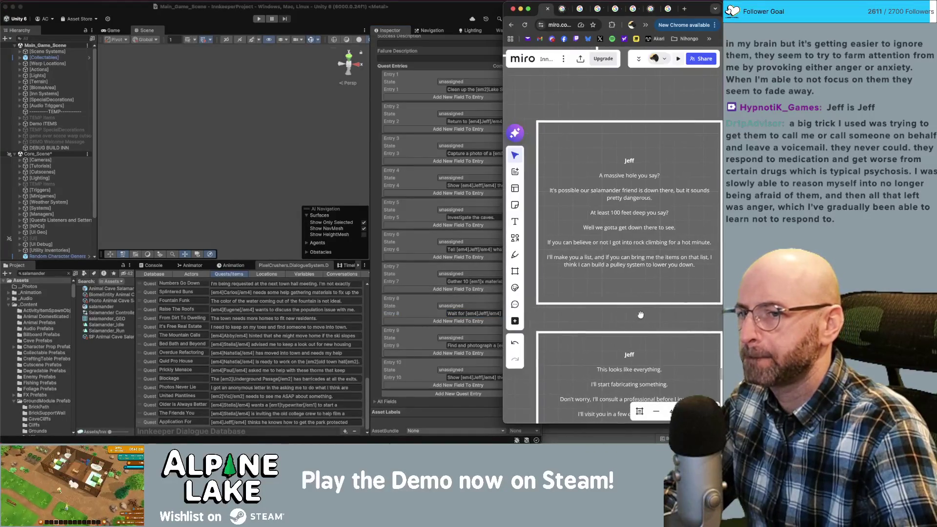
pyautogui.scroll(-2, 641, 314)
pyautogui.scroll(-2, 636, 317)
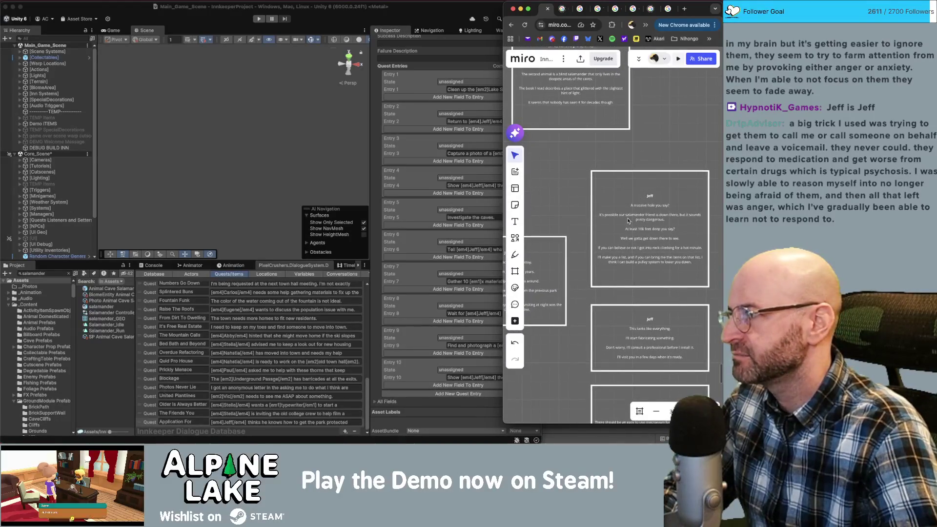
pyautogui.scroll(-5, 629, 220)
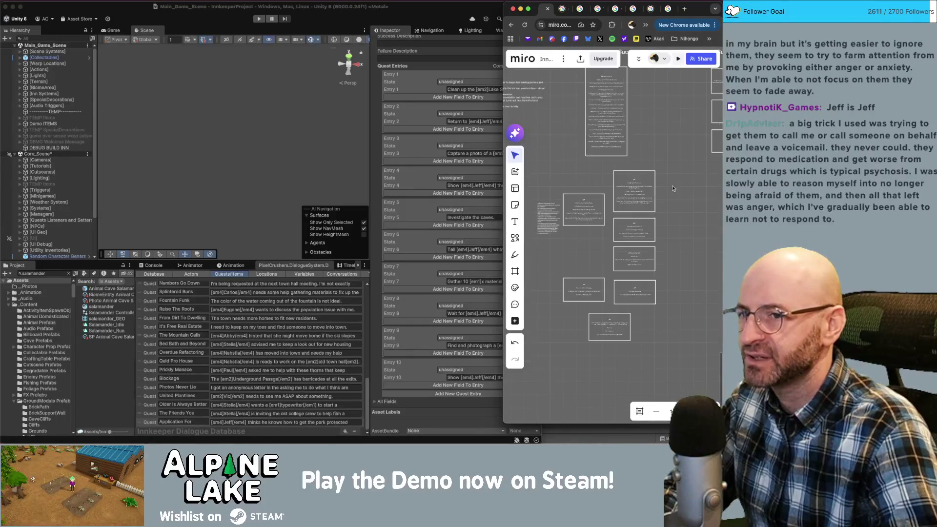
pyautogui.moveTo(633, 294); pyautogui.dragTo(632, 296)
pyautogui.click(667, 272)
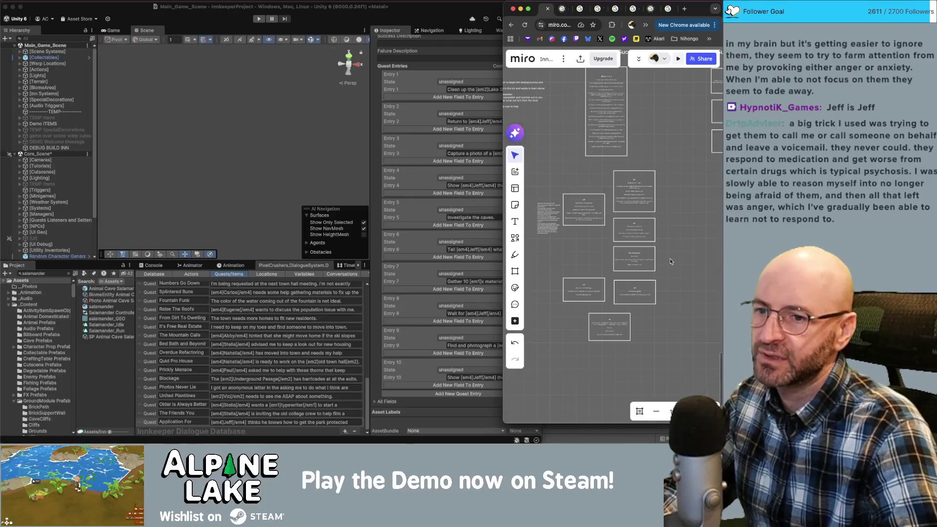
pyautogui.scroll(2, 662, 256)
pyautogui.scroll(3, 662, 256)
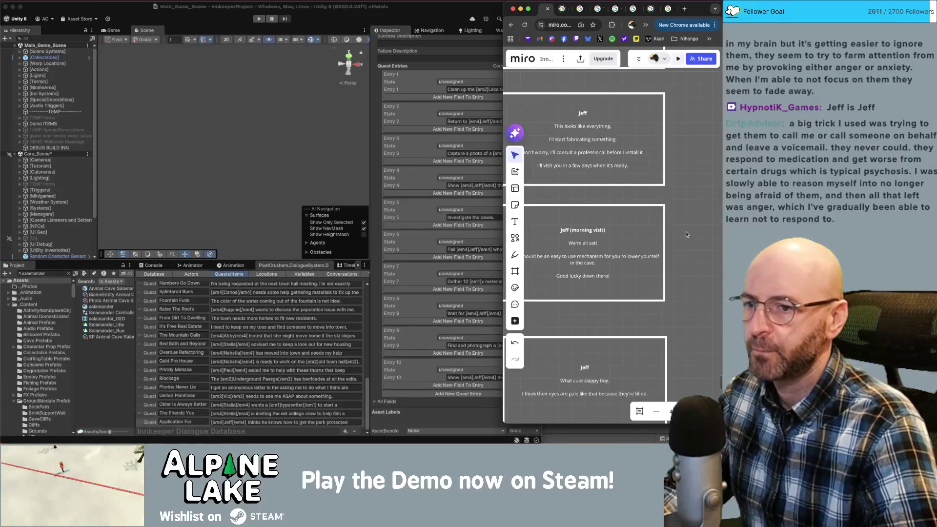
pyautogui.scroll(1, 693, 245)
pyautogui.hscroll(-2, 693, 245)
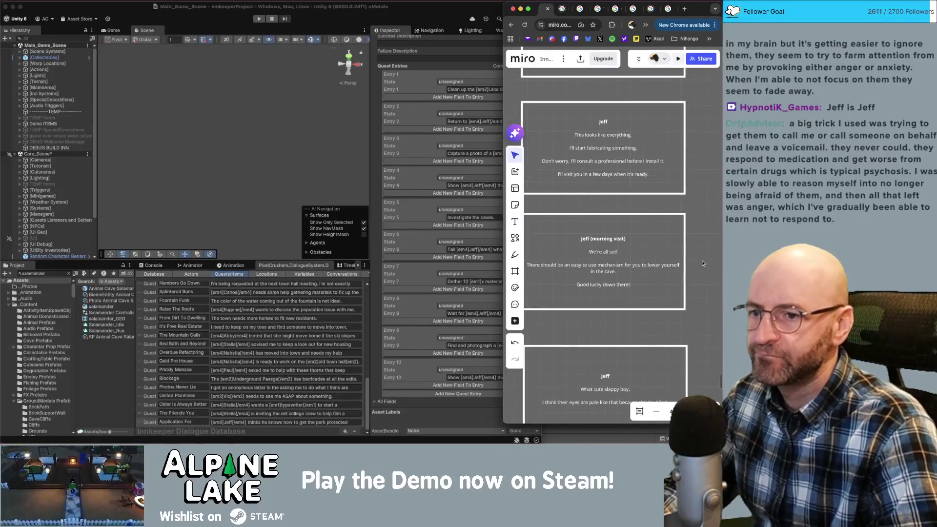
pyautogui.scroll(5, 698, 228)
pyautogui.scroll(3, 698, 306)
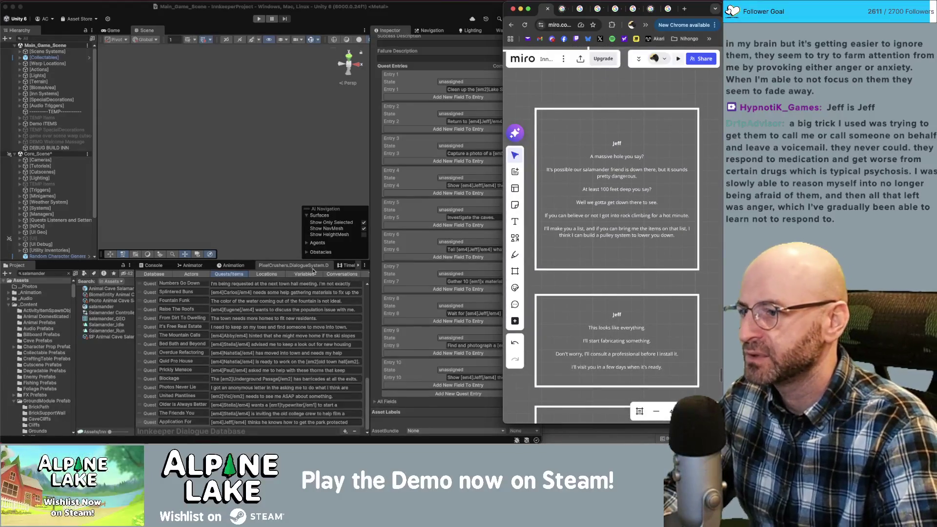
# Return to Jeff's conversation node graph in Unity, then switch to the Obsidian notes.
pyautogui.click(327, 275)
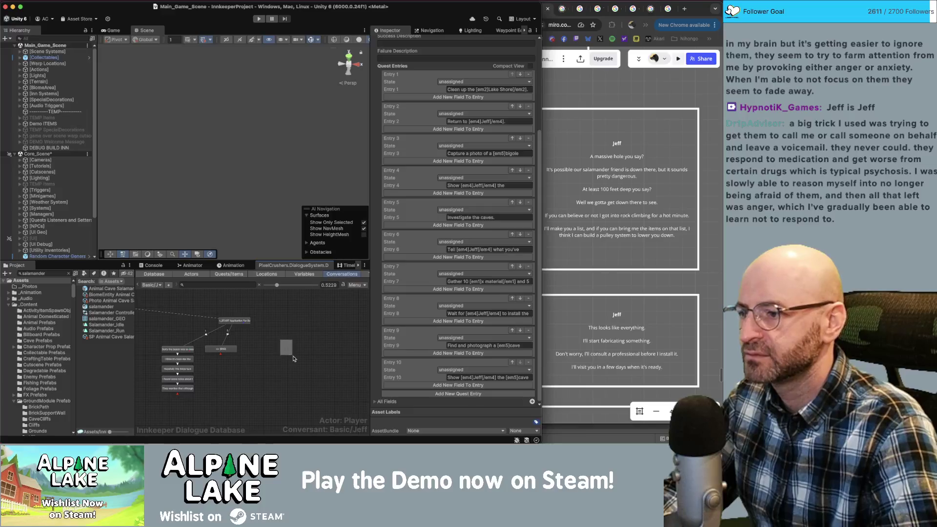
pyautogui.click(289, 357)
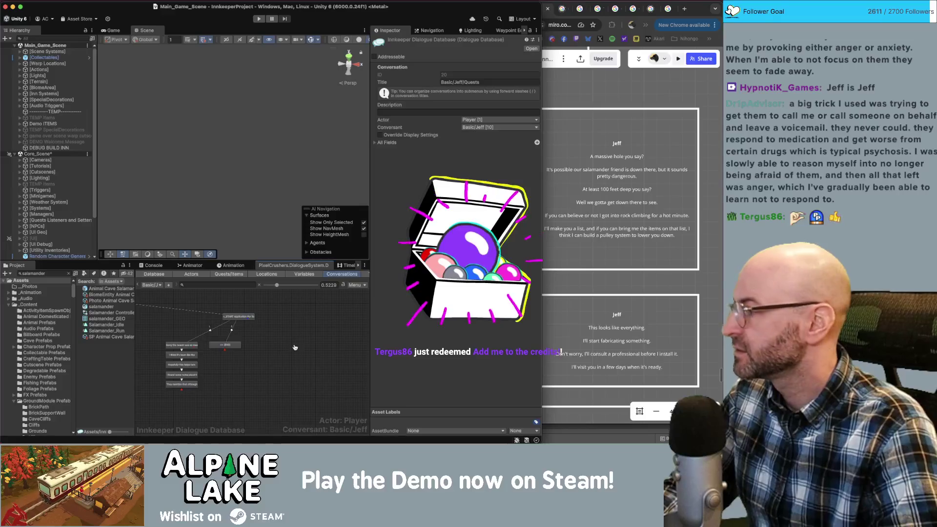
pyautogui.press('super+Tab')
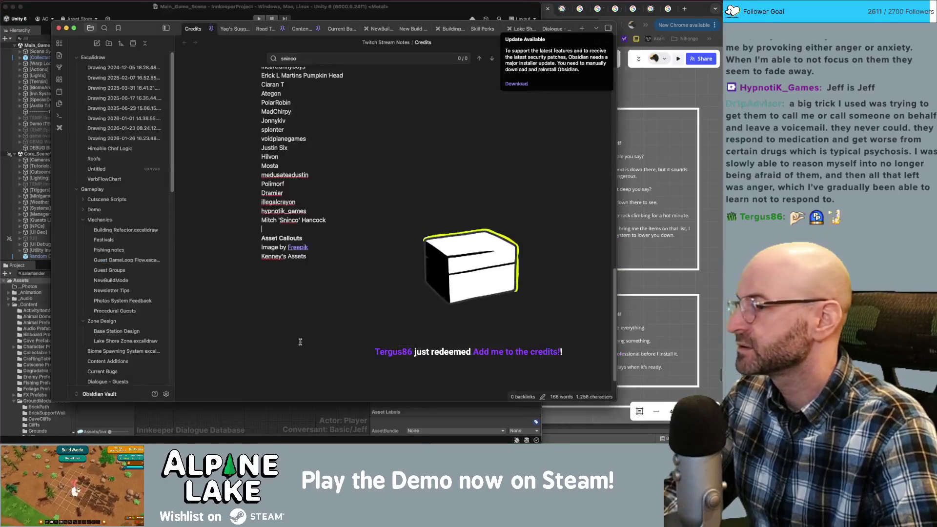
# Change a Twitch supporter's count in the Credits note from x32 to x33.
pyautogui.scroll(10, 381, 273)
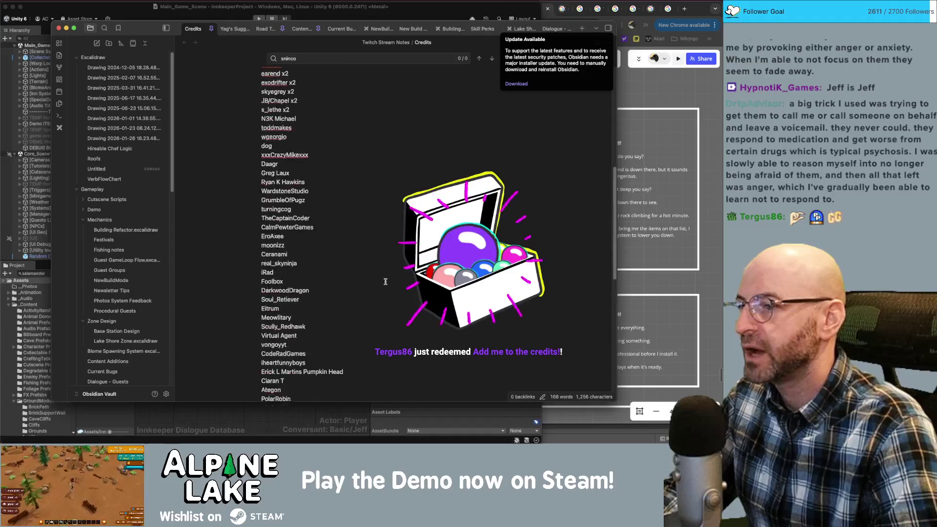
pyautogui.scroll(5, 382, 272)
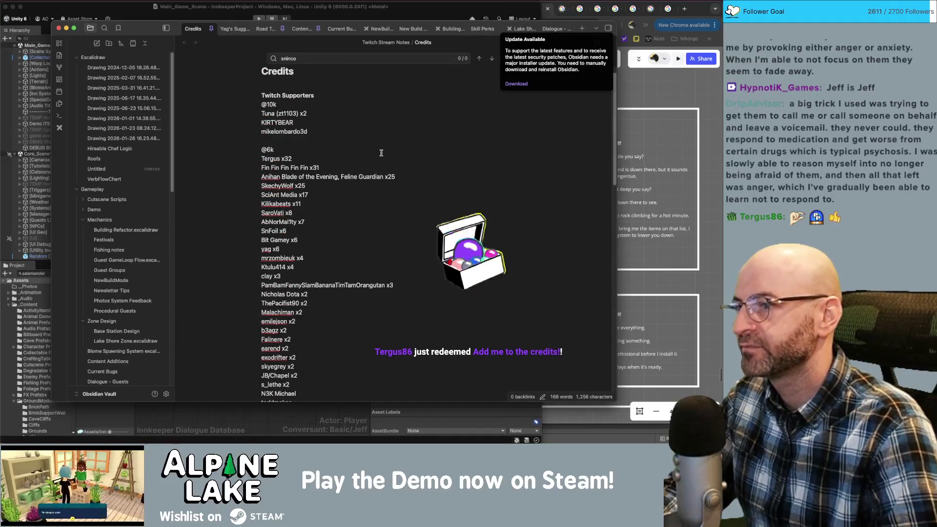
pyautogui.click(291, 158)
pyautogui.press('BackSpace')
pyautogui.write('3')
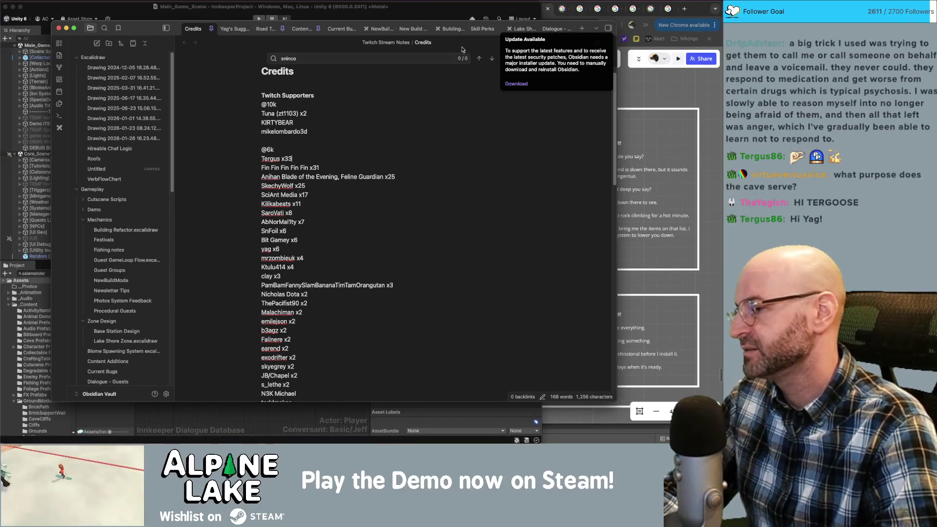
pyautogui.click(171, 17)
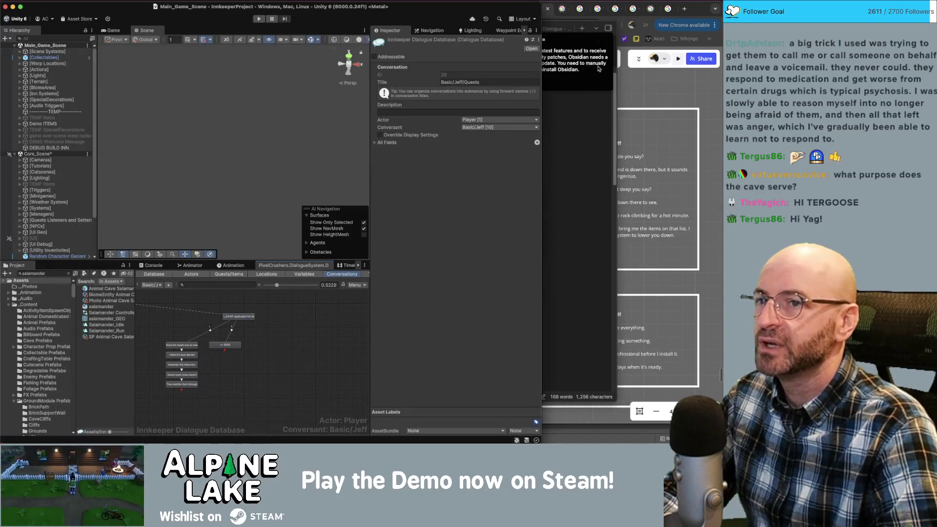
# Back in Unity's Jeff conversation graph, select the [END] dialogue node.
pyautogui.click(645, 93)
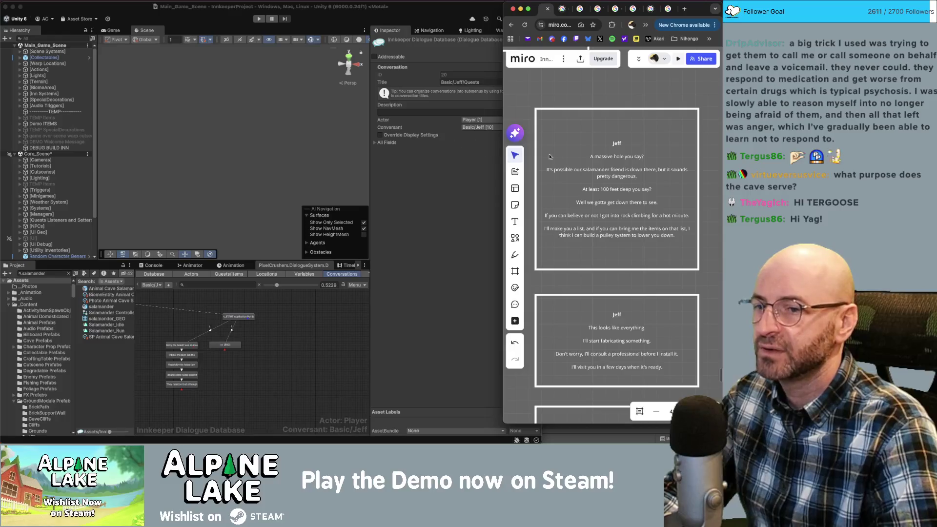
pyautogui.click(321, 336)
pyautogui.scroll(3, 213, 358)
pyautogui.scroll(1, 246, 357)
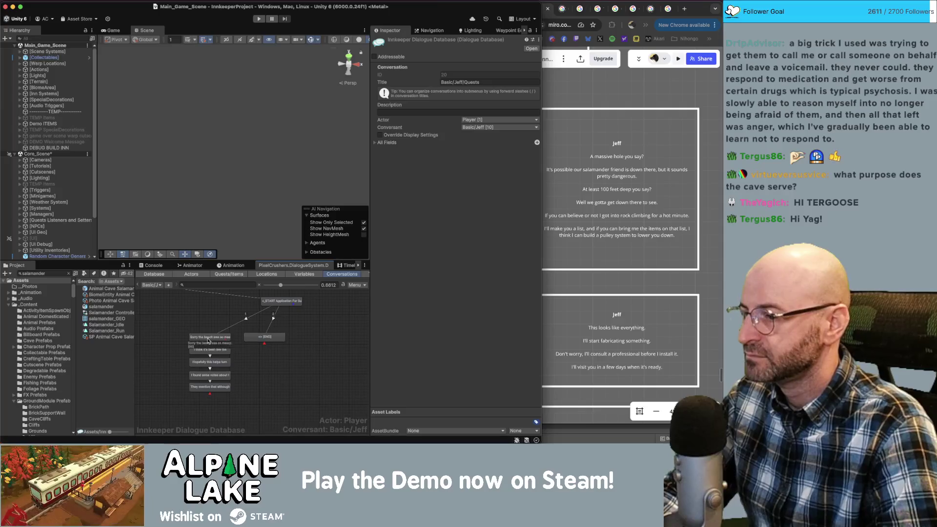
pyautogui.click(262, 338)
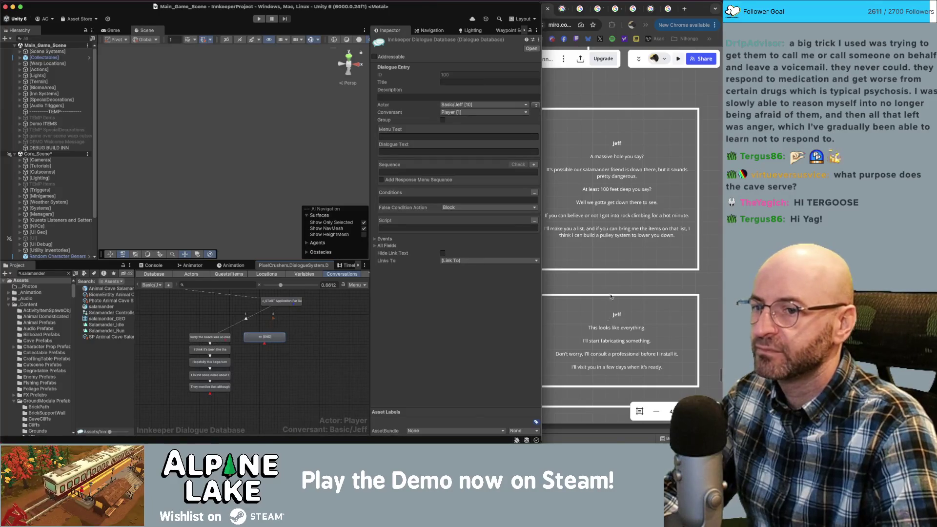
pyautogui.scroll(-3, 610, 312)
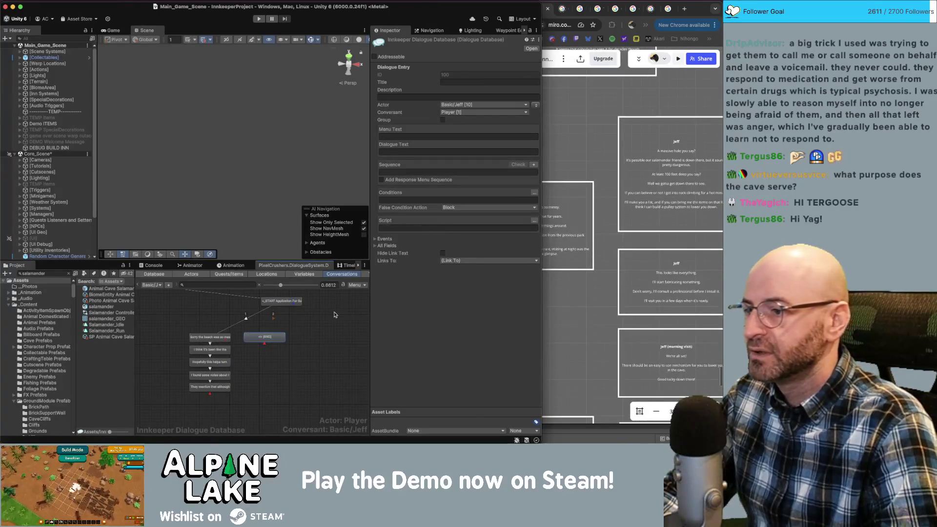
# Add a Quest Entry condition on the Application quest to the node.
pyautogui.click(534, 192)
pyautogui.click(396, 200)
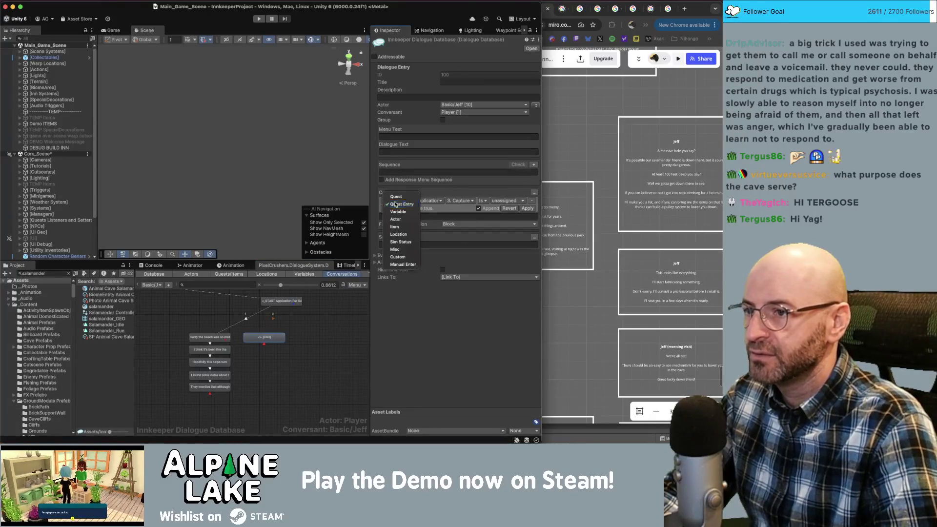
pyautogui.click(398, 204)
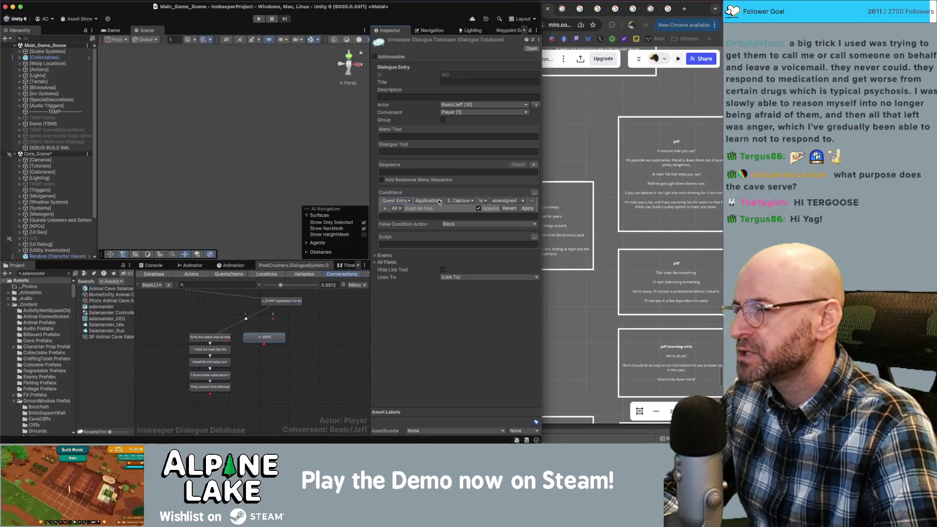
pyautogui.click(438, 201)
pyautogui.click(461, 197)
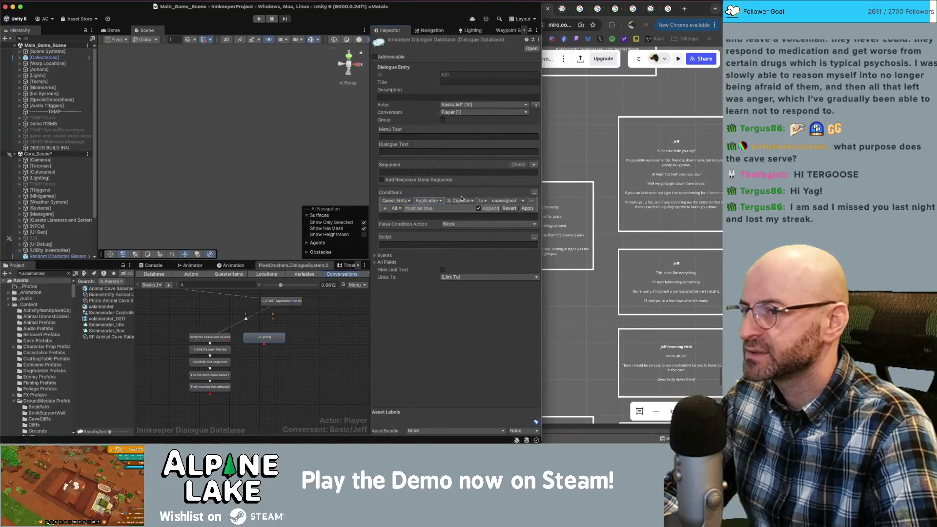
pyautogui.click(461, 199)
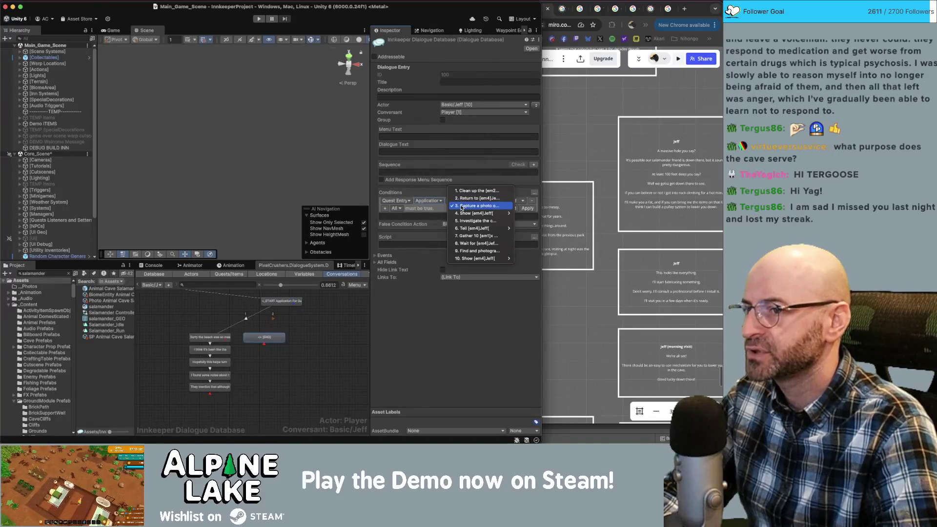
pyautogui.click(462, 206)
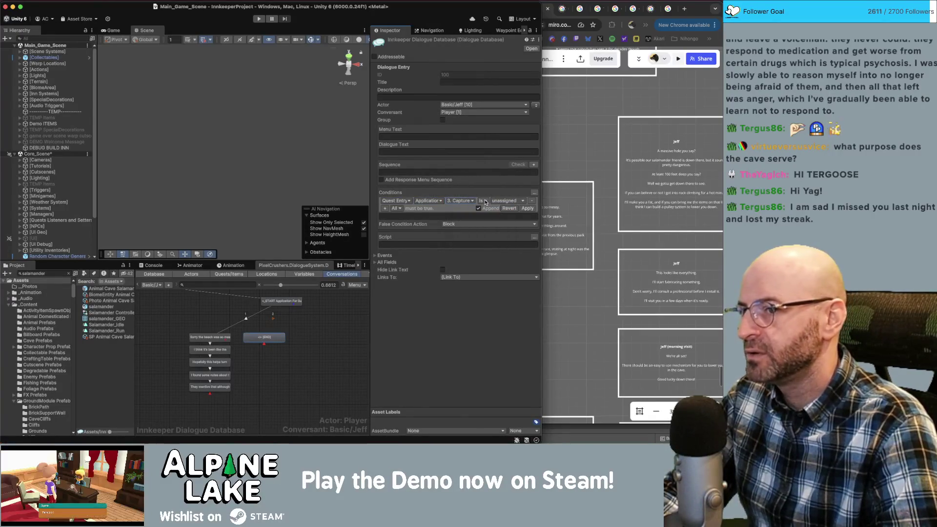
# Set the condition to require entry 4 '4. Show Jeff' to be active, and apply it.
pyautogui.click(495, 201)
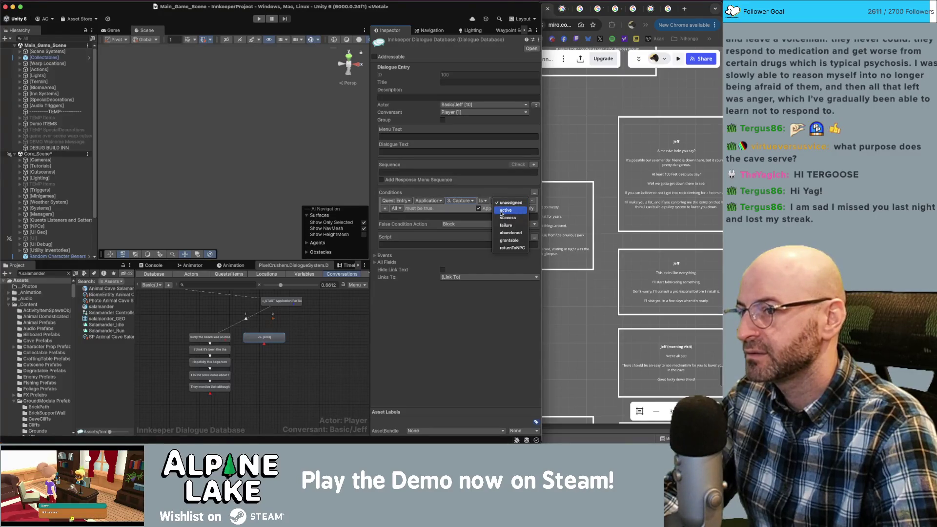
pyautogui.click(501, 213)
pyautogui.click(461, 201)
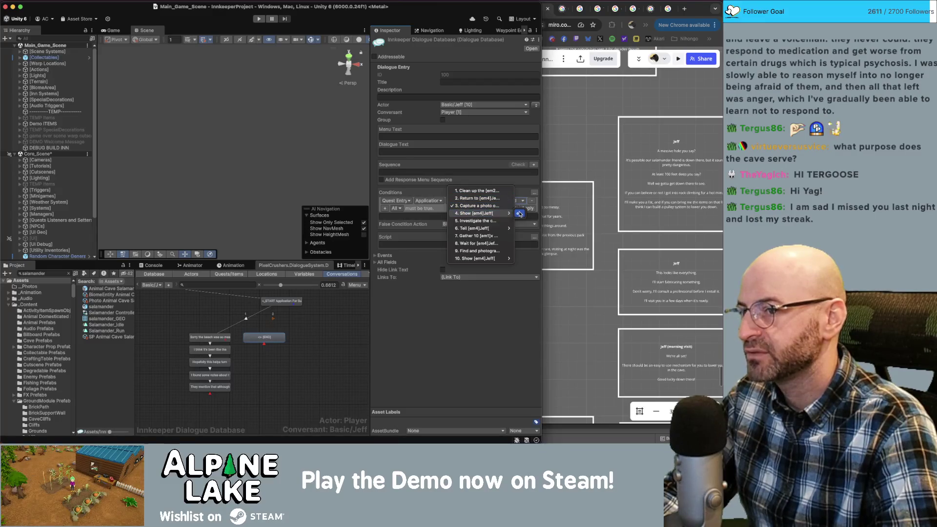
pyautogui.click(483, 213)
pyautogui.click(498, 201)
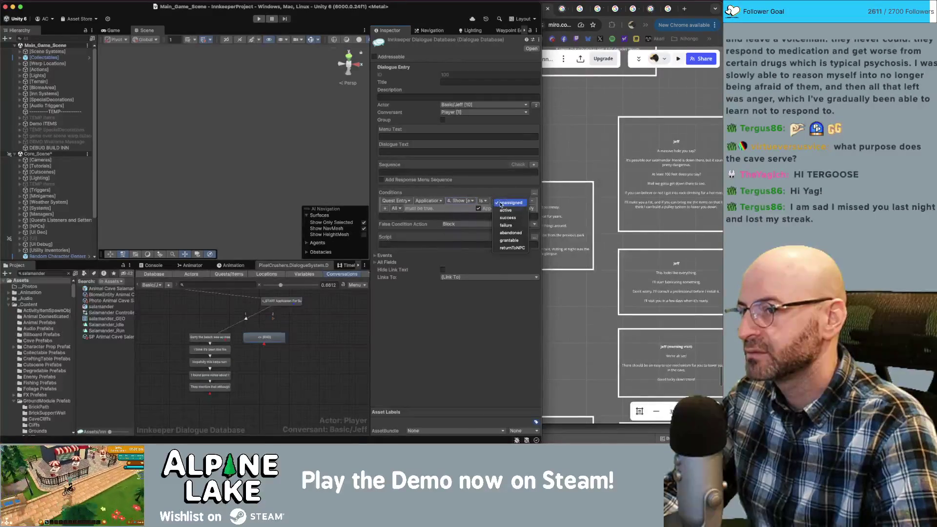
pyautogui.click(505, 210)
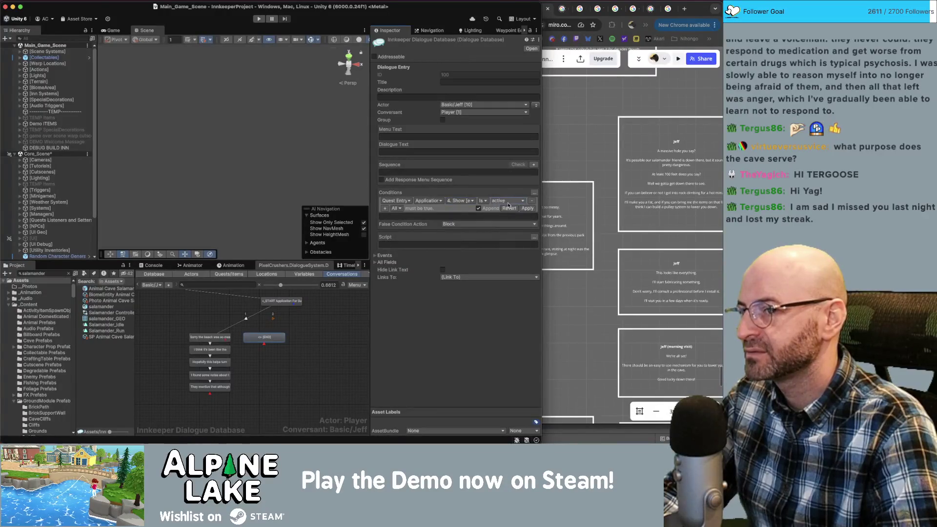
pyautogui.click(527, 209)
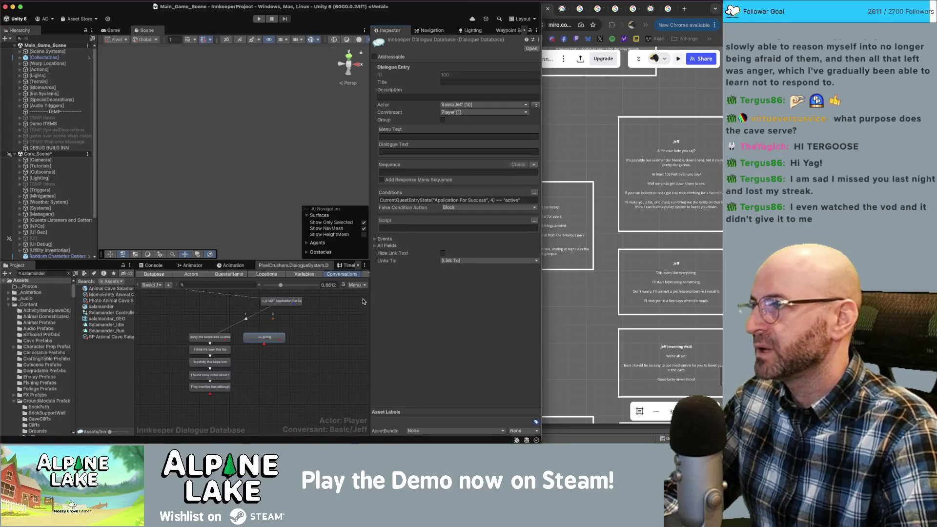
pyautogui.click(315, 354)
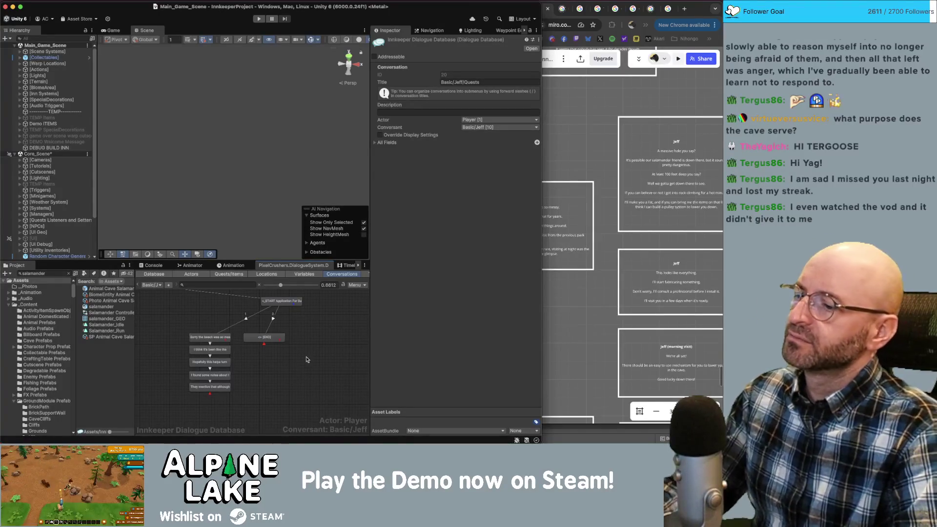
# Find the next Jeff card in Miro and select its opening line.
pyautogui.click(265, 339)
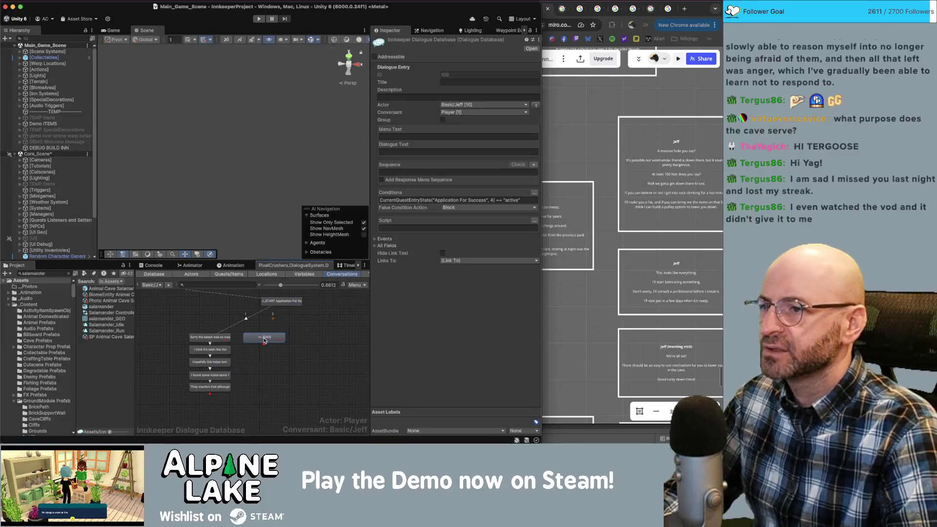
pyautogui.click(580, 196)
pyautogui.moveTo(580, 197); pyautogui.dragTo(538, 221)
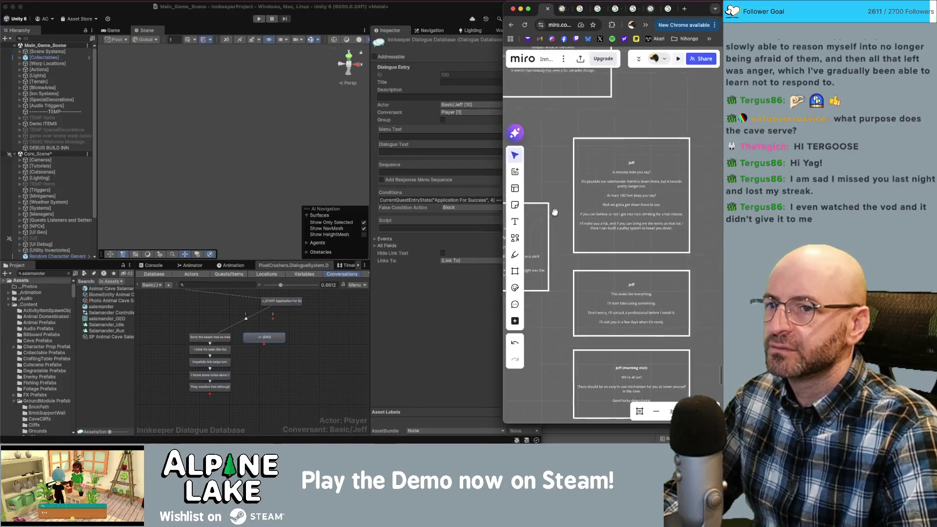
pyautogui.scroll(-5, 586, 244)
pyautogui.scroll(5, 630, 265)
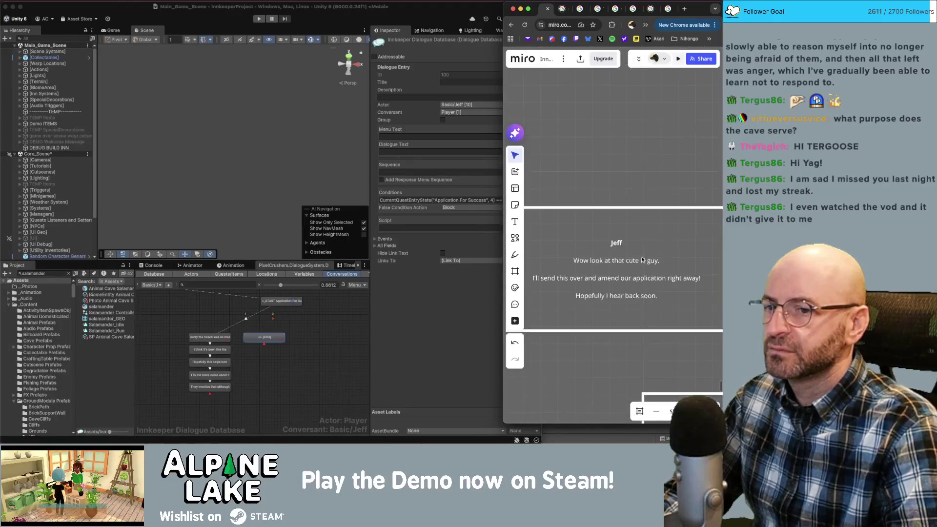
pyautogui.click(630, 265)
pyautogui.tripleClick(630, 265)
pyautogui.press('super+Tab')
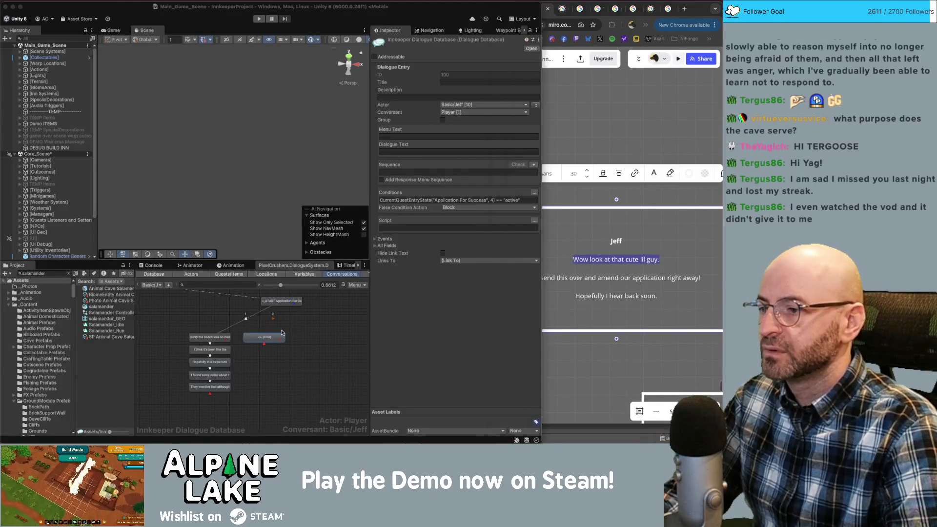
pyautogui.click(633, 260)
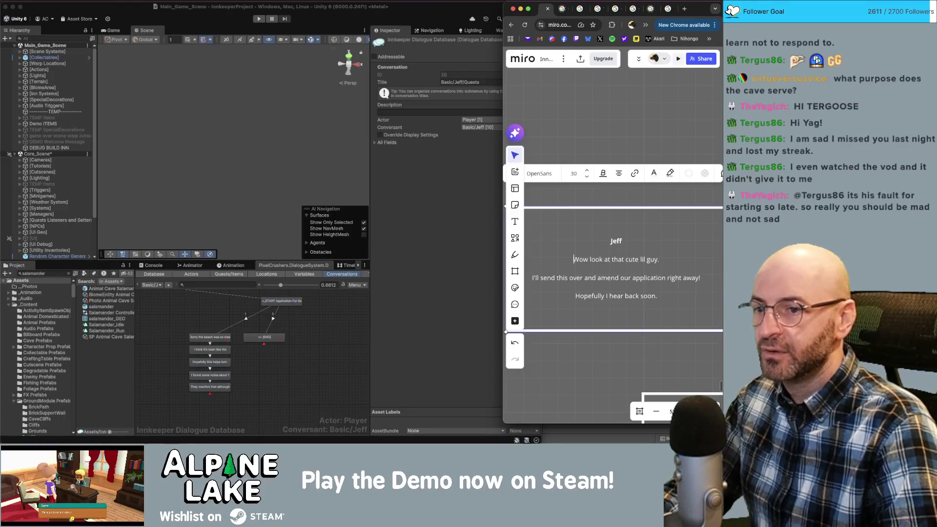
# Replace the line with 'Whoa, that's huge tortoise.' and copy it.
pyautogui.press('super+a')
pyautogui.write('H')
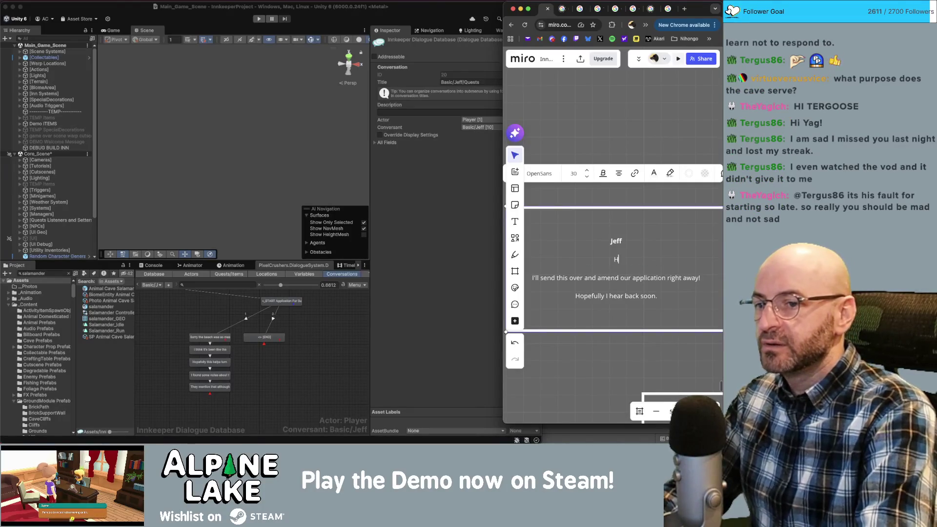
pyautogui.write('oly tortoise')
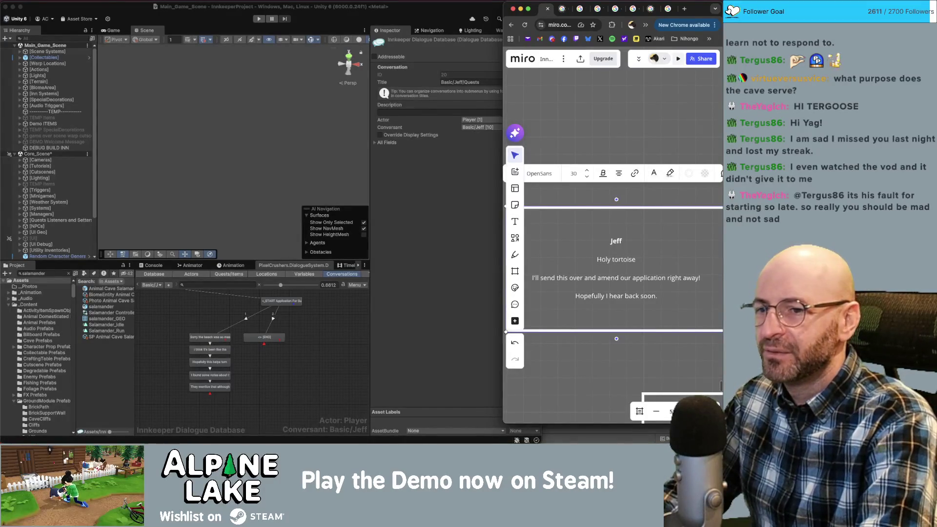
pyautogui.press('super+shift+Left')
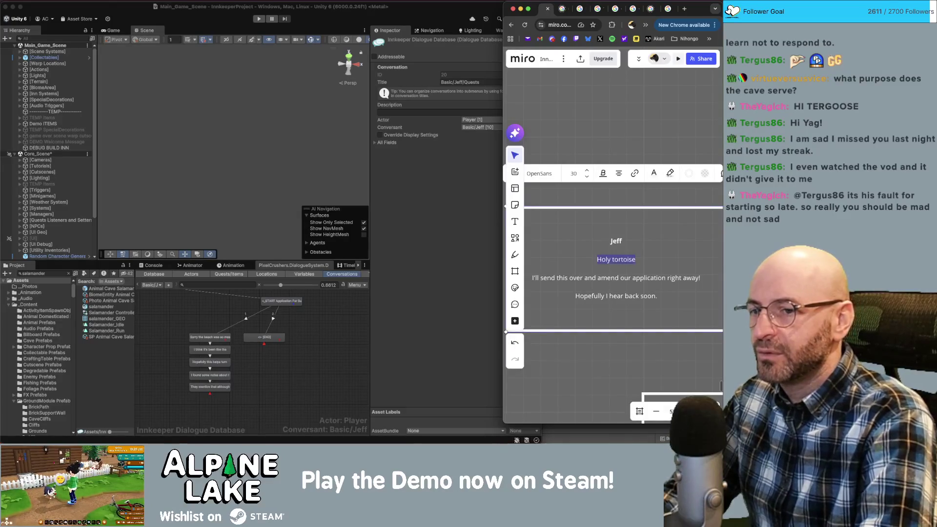
pyautogui.write('Whoa, ')
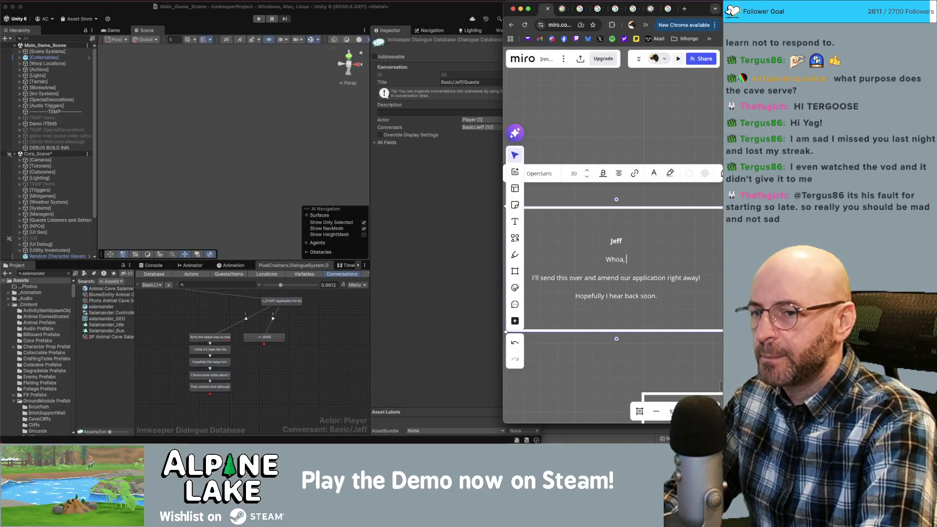
pyautogui.write("that's a")
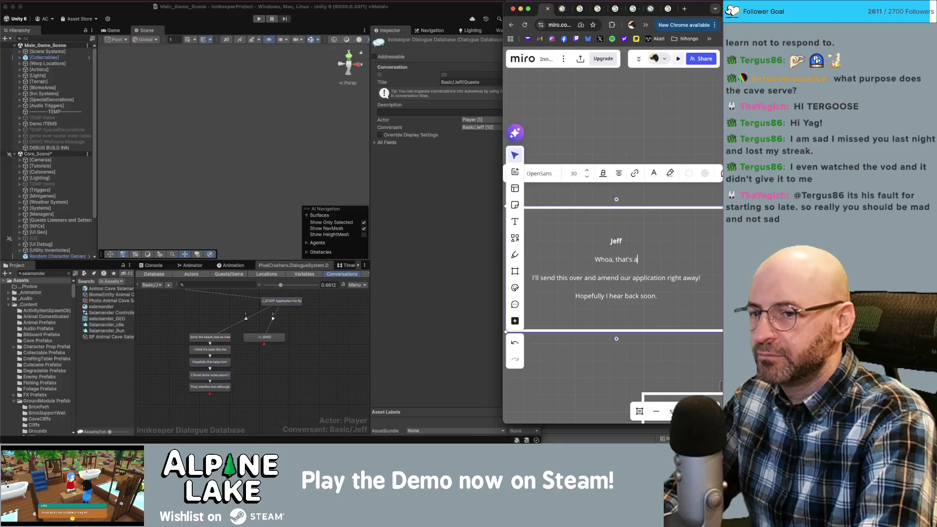
pyautogui.press('BackSpace')
pyautogui.write('huge t')
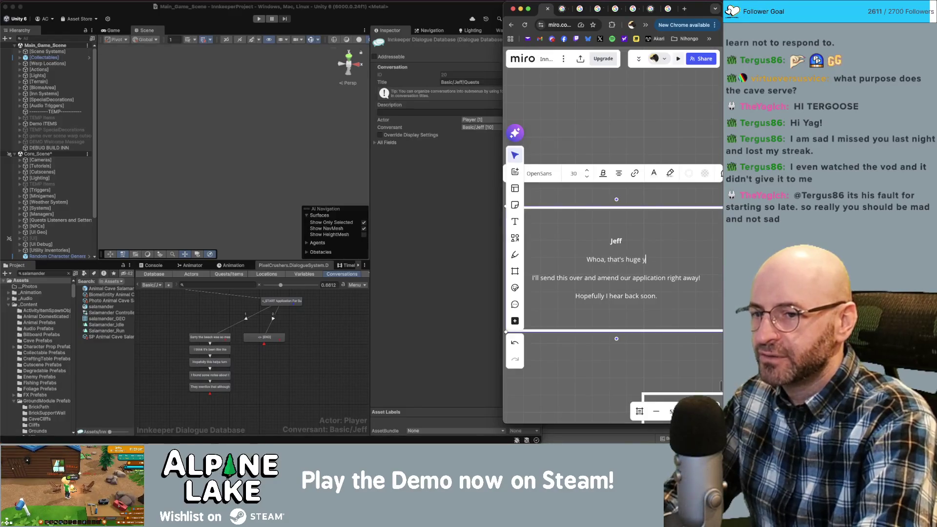
pyautogui.write('ortoise.')
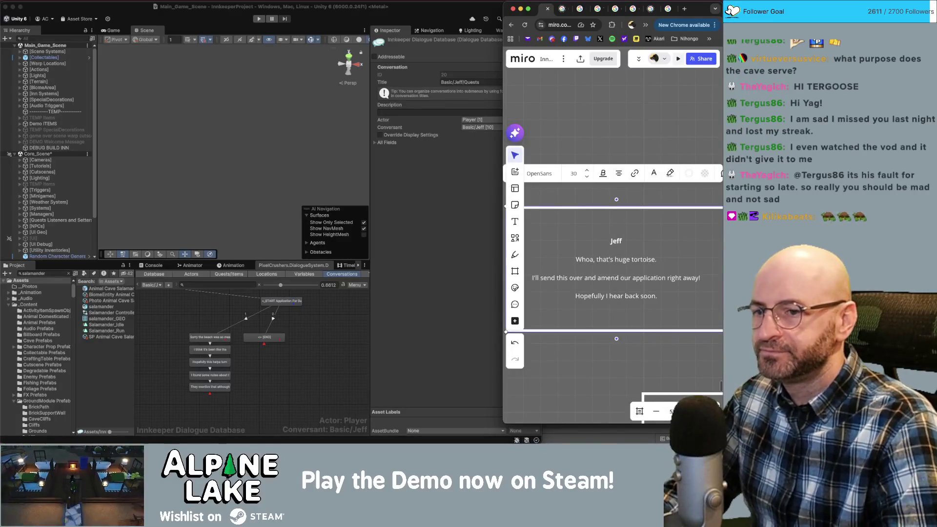
pyautogui.moveTo(656, 259); pyautogui.dragTo(575, 259)
pyautogui.press('super+c')
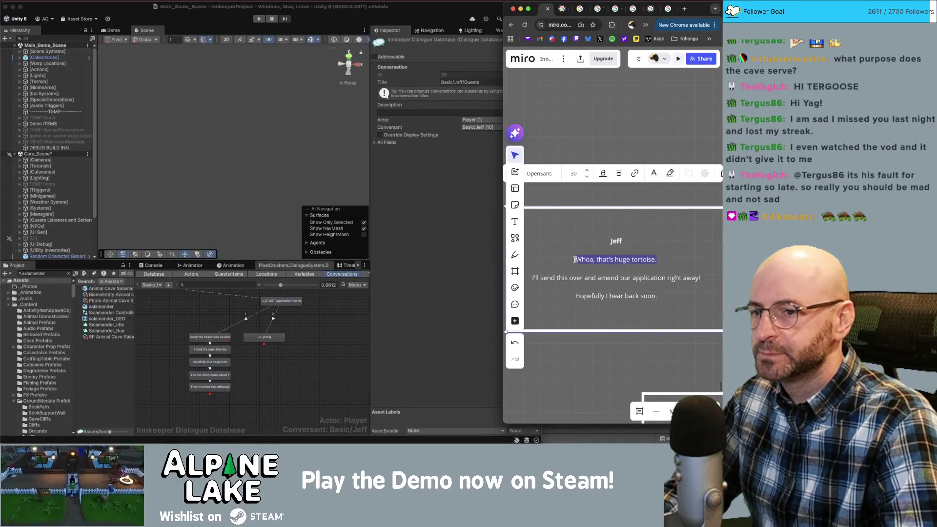
pyautogui.click(266, 339)
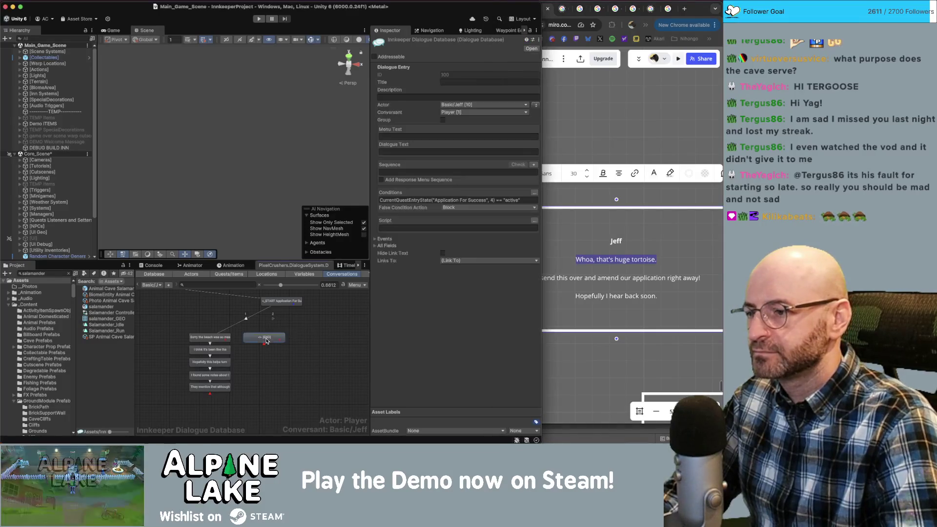
# Paste 'Whoa, that's huge tortoise.' as the node's dialogue text and move the node lower.
pyautogui.click(434, 151)
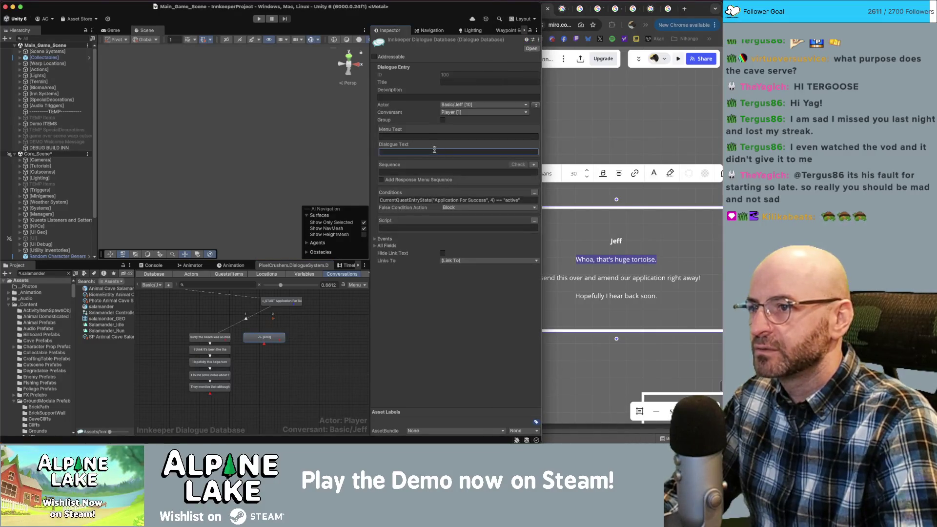
pyautogui.press('super+v')
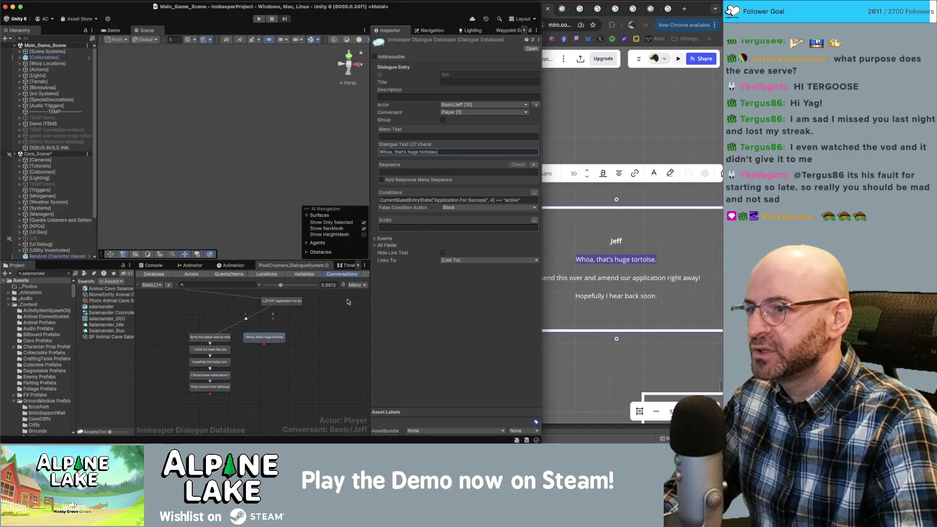
pyautogui.moveTo(264, 336); pyautogui.dragTo(275, 370)
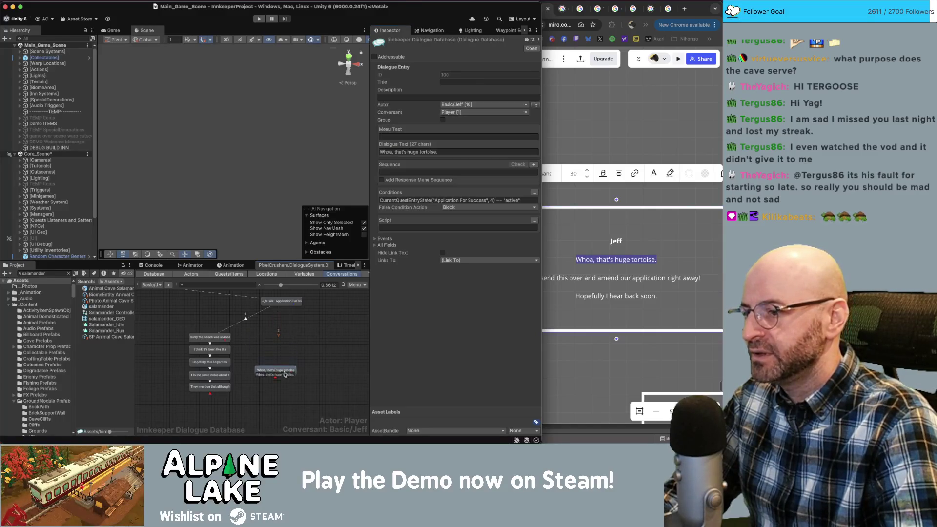
pyautogui.click(292, 345)
# Tidy the graph layout, nudging the START node slightly left.
pyautogui.rightClick(286, 360)
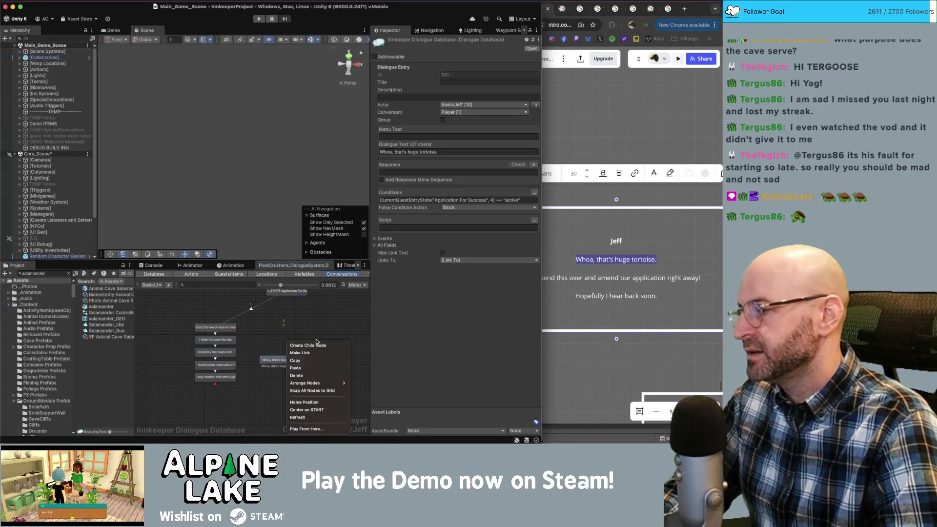
pyautogui.click(348, 326)
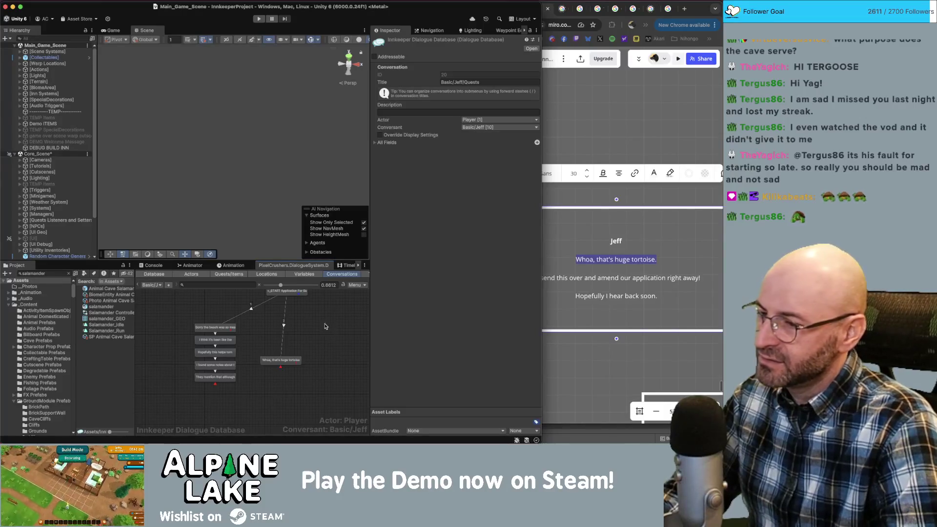
pyautogui.scroll(3, 295, 329)
pyautogui.moveTo(294, 329); pyautogui.dragTo(287, 328)
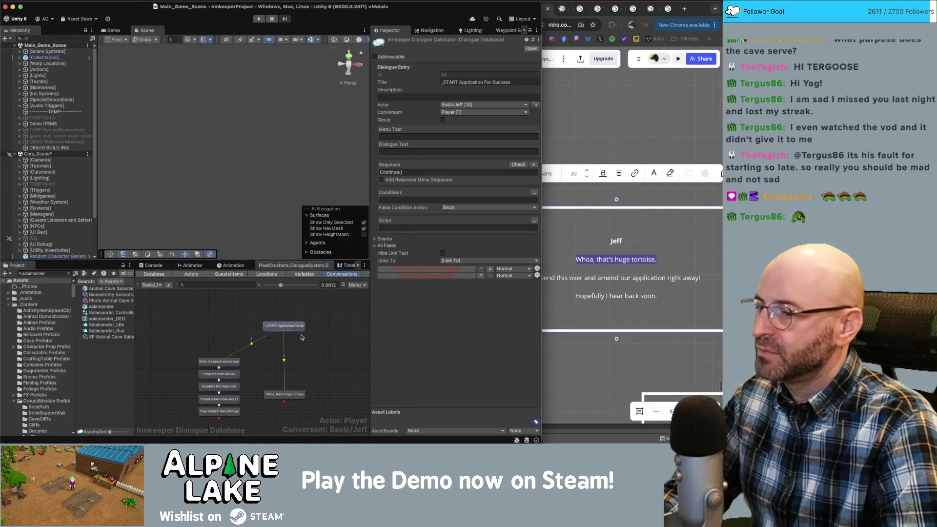
pyautogui.click(310, 350)
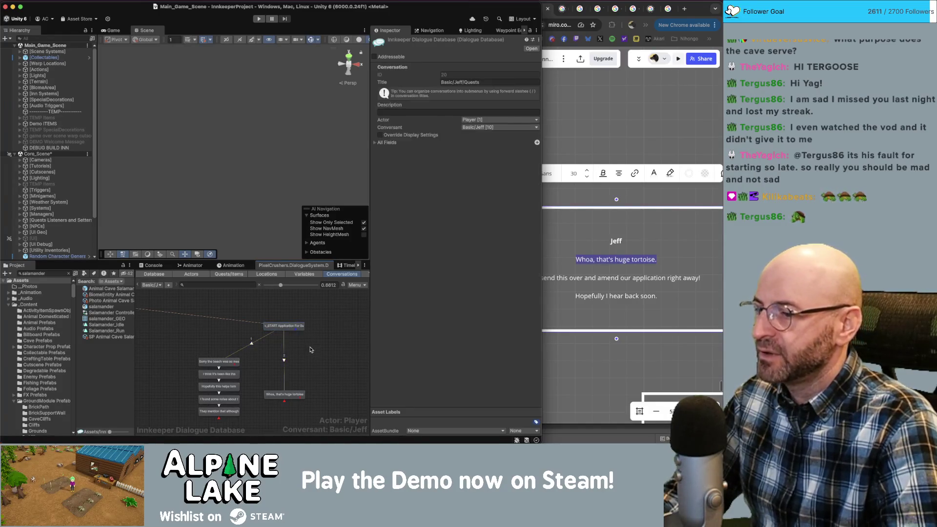
# Create a child node under the tortoise node and adjust its speaker.
pyautogui.click(285, 396)
pyautogui.scroll(-2, 334, 347)
pyautogui.rightClick(281, 359)
pyautogui.press('Escape')
pyautogui.rightClick(301, 356)
pyautogui.click(297, 369)
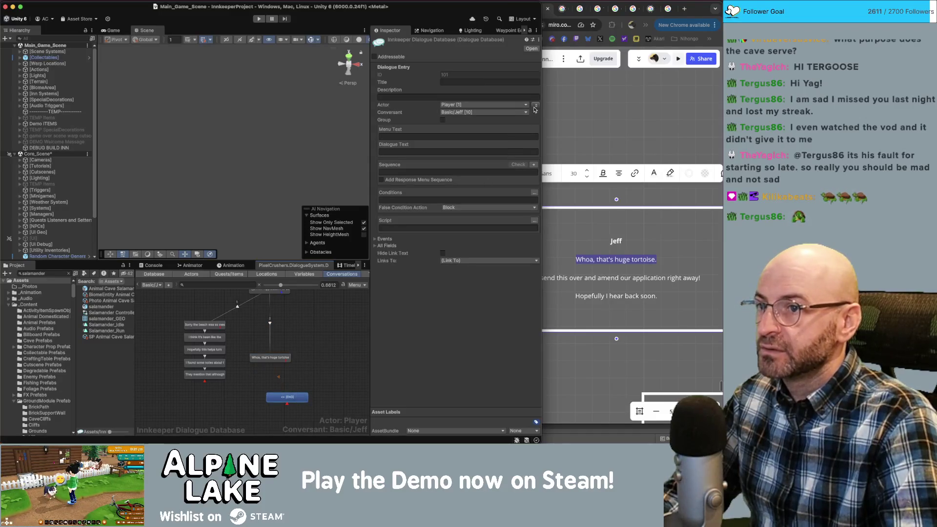
pyautogui.click(535, 105)
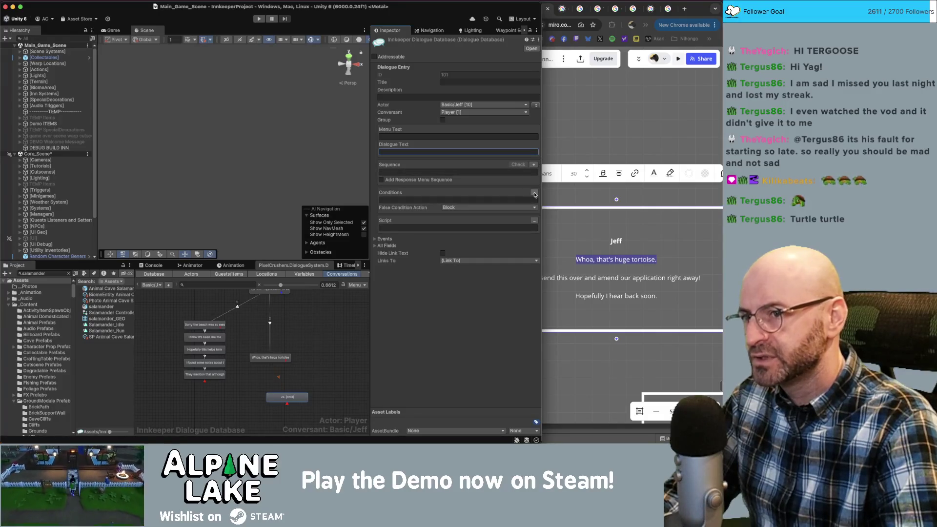
# Add a condition requiring Application quest entry 10 to be active.
pyautogui.click(535, 193)
pyautogui.click(385, 201)
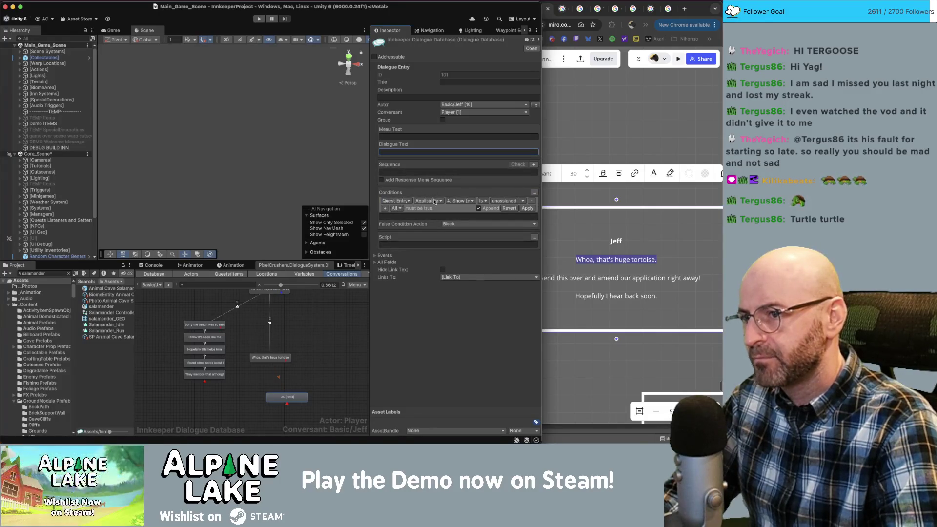
pyautogui.click(455, 202)
pyautogui.moveTo(472, 209)
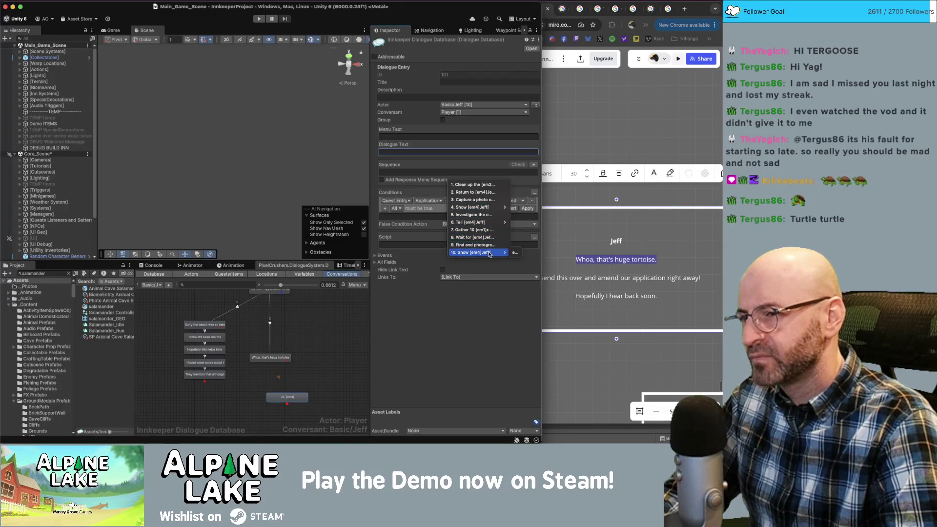
pyautogui.click(515, 252)
pyautogui.click(499, 201)
pyautogui.click(502, 209)
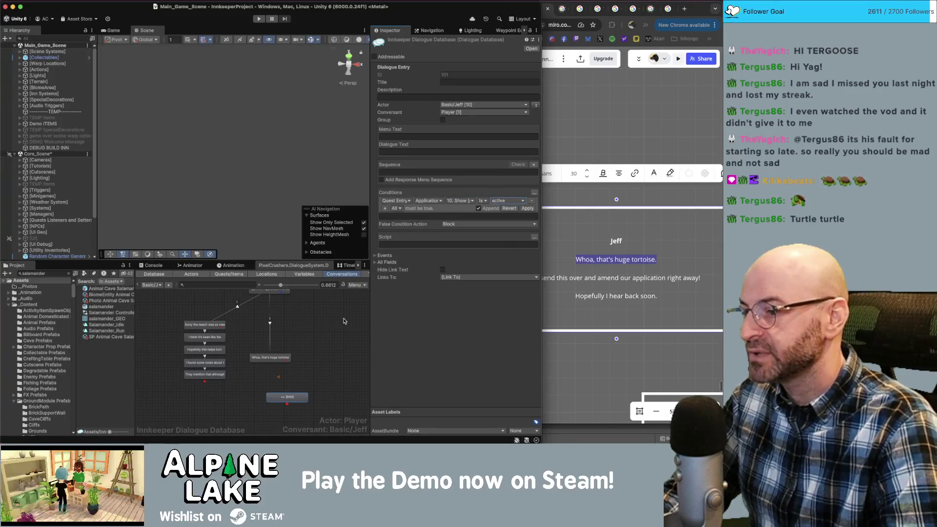
# Shift the new node slightly right and check the next Miro line, 'What cute slappy boy.'.
pyautogui.scroll(-3, 327, 337)
pyautogui.hscroll(3, 327, 336)
pyautogui.moveTo(269, 370); pyautogui.dragTo(276, 370)
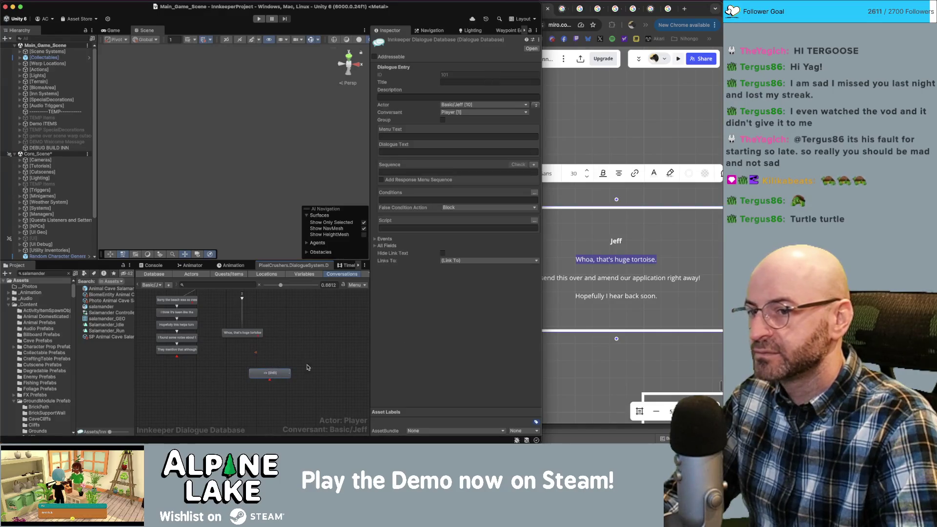
pyautogui.scroll(-2, 641, 289)
pyautogui.moveTo(700, 293); pyautogui.dragTo(565, 296)
pyautogui.click(647, 286)
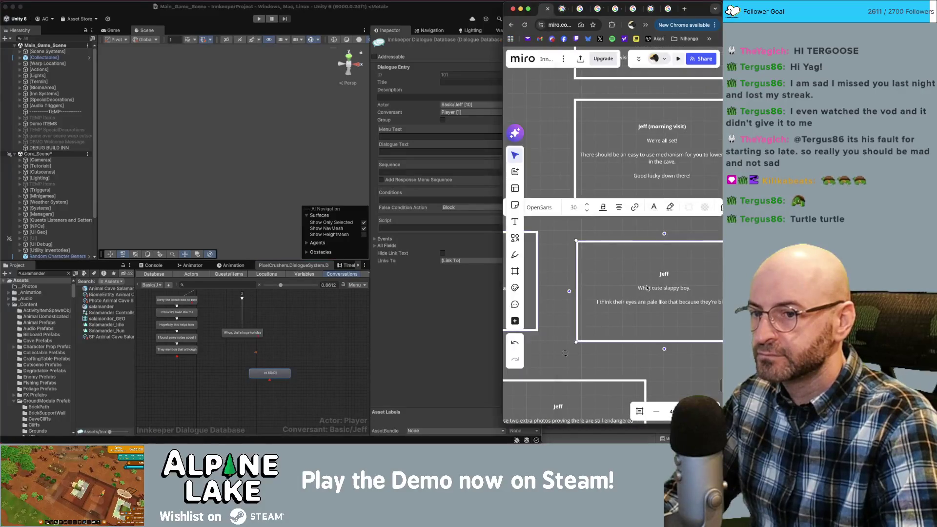
pyautogui.doubleClick(647, 286)
pyautogui.click(270, 374)
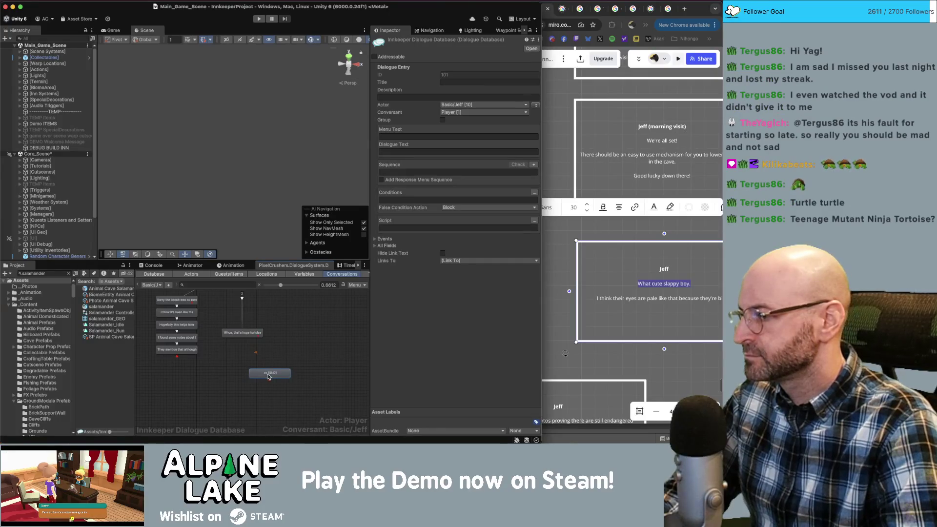
pyautogui.click(287, 355)
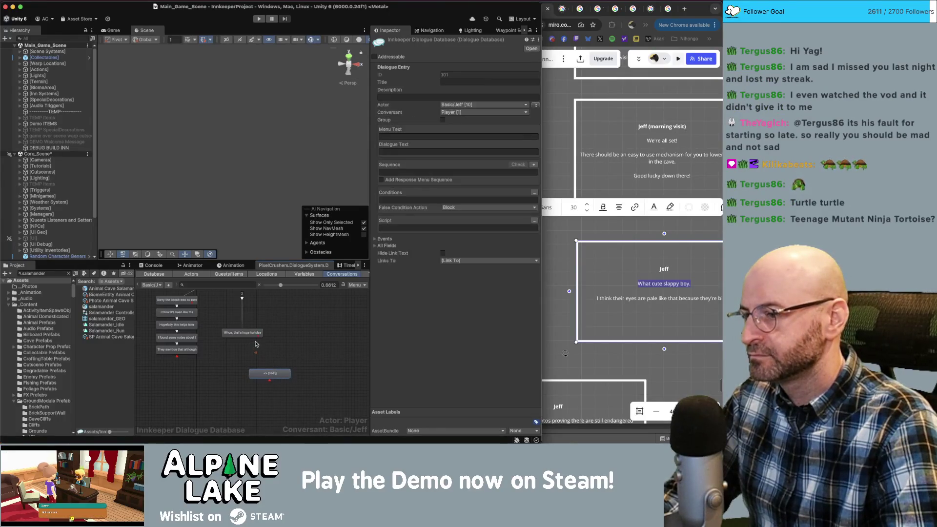
pyautogui.scroll(-1, 273, 351)
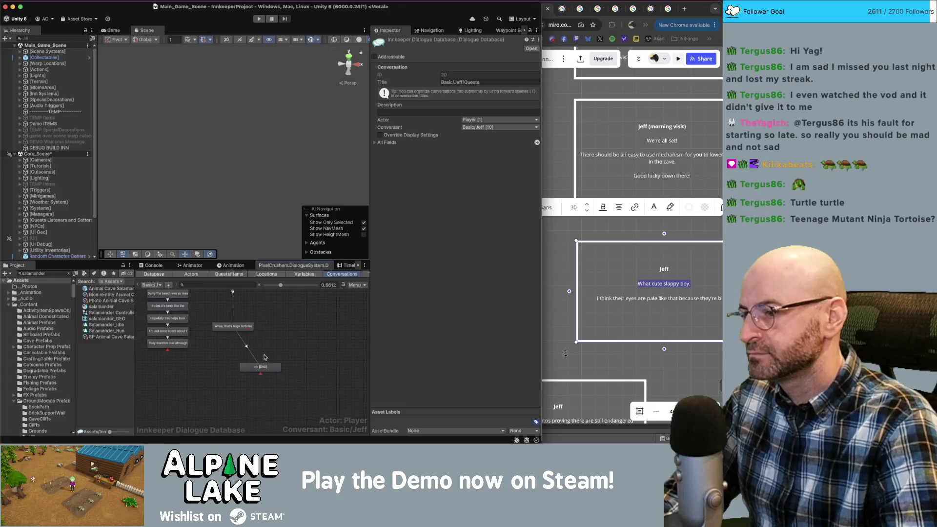
# Retype Jeff's salamander-photo line so its emphasis tag closes with [/em5].
pyautogui.click(264, 370)
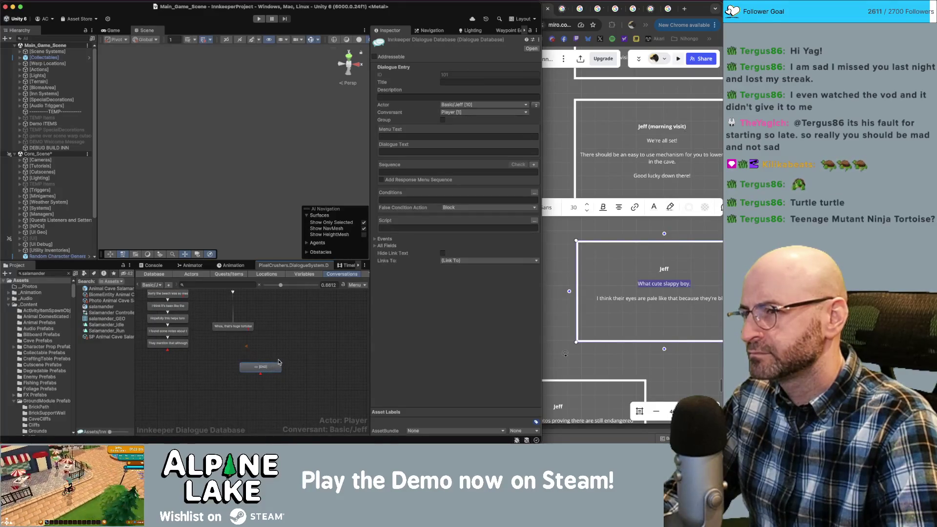
pyautogui.click(386, 173)
pyautogui.click(421, 152)
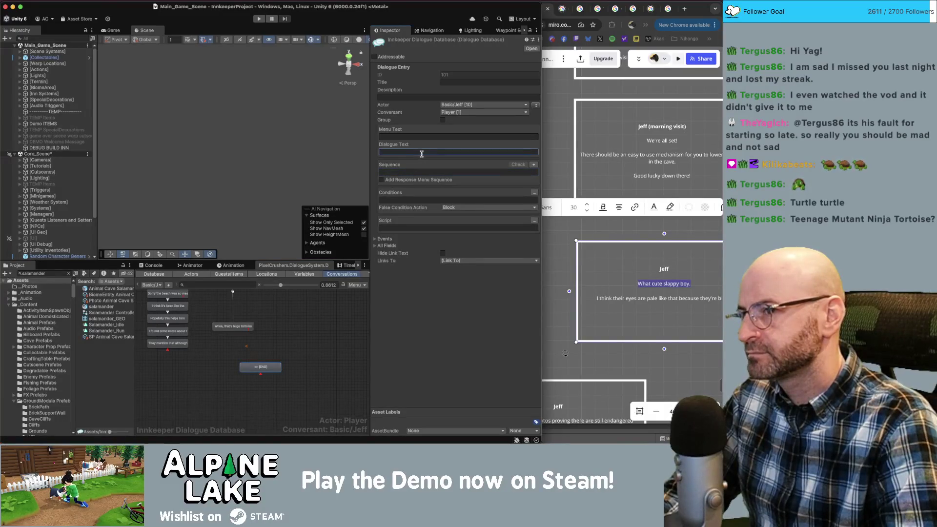
pyautogui.write('Y')
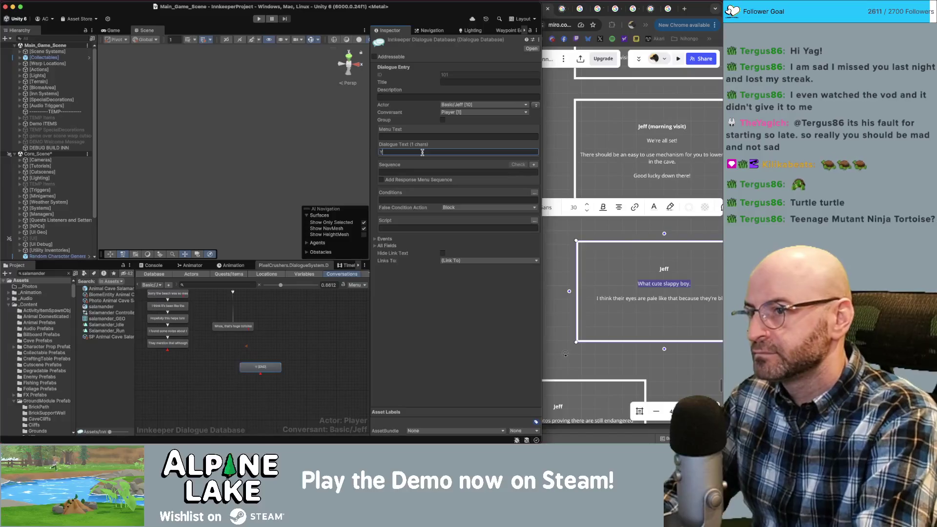
pyautogui.write('ou have photos ')
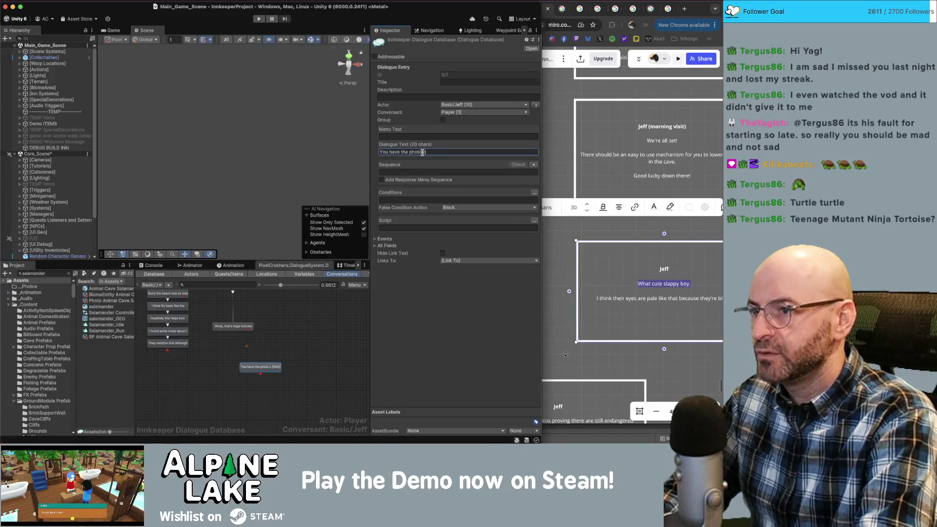
pyautogui.write('em4')
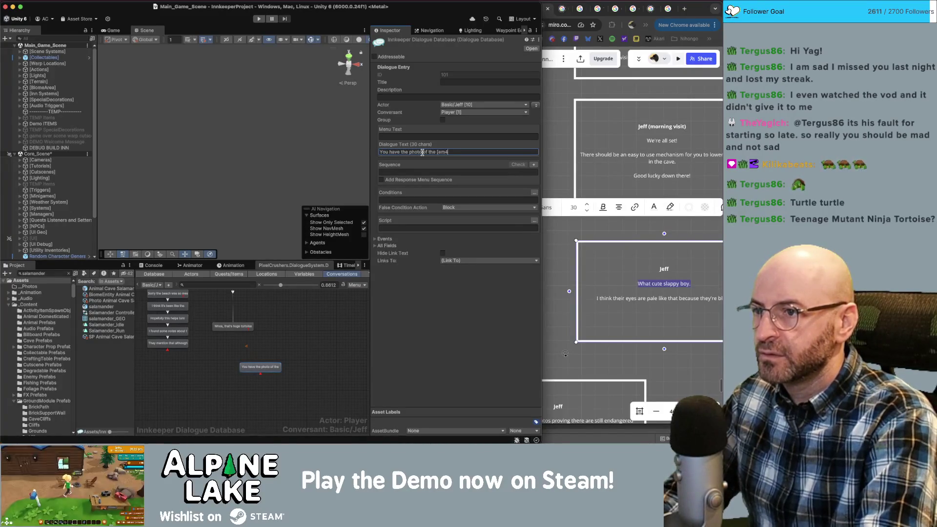
pyautogui.press('BackSpace')
pyautogui.write('5]cave')
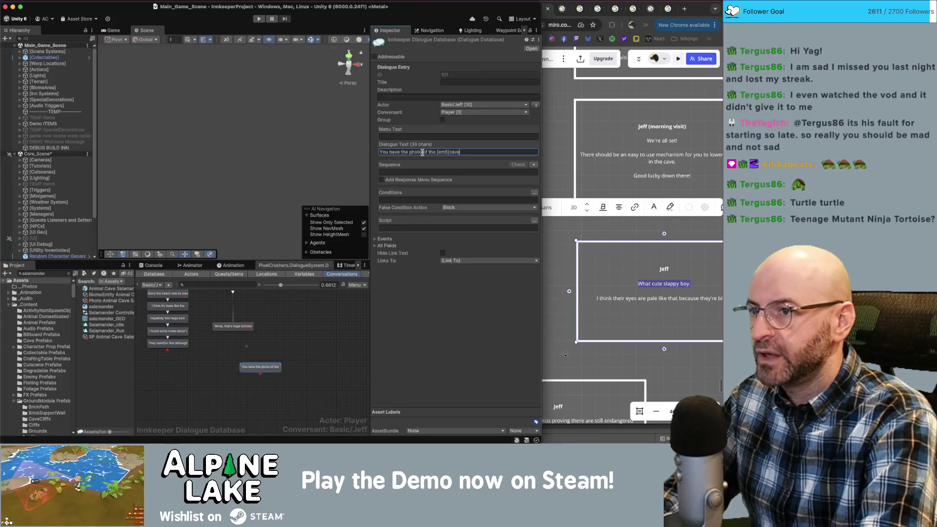
pyautogui.write(' salader t')
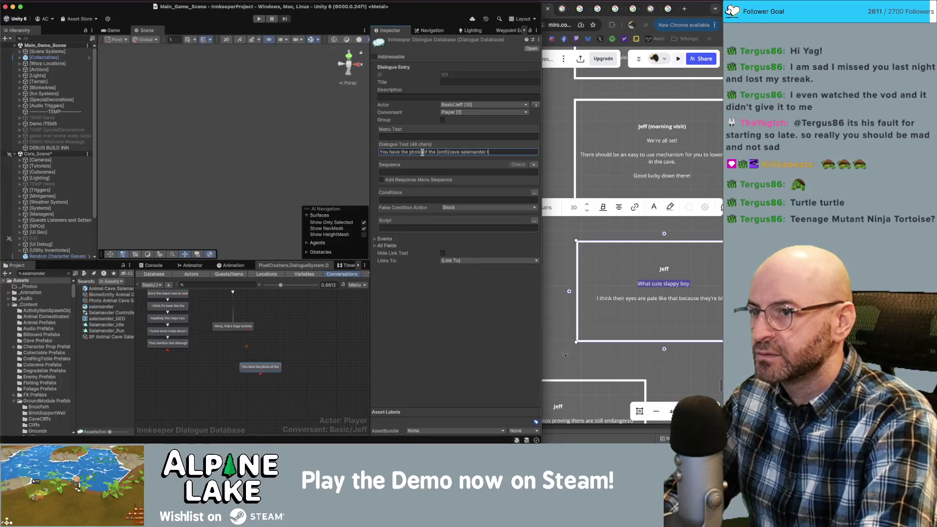
pyautogui.press('BackSpace')
pyautogui.press('BackSpace')
pyautogui.write('/em5] too?')
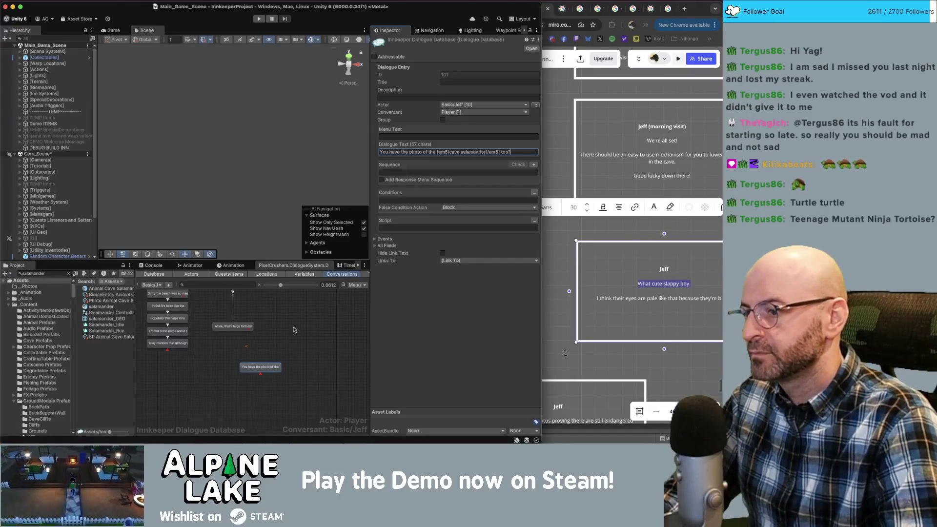
pyautogui.click(263, 369)
# Add a Jeff child node below the photo line saying "This is perfect.".
pyautogui.rightClick(263, 369)
pyautogui.click(280, 346)
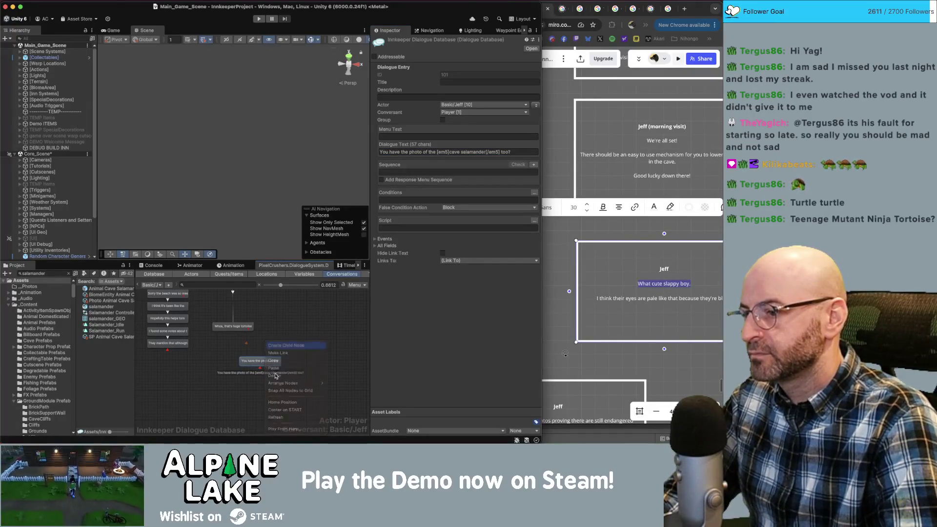
pyautogui.click(273, 373)
pyautogui.click(535, 106)
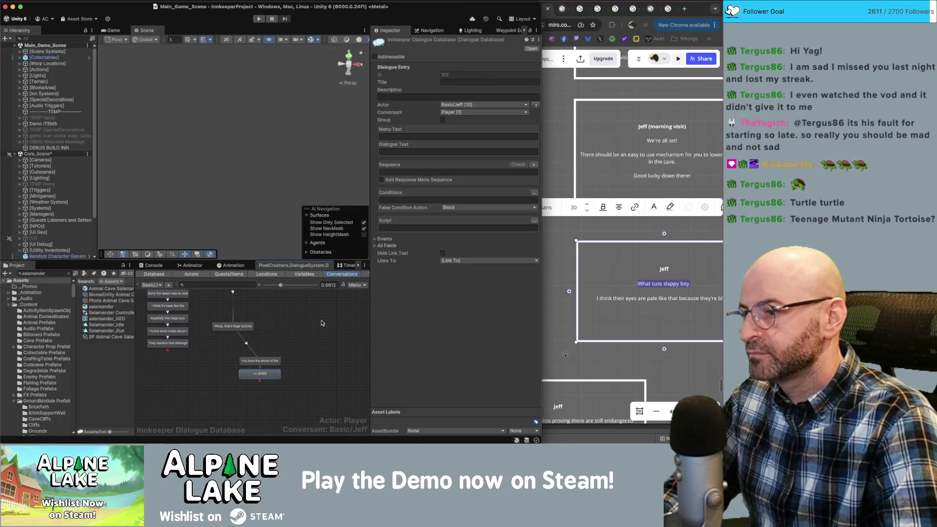
pyautogui.moveTo(273, 373); pyautogui.dragTo(273, 385)
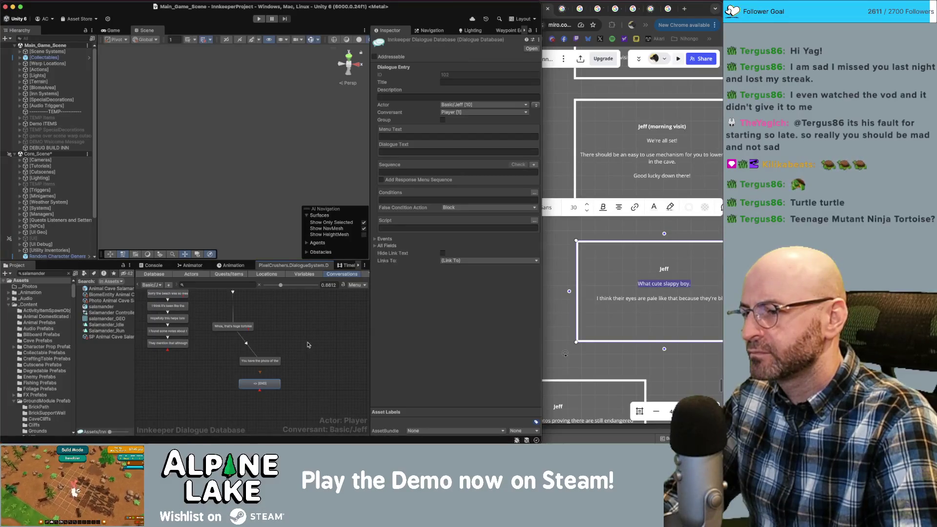
pyautogui.click(267, 390)
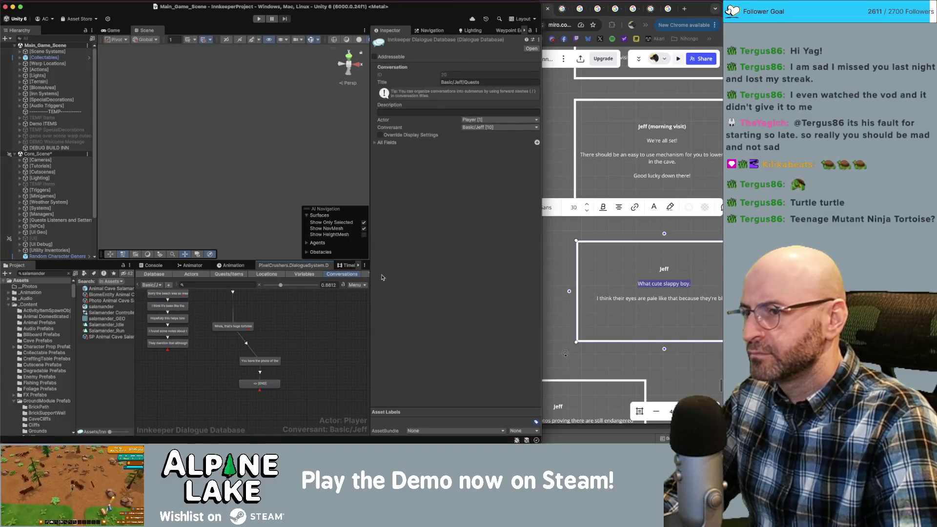
pyautogui.click(261, 385)
pyautogui.click(417, 151)
pyautogui.write('Ihis is perfect.')
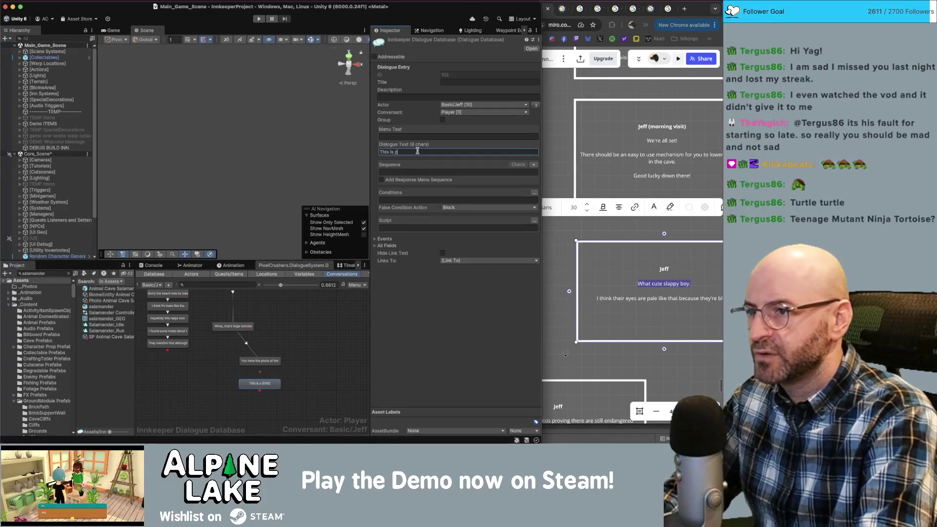
pyautogui.click(634, 244)
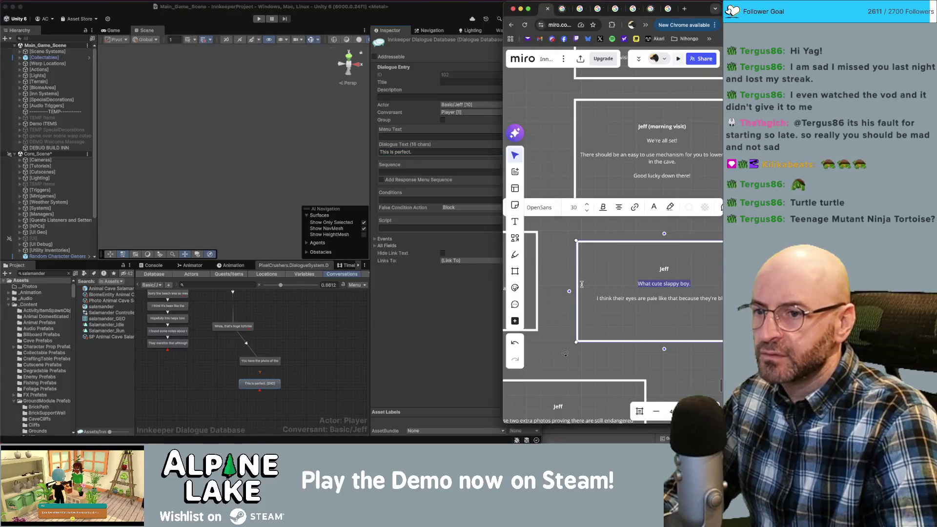
# Check the Miro reply card and change entry 102's dialogue text to "What a cute little guy.".
pyautogui.scroll(-3, 651, 239)
pyautogui.click(629, 248)
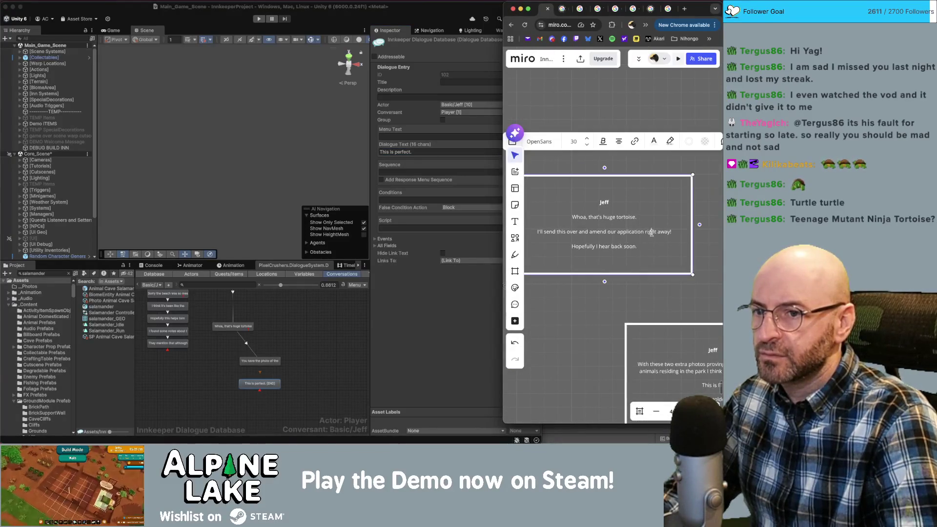
pyautogui.moveTo(644, 246); pyautogui.dragTo(617, 245)
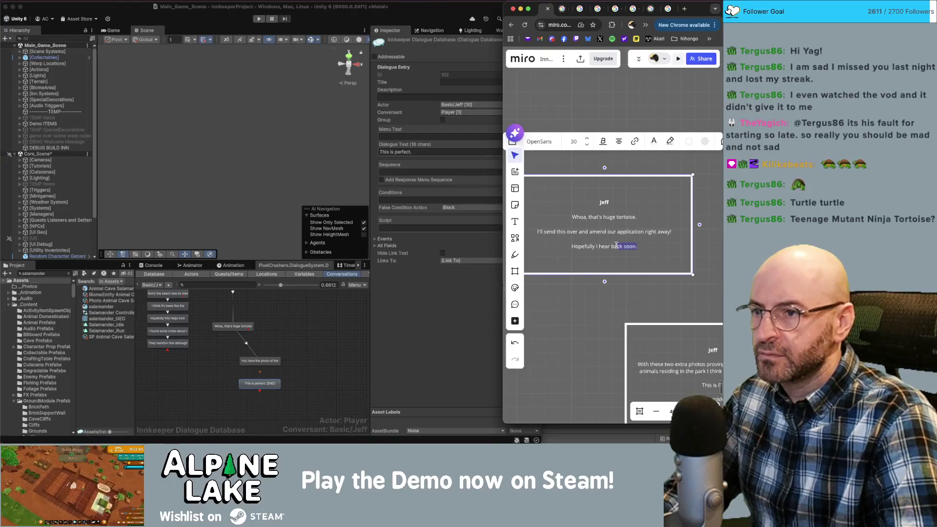
pyautogui.click(308, 354)
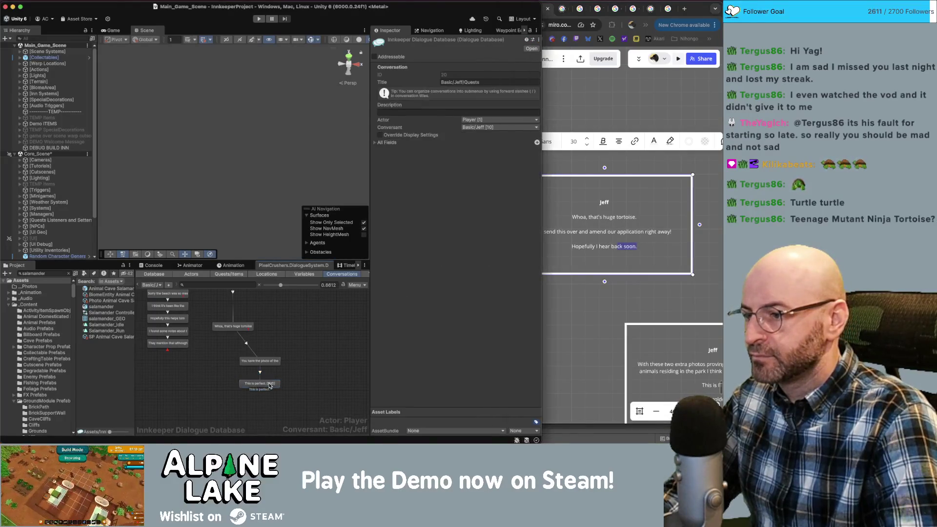
pyautogui.click(435, 150)
pyautogui.write('What a cute little')
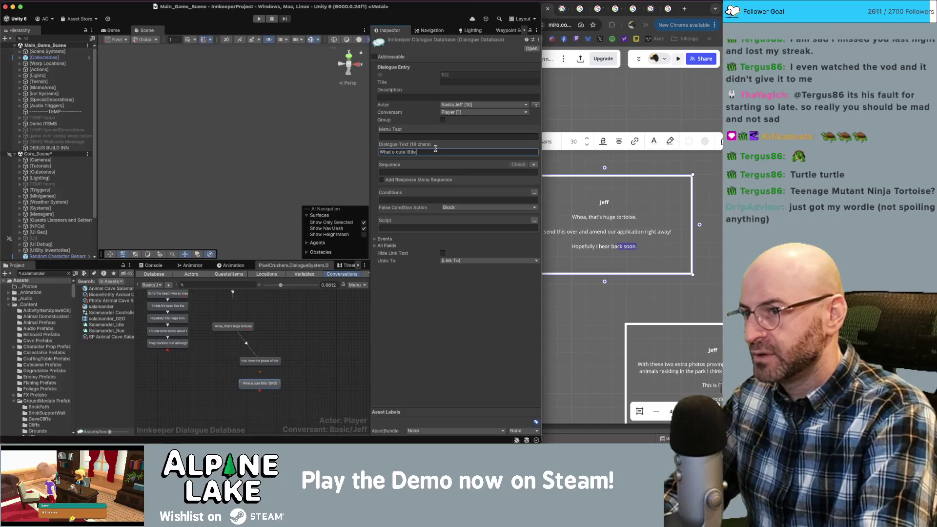
pyautogui.write('gy')
pyautogui.write('uy.')
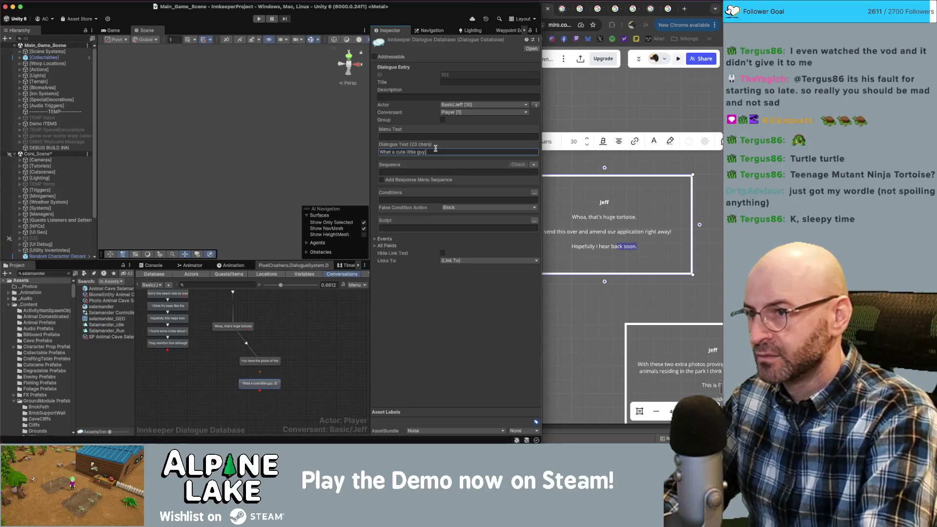
pyautogui.click(576, 288)
pyautogui.hscroll(-3, 585, 288)
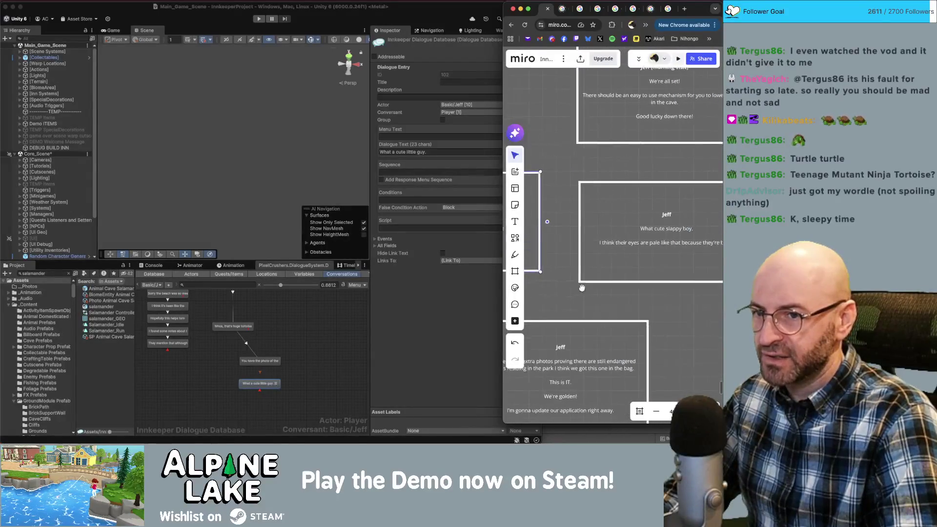
pyautogui.hscroll(3, 604, 285)
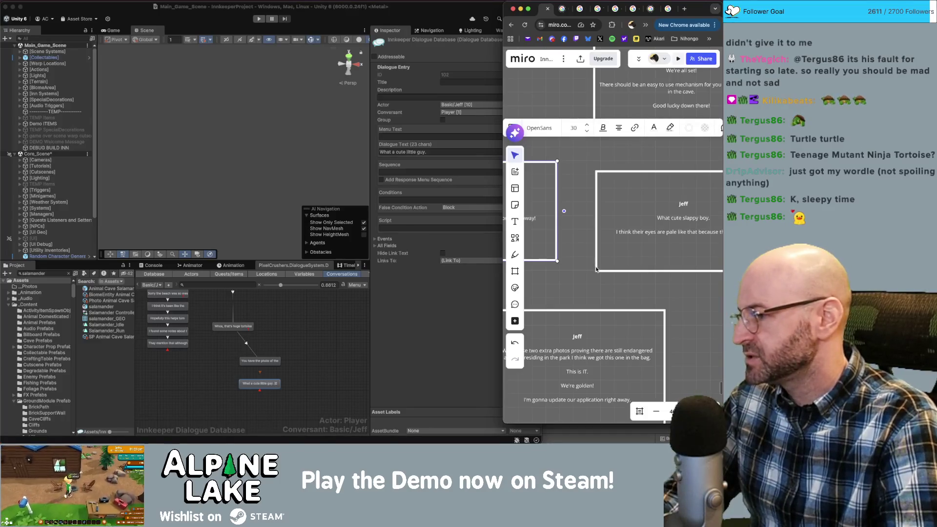
pyautogui.hscroll(-5, 599, 289)
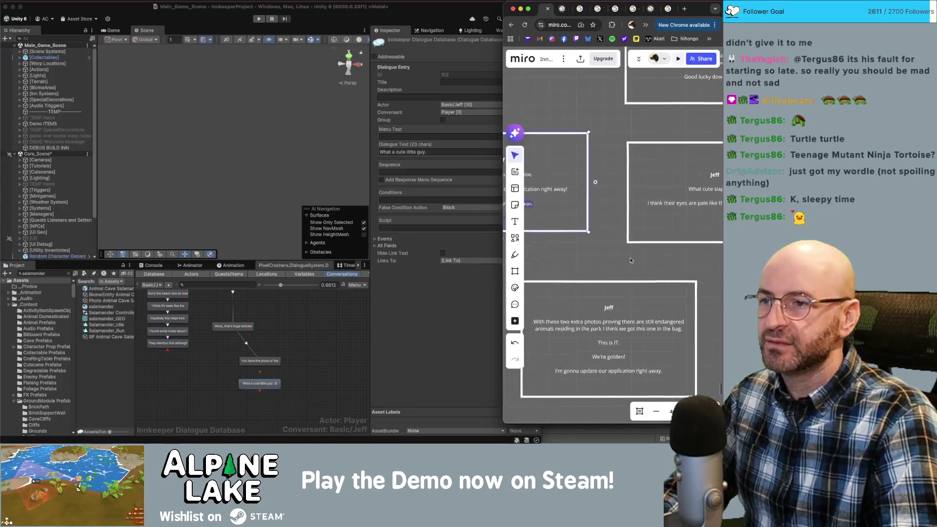
# Move the salamander-photo node up and create a new child node beneath it.
pyautogui.click(286, 388)
pyautogui.rightClick(266, 384)
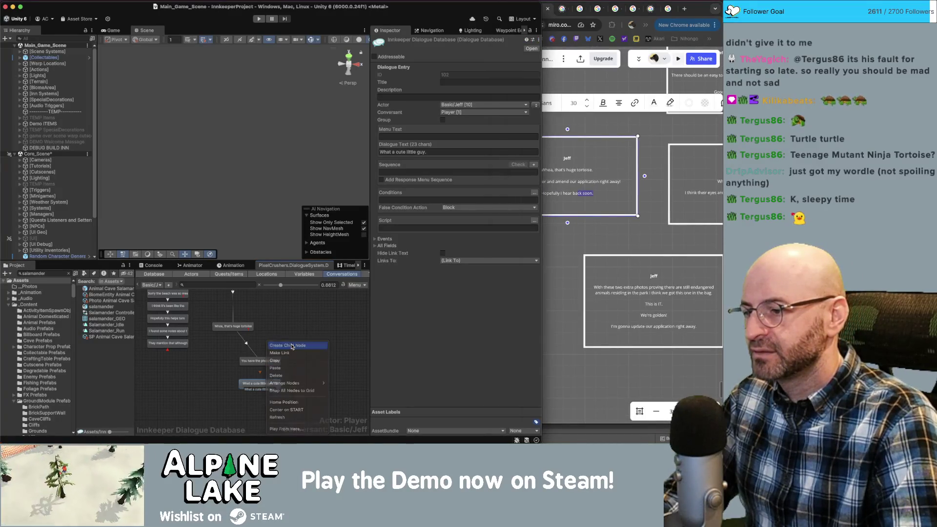
pyautogui.click(292, 345)
pyautogui.click(266, 361)
pyautogui.moveTo(267, 361)
pyautogui.mouseDown()
pyautogui.moveTo(266, 383)
pyautogui.moveTo(267, 352)
pyautogui.moveTo(273, 361)
pyautogui.mouseUp()
pyautogui.rightClick(267, 352)
pyautogui.click(288, 345)
pyautogui.rightClick(285, 361)
pyautogui.click(301, 363)
# Line up the new node, make Jeff its speaker, and enter "I can't believe you found him".
pyautogui.click(267, 370)
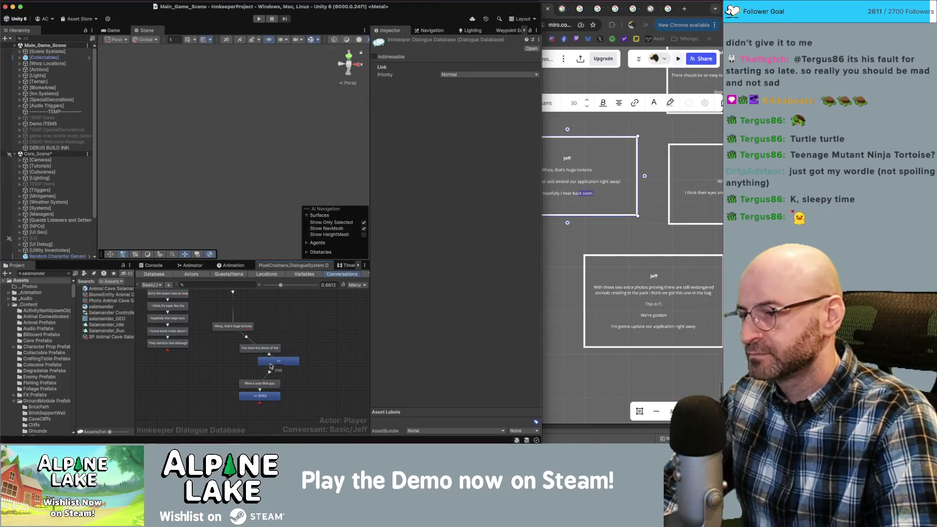
pyautogui.moveTo(274, 362); pyautogui.dragTo(257, 367)
pyautogui.click(268, 369)
pyautogui.click(269, 369)
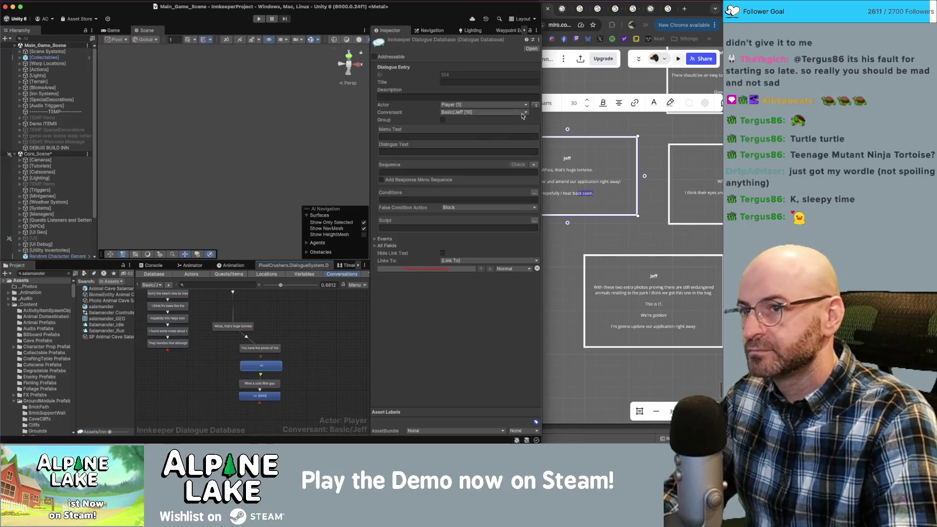
pyautogui.click(536, 105)
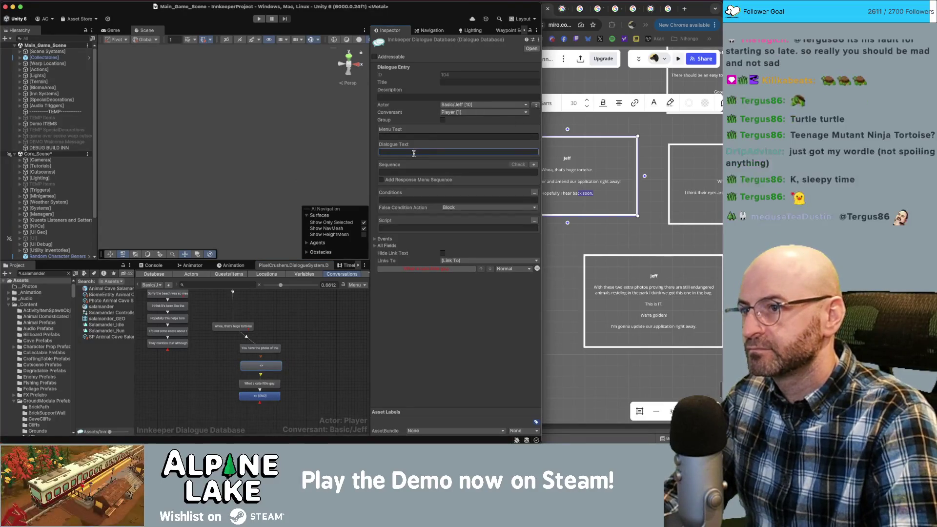
pyautogui.write("I can't b")
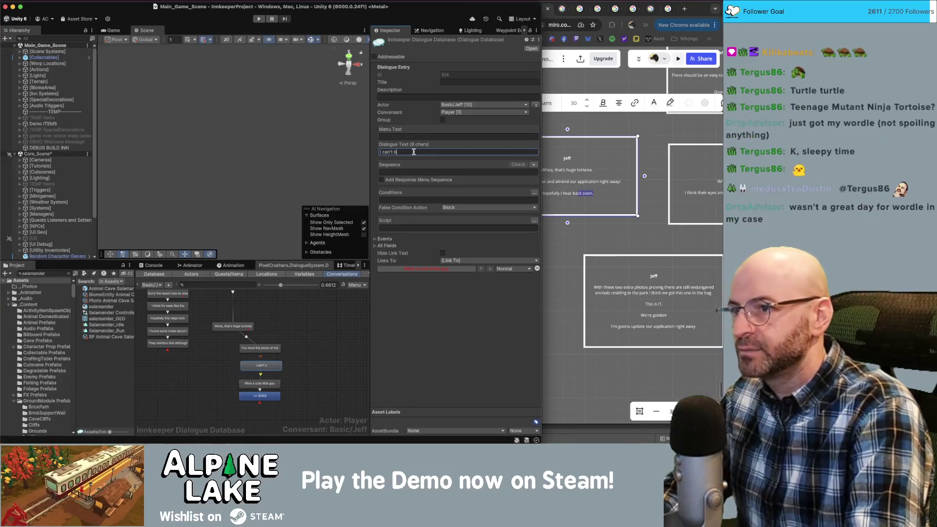
pyautogui.write('elieve you found him')
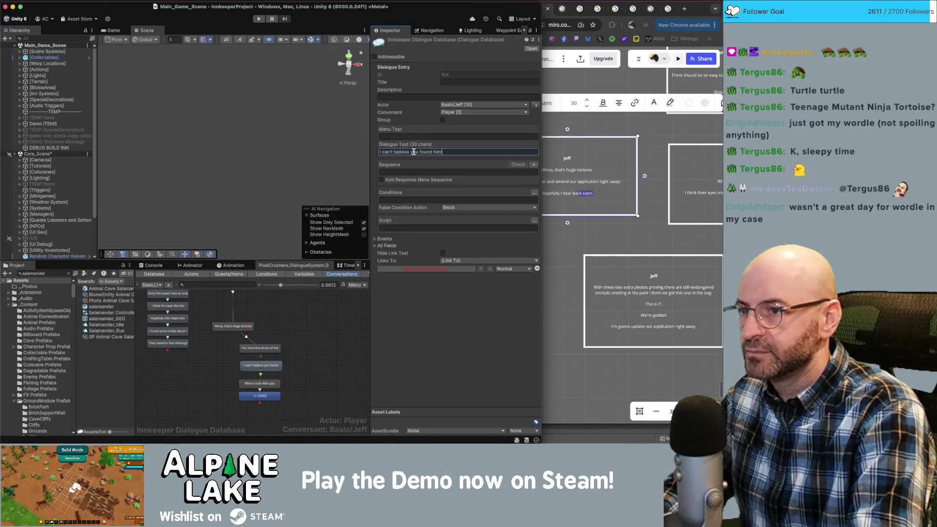
# Review the photo line and end node entries in the conversation graph.
pyautogui.click(260, 348)
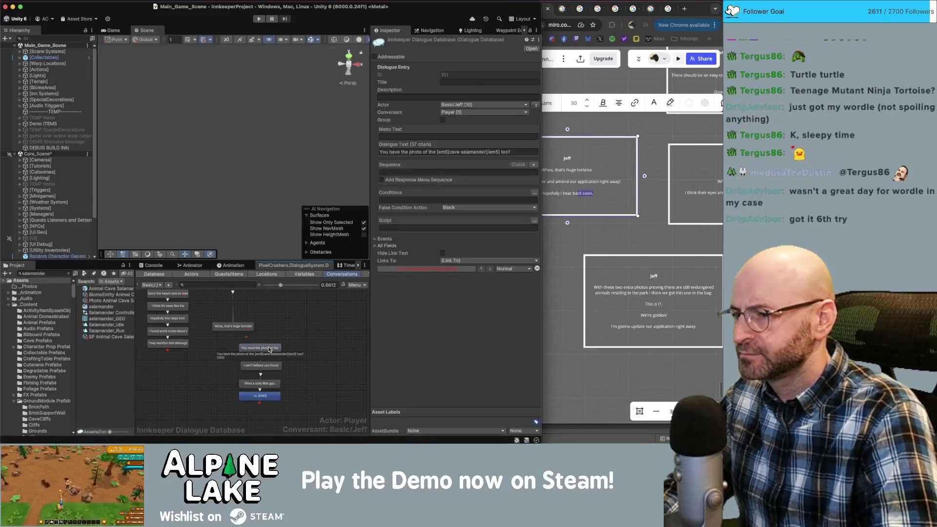
pyautogui.click(275, 396)
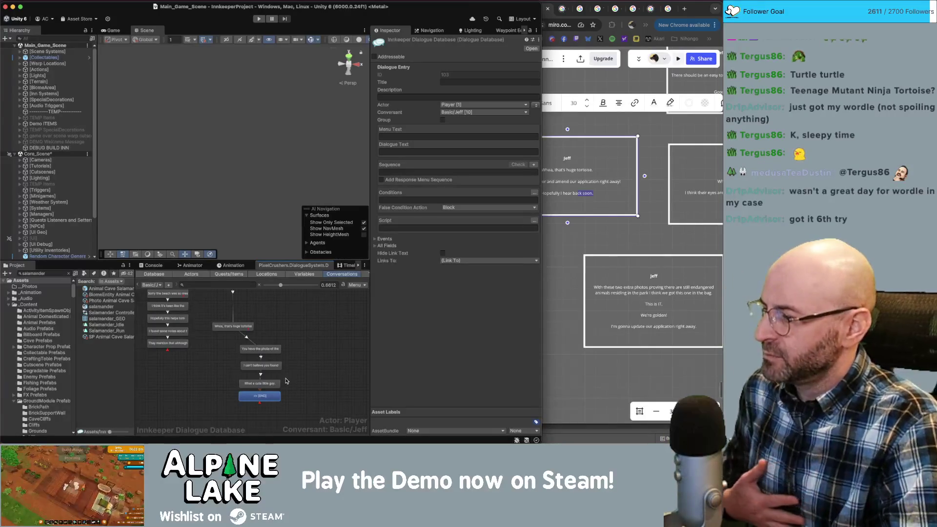
pyautogui.click(284, 385)
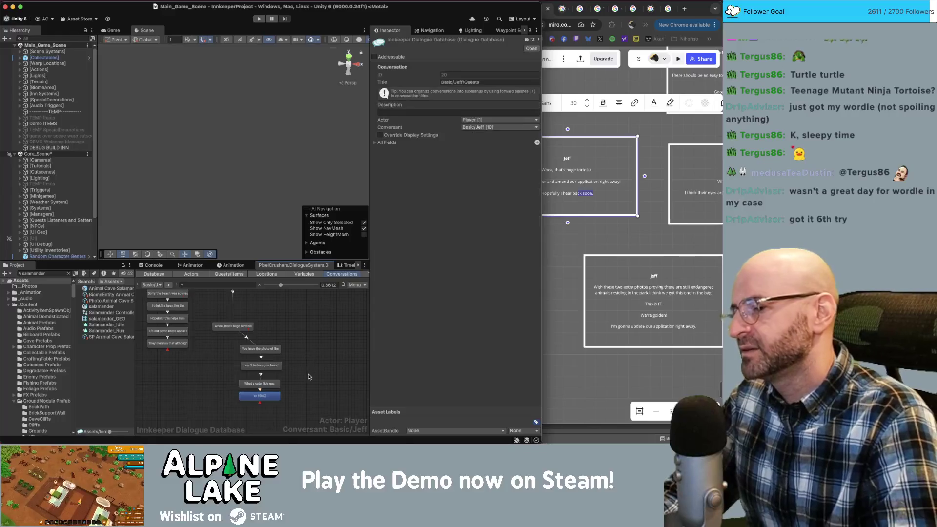
pyautogui.click(276, 394)
pyautogui.click(291, 385)
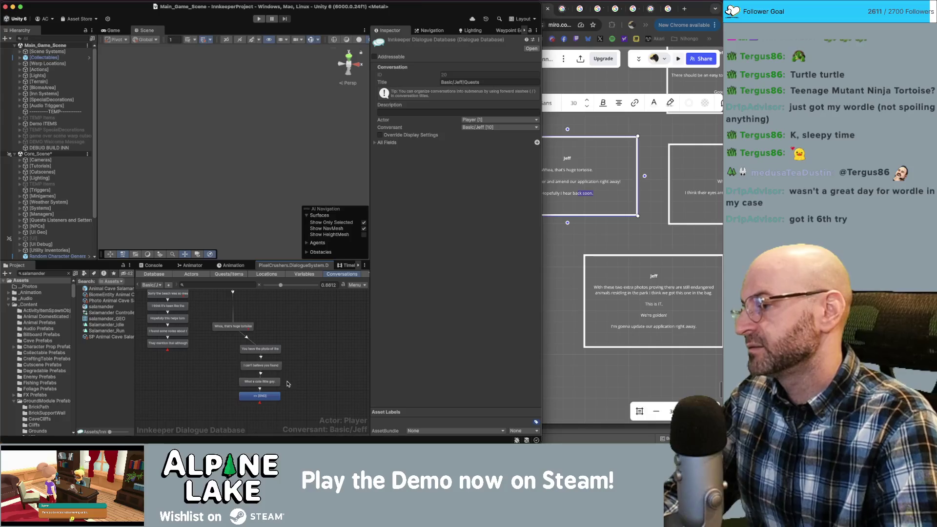
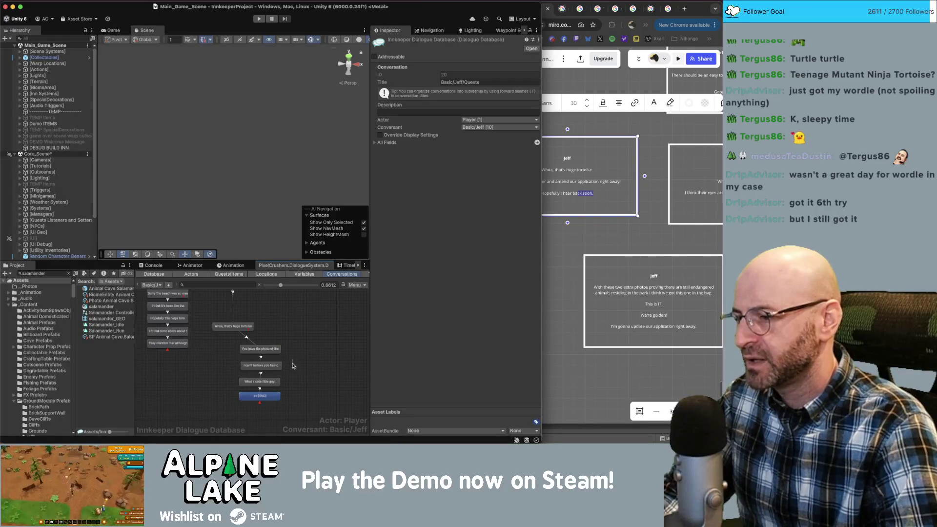
# Inspect the found, cute-little-guy and Whoa lines, then move the 'Whoa, that's huge tortoise.' node higher.
pyautogui.click(278, 367)
pyautogui.click(275, 381)
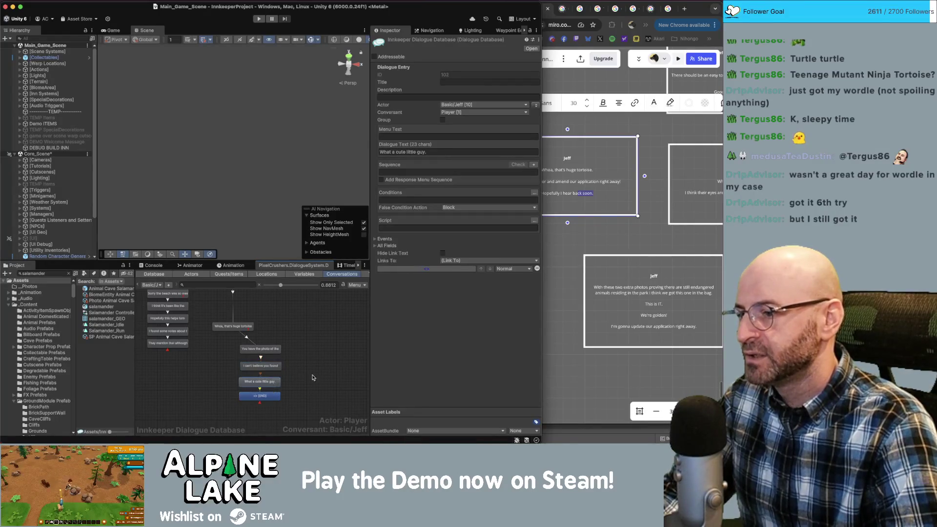
pyautogui.click(246, 327)
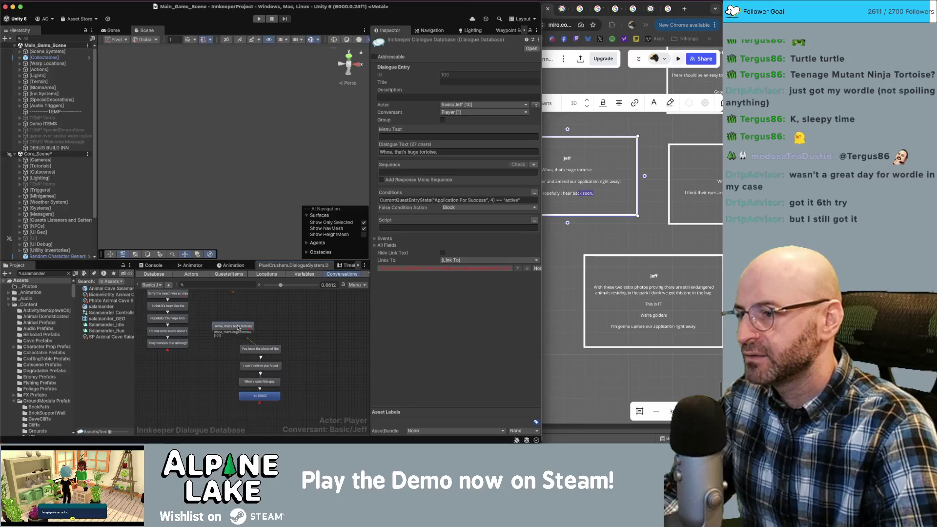
pyautogui.click(250, 313)
pyautogui.moveTo(247, 326); pyautogui.dragTo(247, 310)
pyautogui.click(281, 325)
# Pan to reveal START, nudge the Whoa node slightly lower, and bring up its options.
pyautogui.scroll(-2, 279, 309)
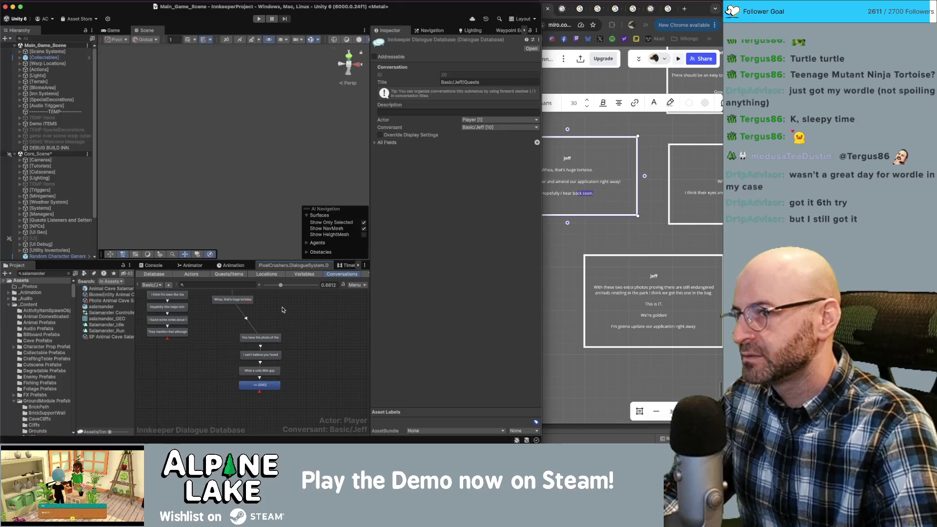
pyautogui.scroll(5, 291, 352)
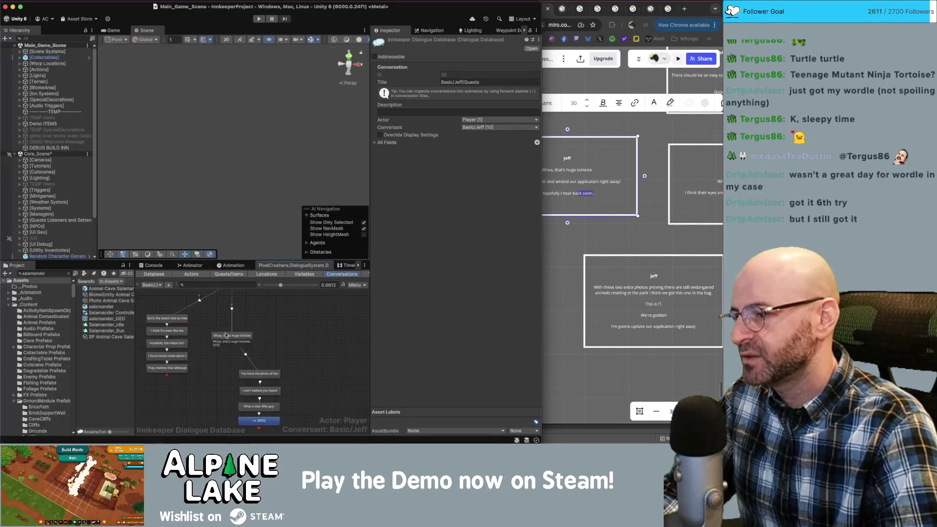
pyautogui.moveTo(266, 312); pyautogui.dragTo(280, 360)
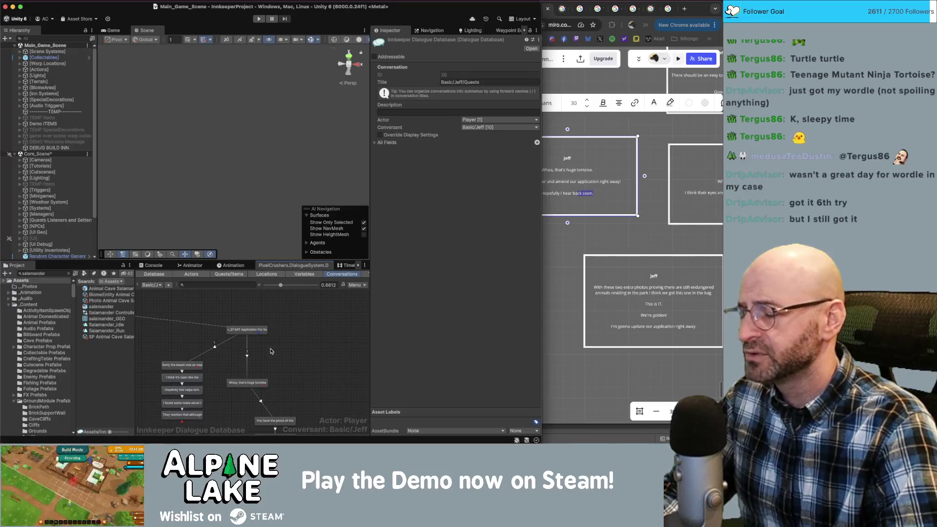
pyautogui.click(238, 386)
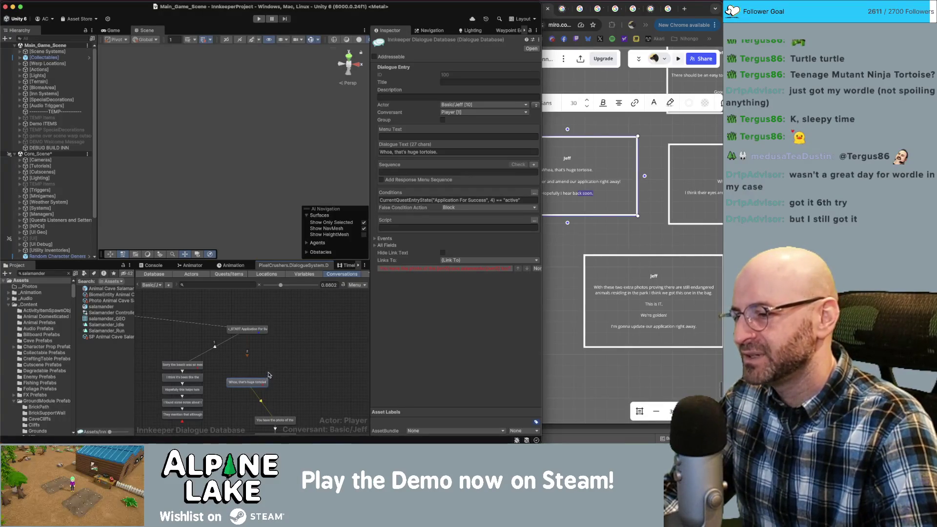
pyautogui.moveTo(253, 384)
pyautogui.mouseDown()
pyautogui.moveTo(251, 395)
pyautogui.moveTo(257, 366)
pyautogui.mouseUp()
pyautogui.rightClick(256, 366)
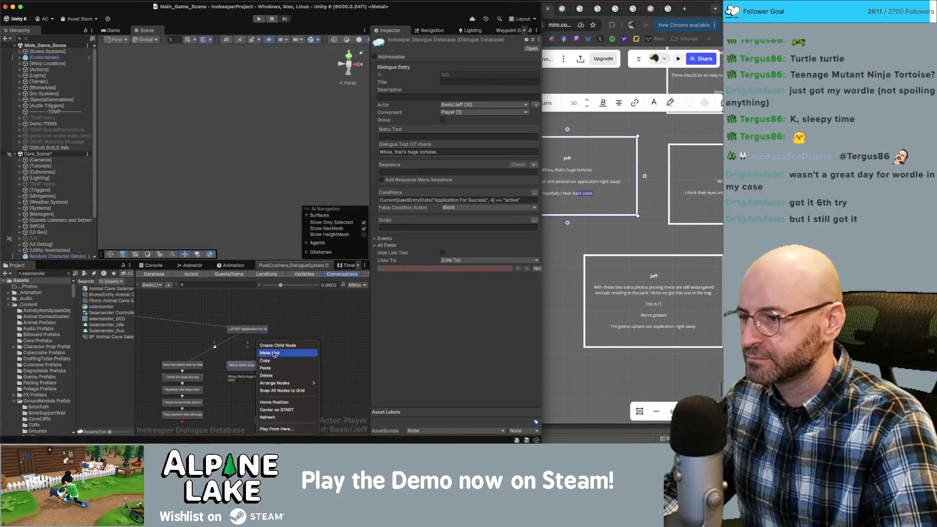
# Add Jeff's child line 'Can you believe it?' under Whoa, linked to the 'You have the photo' line.
pyautogui.click(276, 346)
pyautogui.click(262, 394)
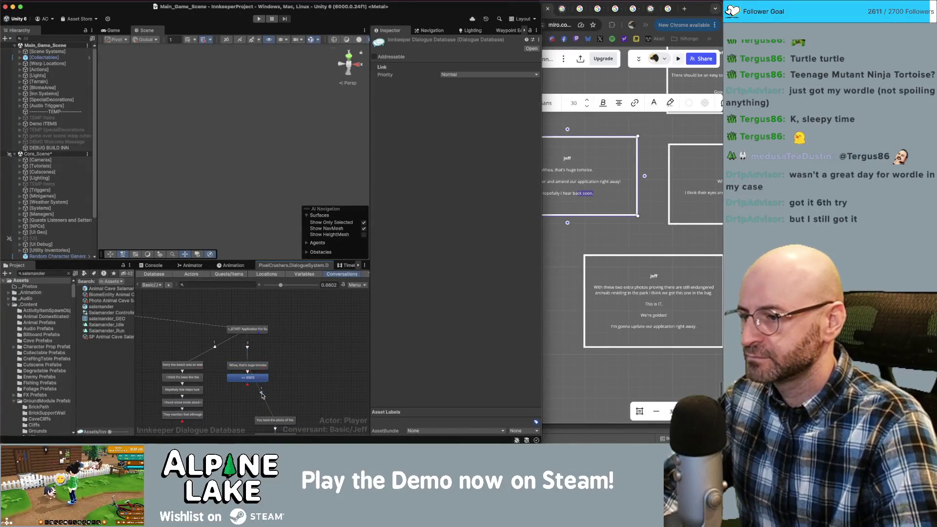
pyautogui.click(274, 420)
pyautogui.rightClick(272, 417)
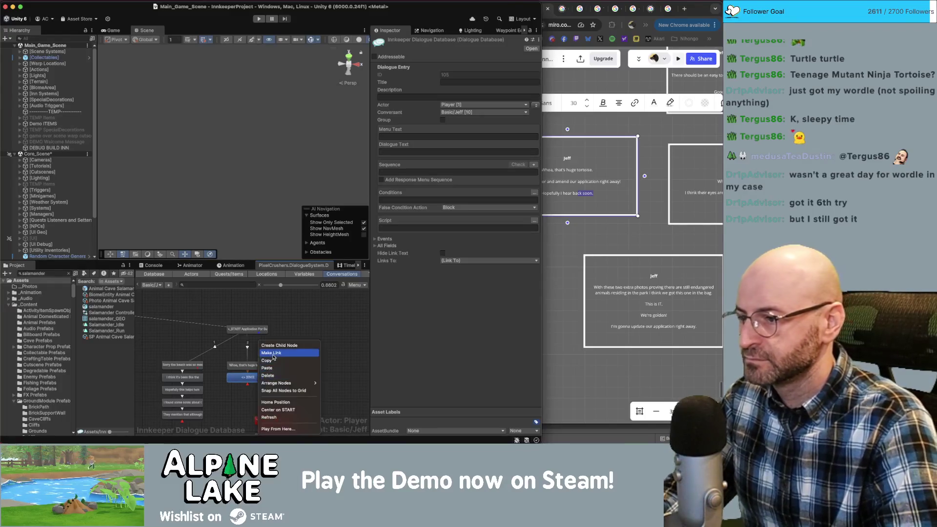
pyautogui.click(271, 352)
pyautogui.click(247, 377)
pyautogui.moveTo(247, 377); pyautogui.dragTo(247, 383)
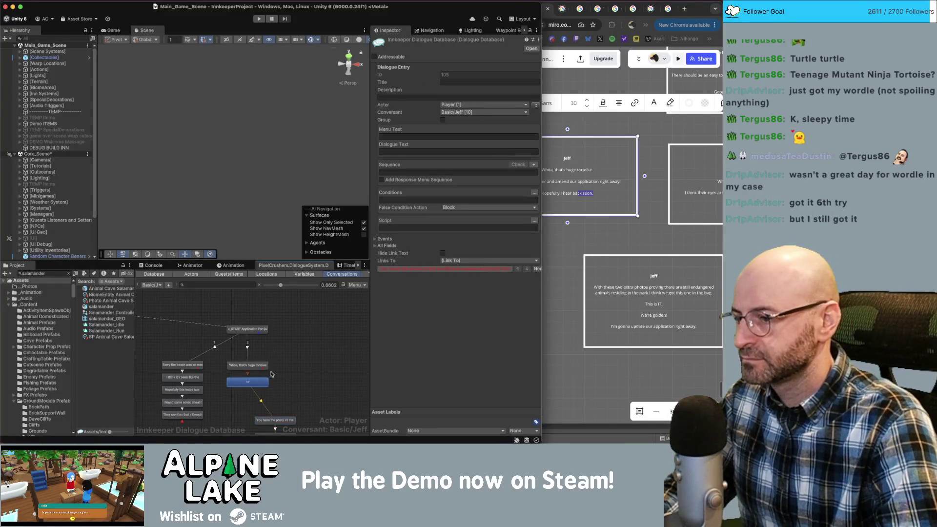
pyautogui.click(536, 105)
pyautogui.click(443, 151)
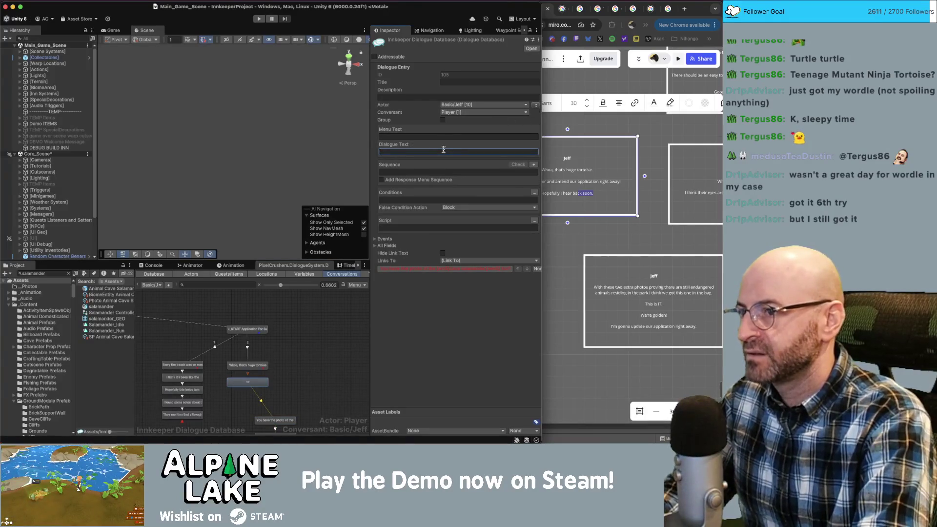
pyautogui.write('Car')
pyautogui.write('believe it?')
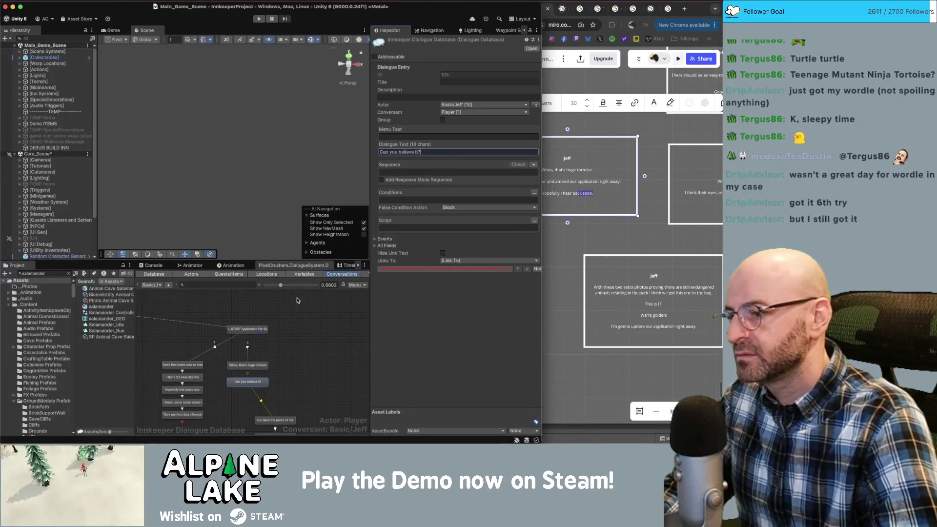
pyautogui.click(247, 381)
# Add a following child line 'This tortoise hasn't been seen in over a decade.' and review the branch.
pyautogui.rightClick(246, 341)
pyautogui.click(267, 346)
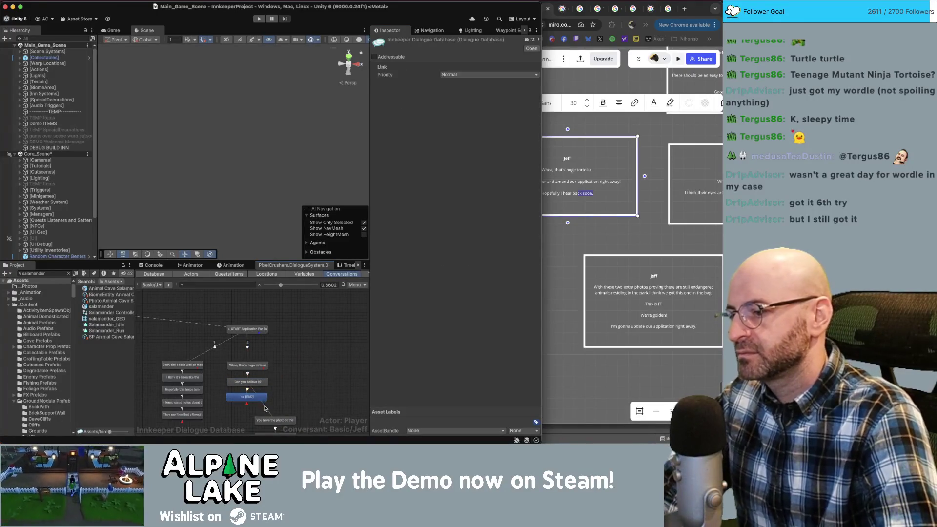
pyautogui.click(407, 152)
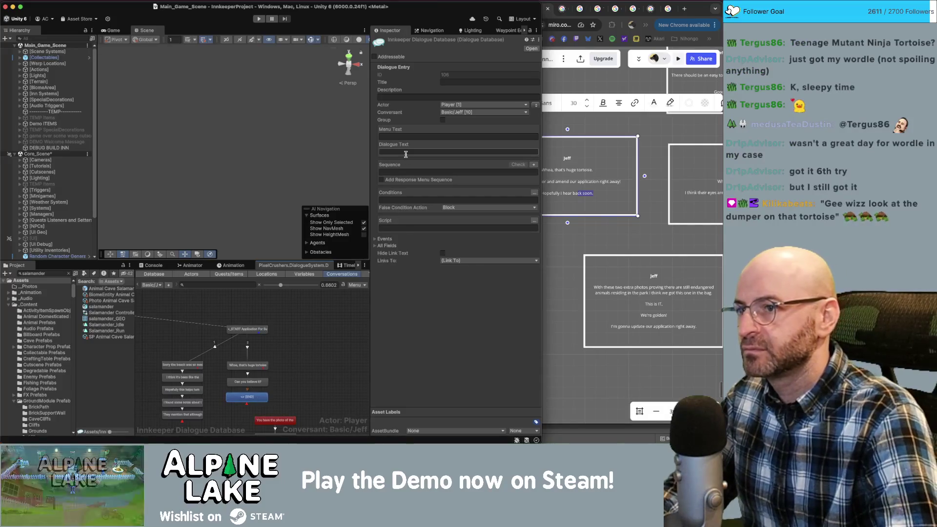
pyautogui.write('This ')
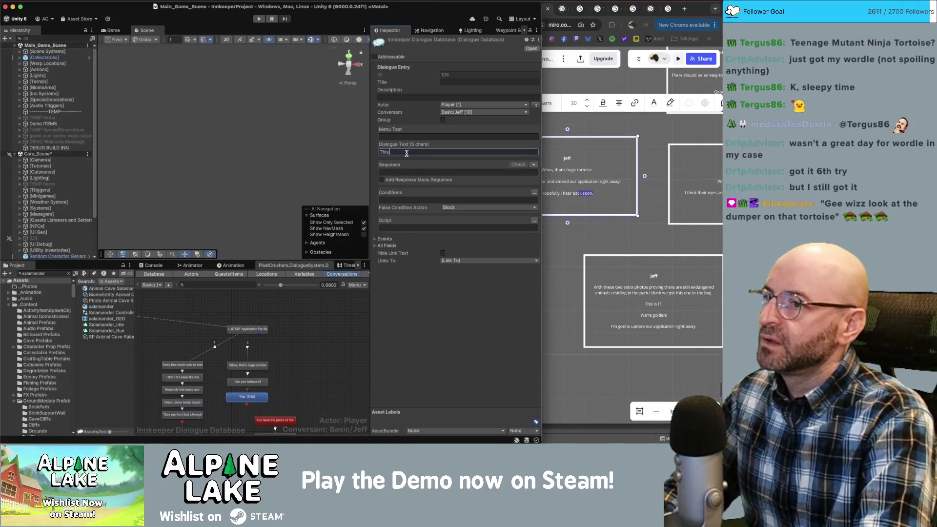
pyautogui.write("tortoise hasn't be")
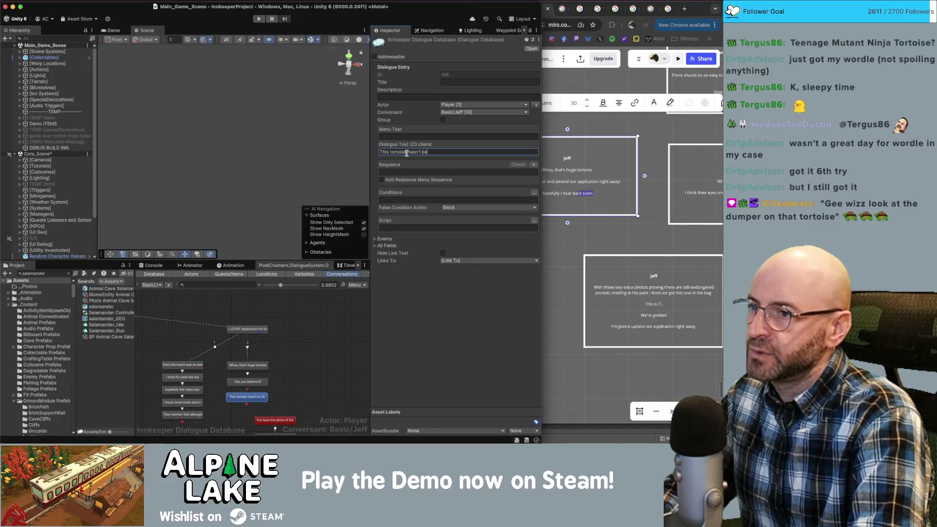
pyautogui.write('en seen in over a decade.')
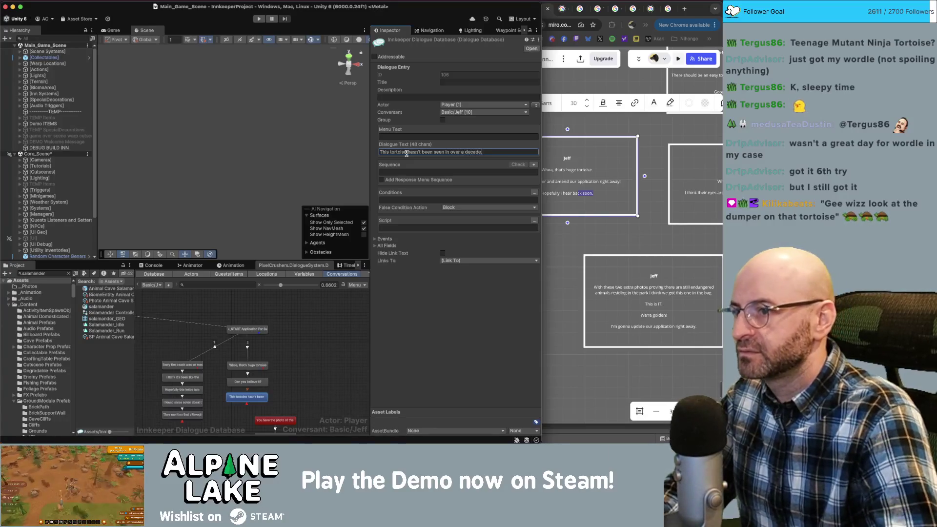
pyautogui.click(279, 382)
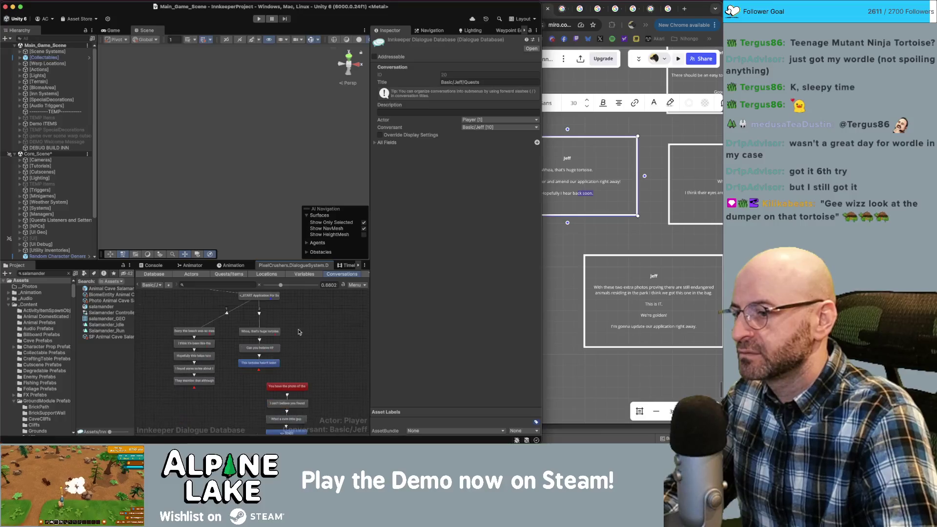
pyautogui.moveTo(293, 348); pyautogui.dragTo(270, 371)
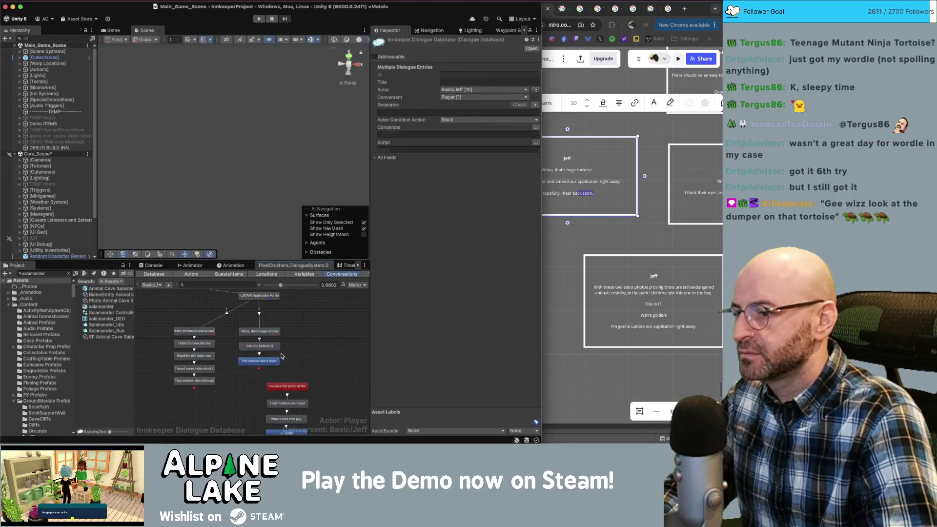
pyautogui.moveTo(291, 319); pyautogui.dragTo(263, 371)
pyautogui.click(264, 371)
pyautogui.scroll(1, 249, 349)
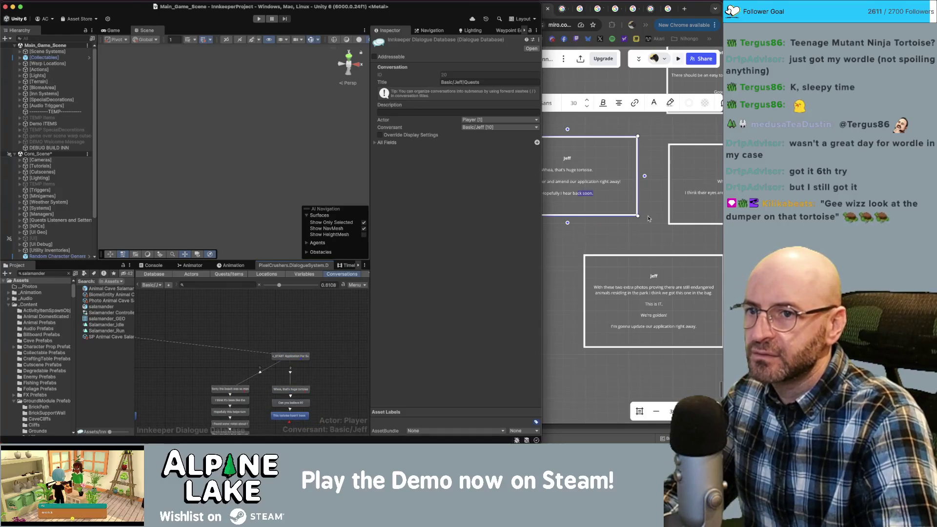
pyautogui.scroll(5, 648, 218)
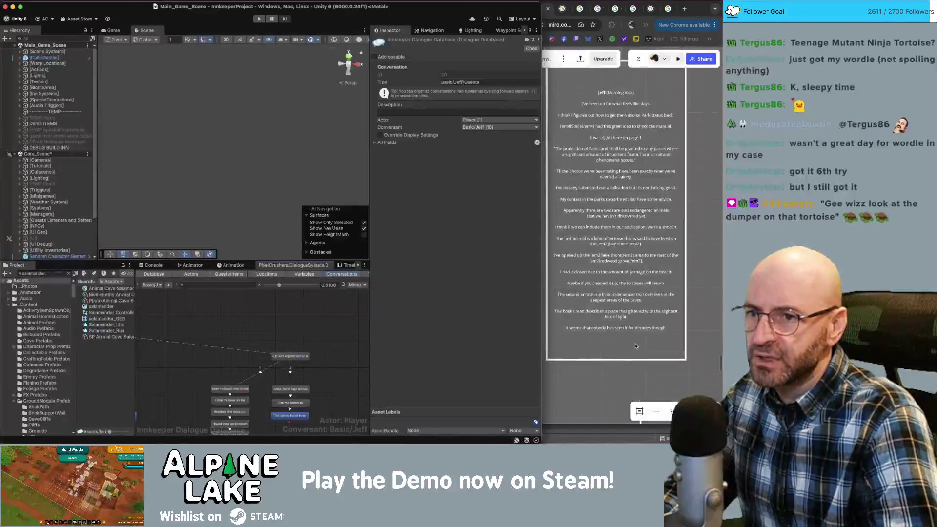
# Check the tortoise-decade line and move the lower nodes down to make room.
pyautogui.scroll(-3, 292, 381)
pyautogui.click(287, 374)
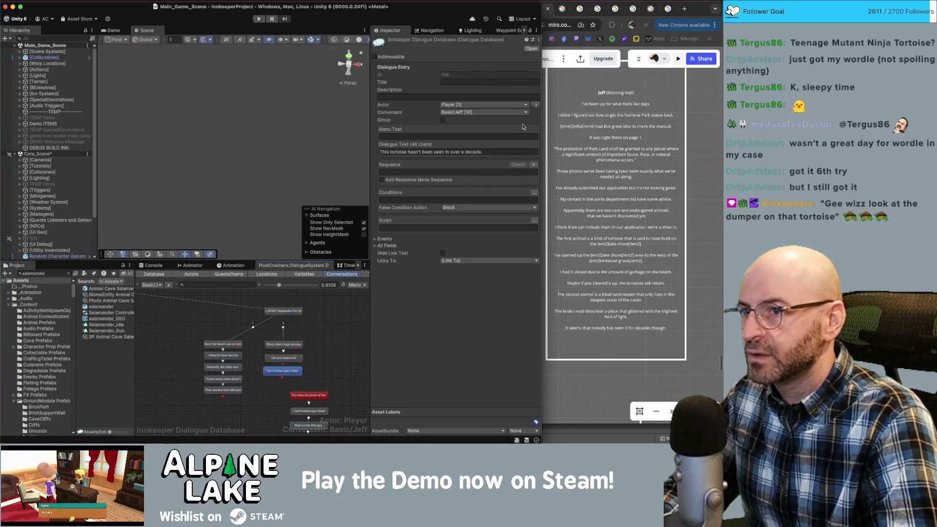
pyautogui.click(293, 376)
pyautogui.moveTo(294, 376); pyautogui.dragTo(293, 376)
pyautogui.scroll(-4, 297, 370)
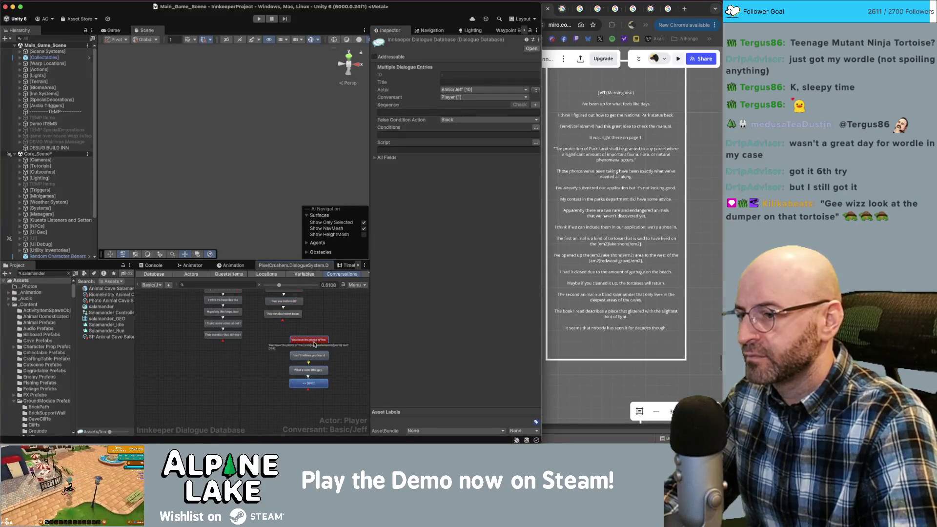
pyautogui.moveTo(314, 345); pyautogui.dragTo(314, 388)
# Add a child line 'It's even got a tag on it's…' under the tortoise line.
pyautogui.rightClick(296, 321)
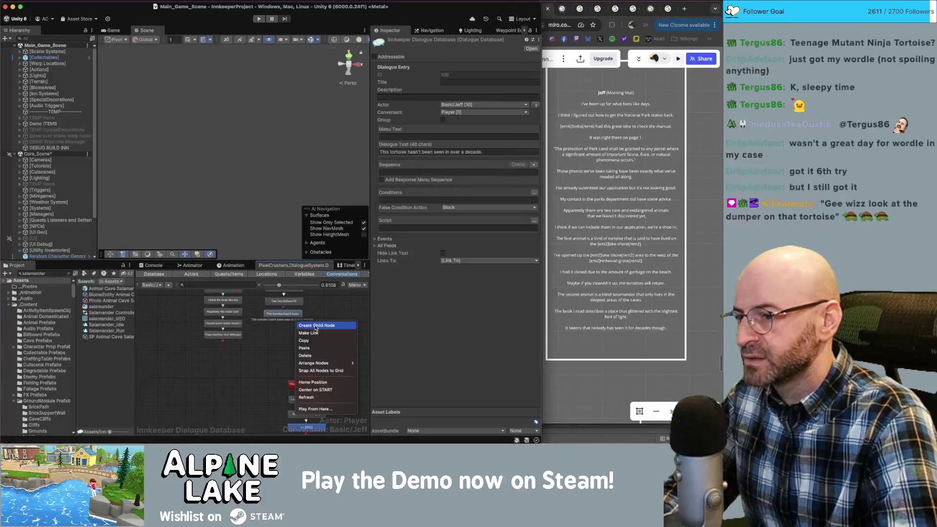
pyautogui.click(316, 326)
pyautogui.click(427, 152)
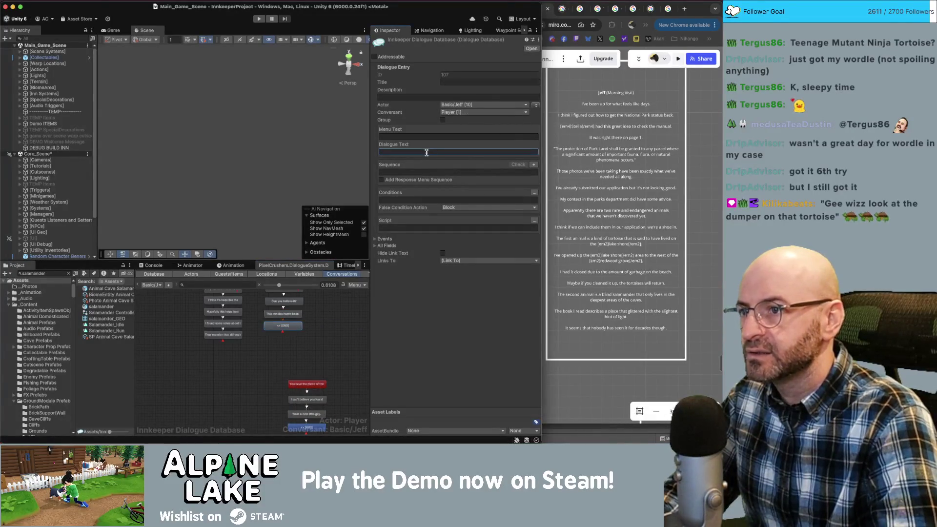
pyautogui.write("It's ")
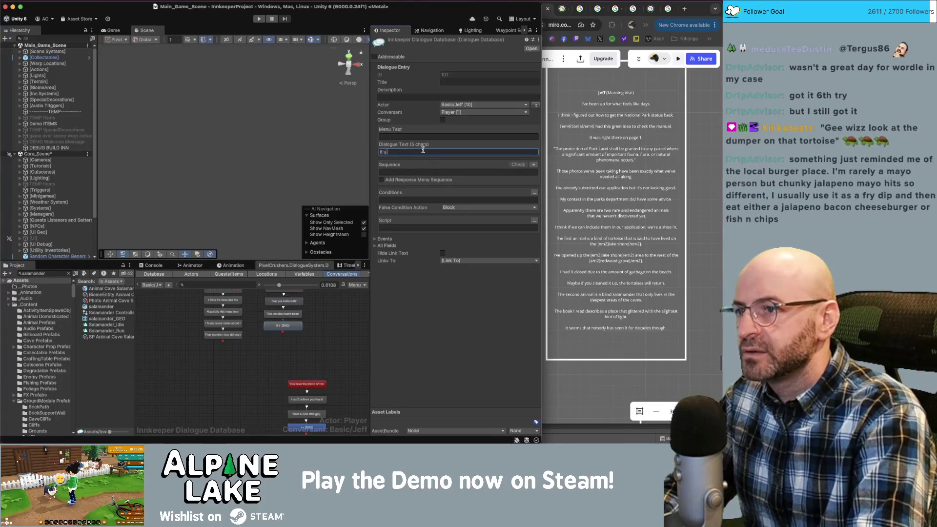
pyautogui.write("even got a tag on it's")
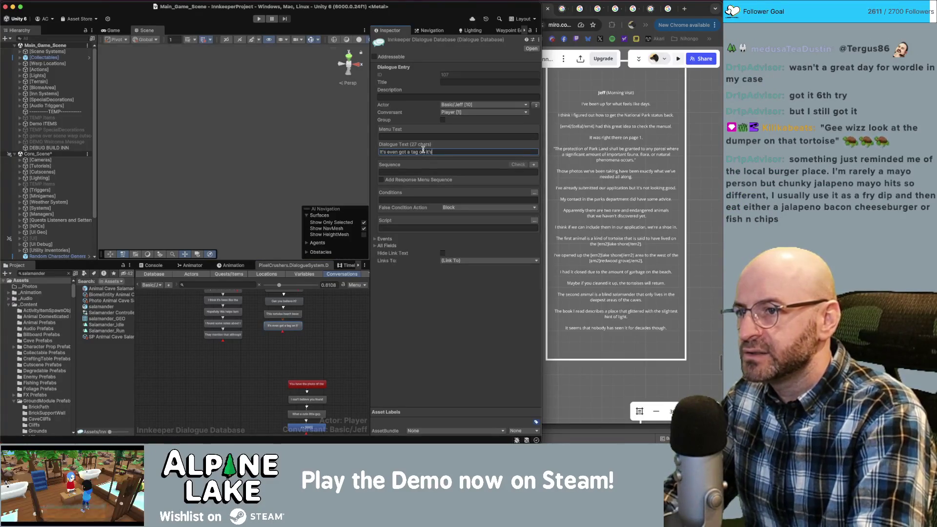
# Add a child line 'If this is the same tagged tortoise from 10 years ago, this…' under it.
pyautogui.rightClick(294, 330)
pyautogui.click(305, 335)
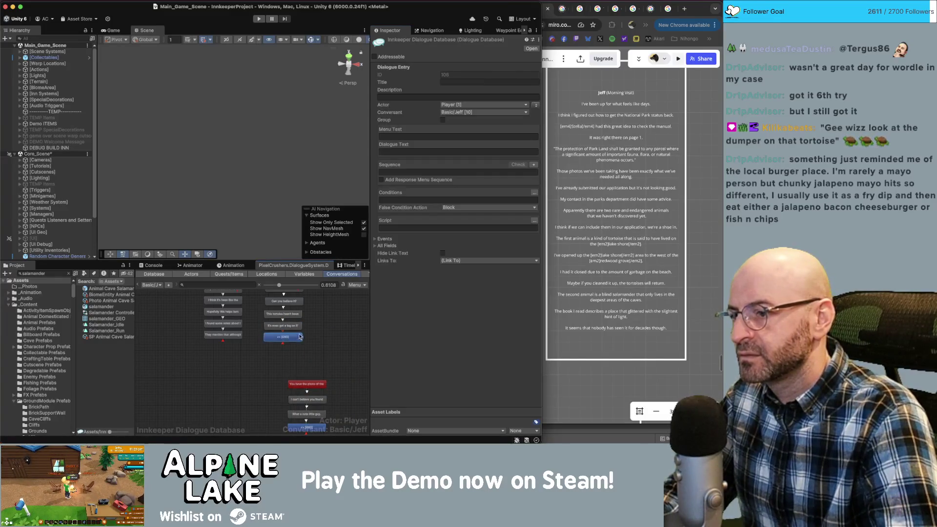
pyautogui.write('If this is the same tagged tortoise from 10')
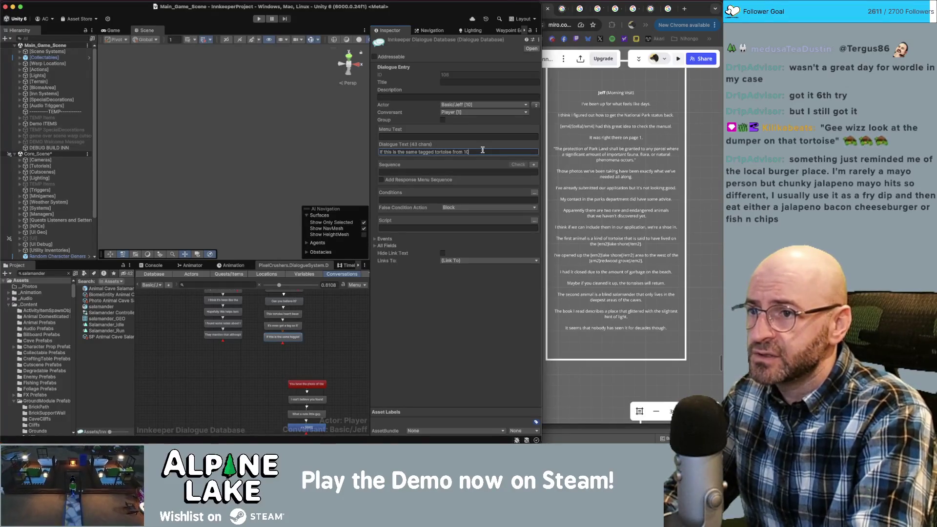
pyautogui.write(', this')
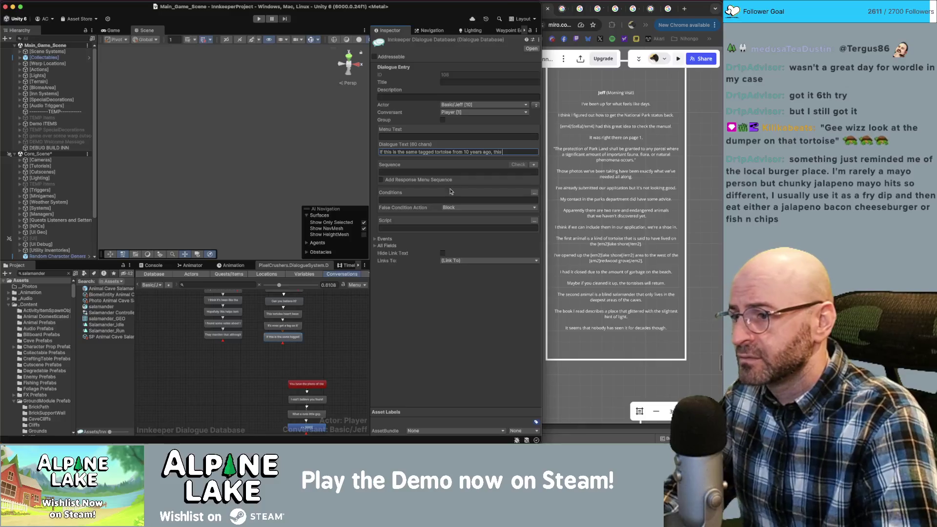
pyautogui.click(293, 315)
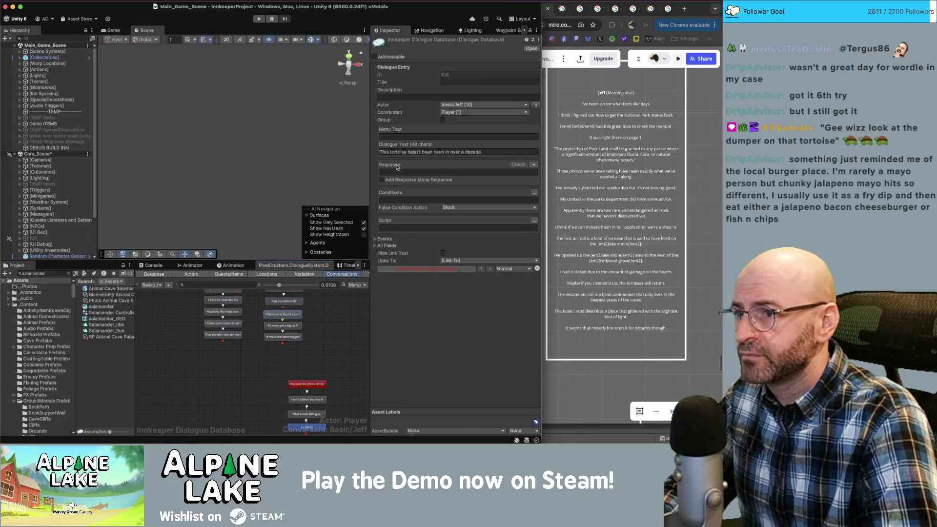
# Reword entry 107 to read 'That one even has a tag…'.
pyautogui.click(296, 327)
pyautogui.click(386, 152)
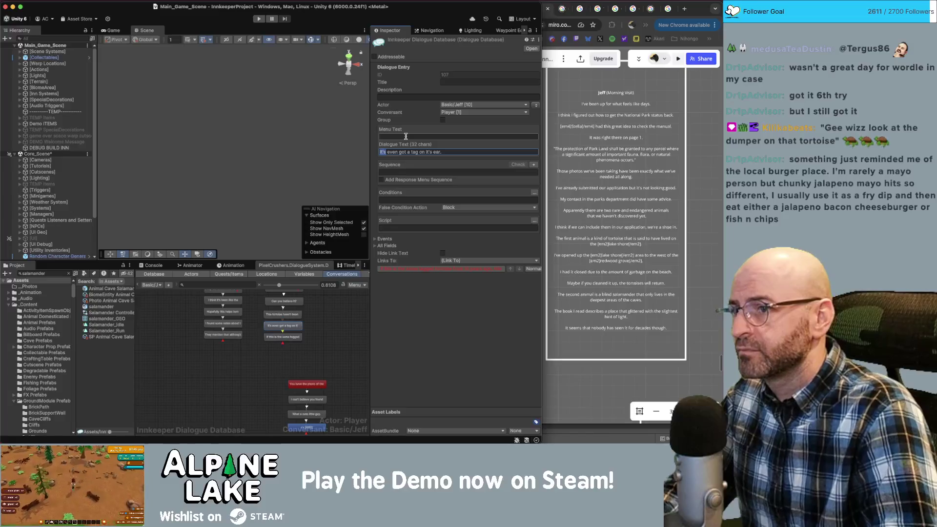
pyautogui.write('That one')
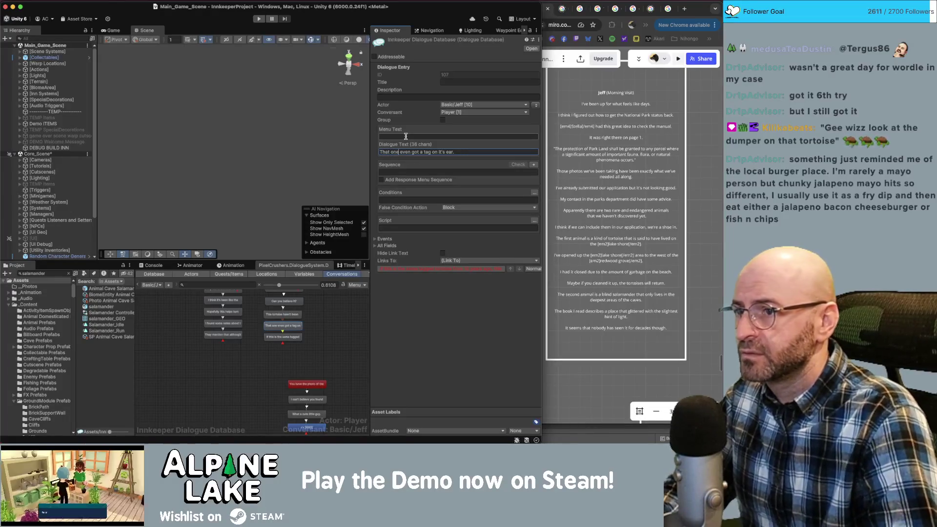
pyautogui.hotkey('alt', 'shift', 'Right')
pyautogui.write('has')
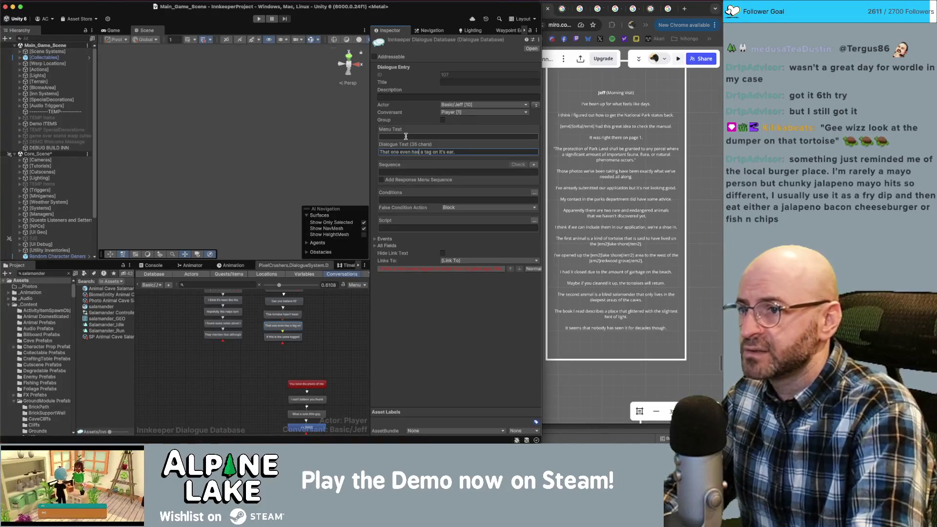
pyautogui.click(292, 337)
pyautogui.click(283, 325)
pyautogui.click(447, 151)
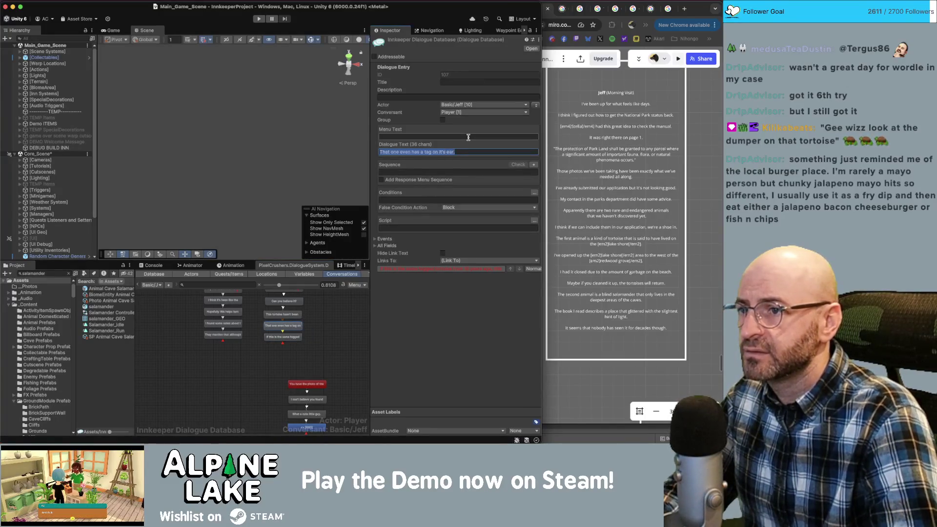
pyautogui.press('Right')
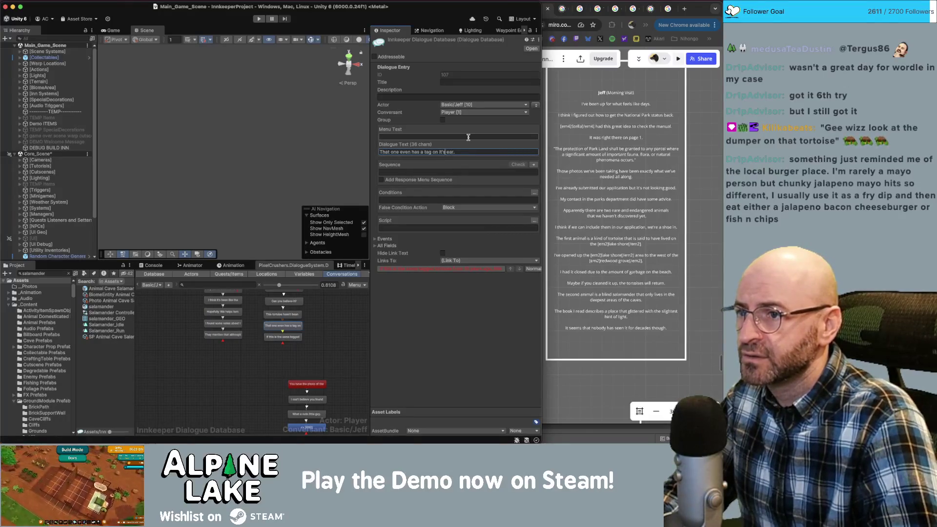
# Finish entry 108 as '…tagged tortoise seen 10 years ago, she must be 90 year old.'.
pyautogui.click(292, 337)
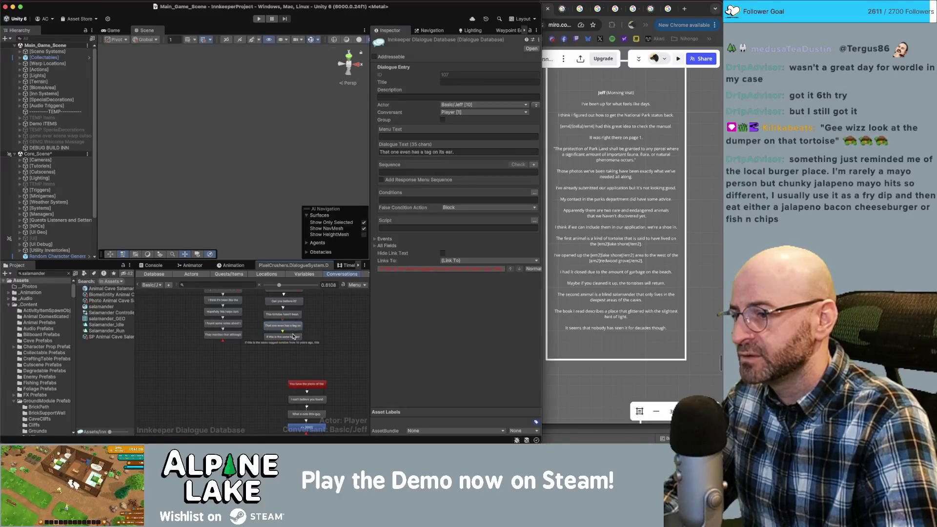
pyautogui.click(386, 228)
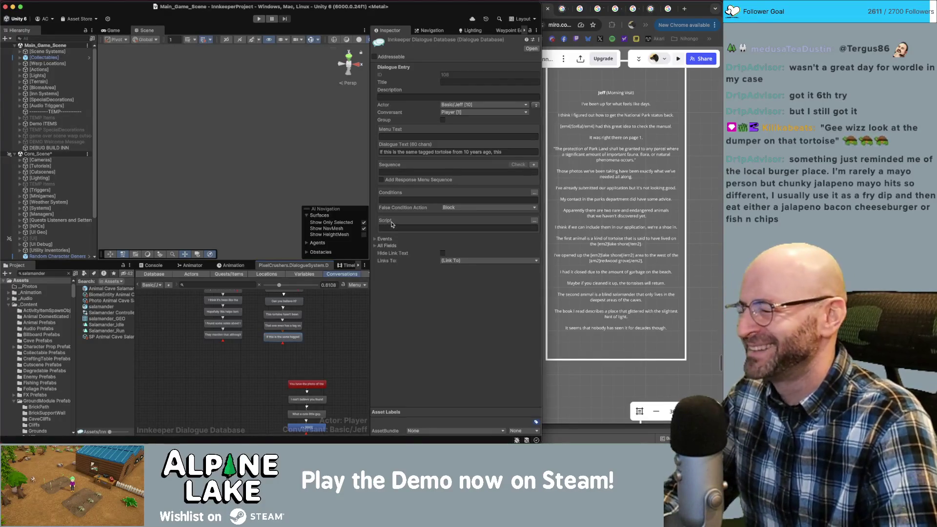
pyautogui.click(302, 338)
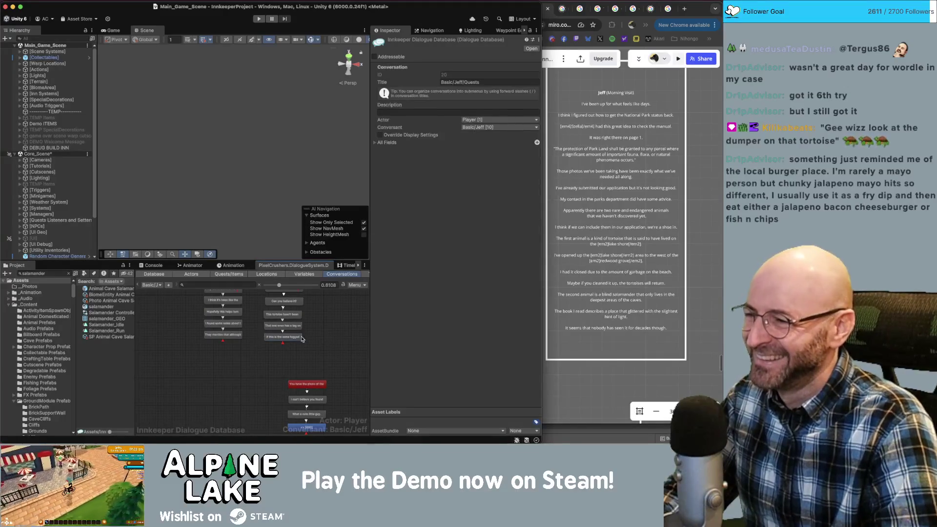
pyautogui.click(301, 338)
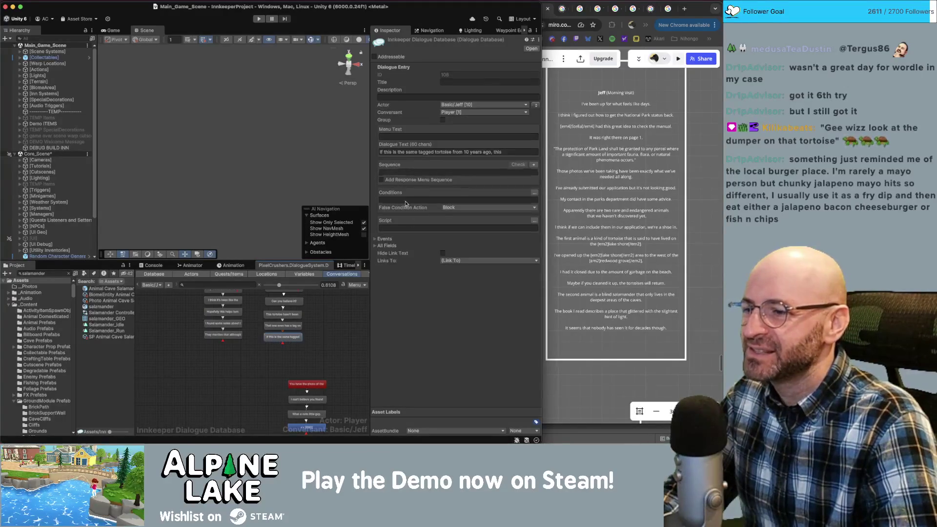
pyautogui.click(518, 152)
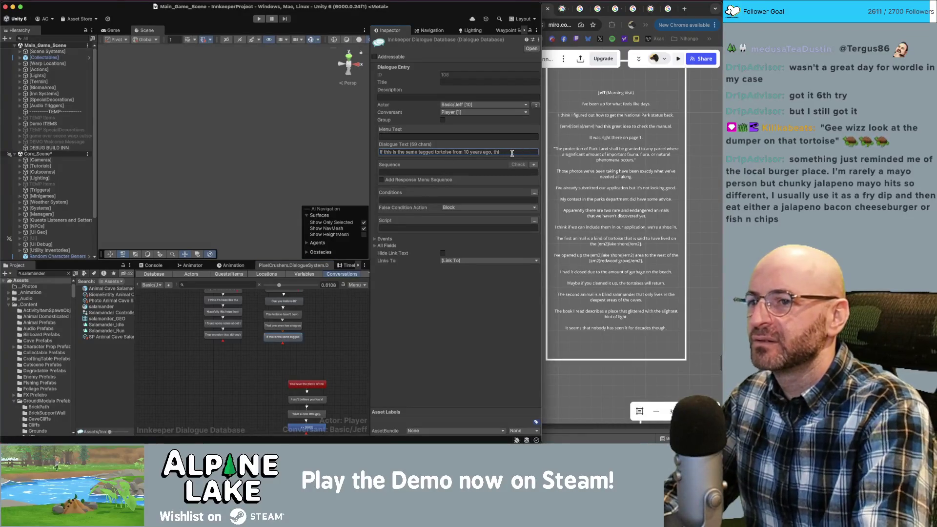
pyautogui.write('she mut be')
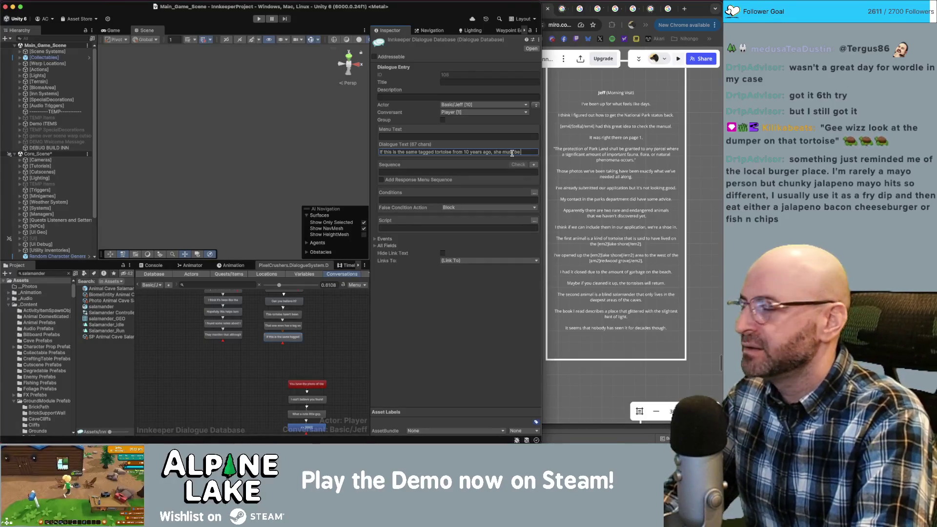
pyautogui.write(' 90 year old.')
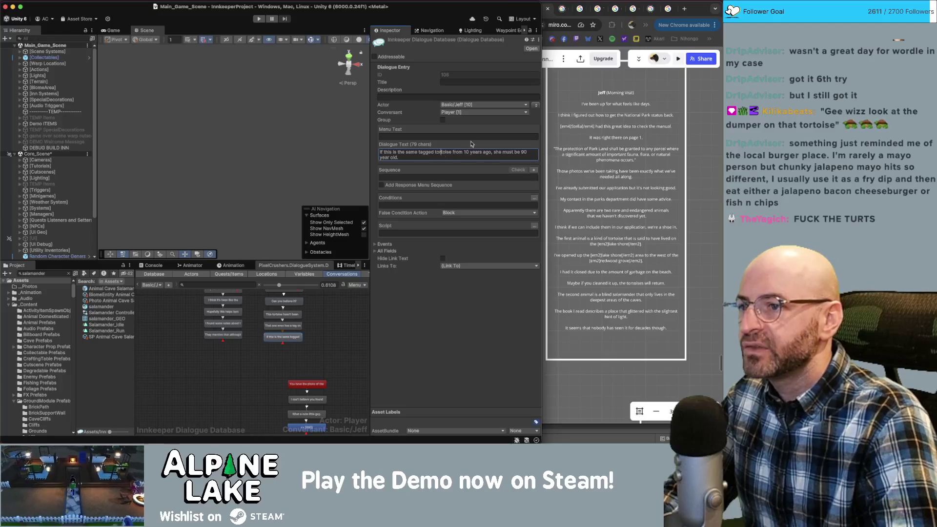
pyautogui.hotkey('alt', 'Right')
pyautogui.hotkey('shift', 'alt', 'Right')
pyautogui.write('seen')
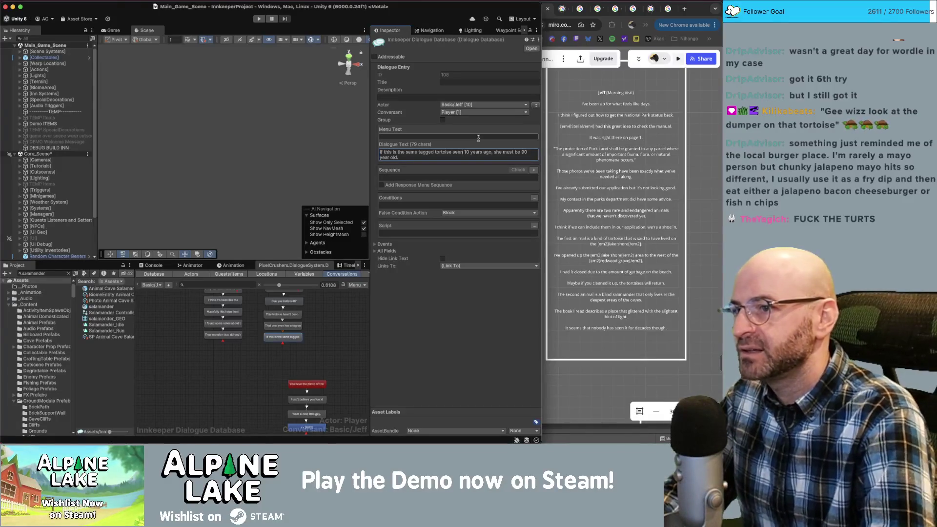
# Add Jeff's child line 'Incredible!' after the tagged-tortoise line.
pyautogui.click(293, 344)
pyautogui.rightClick(289, 342)
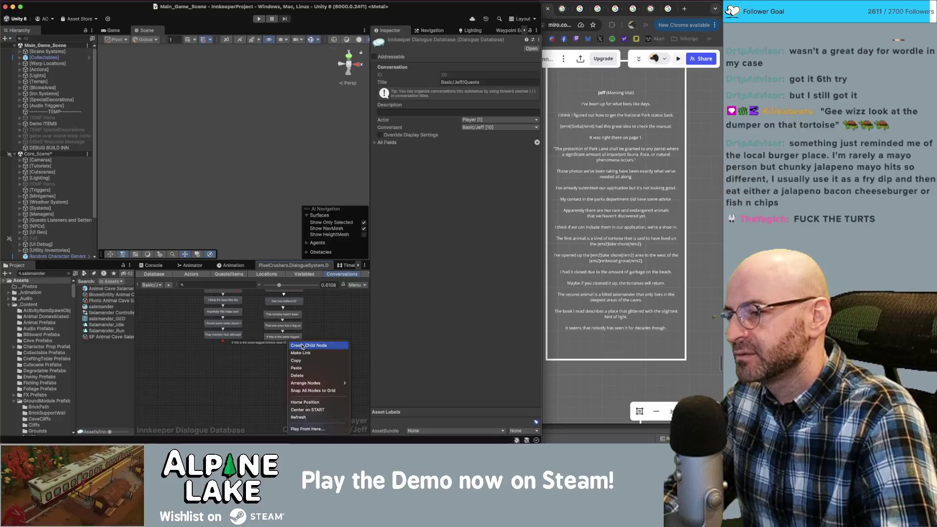
pyautogui.click(302, 345)
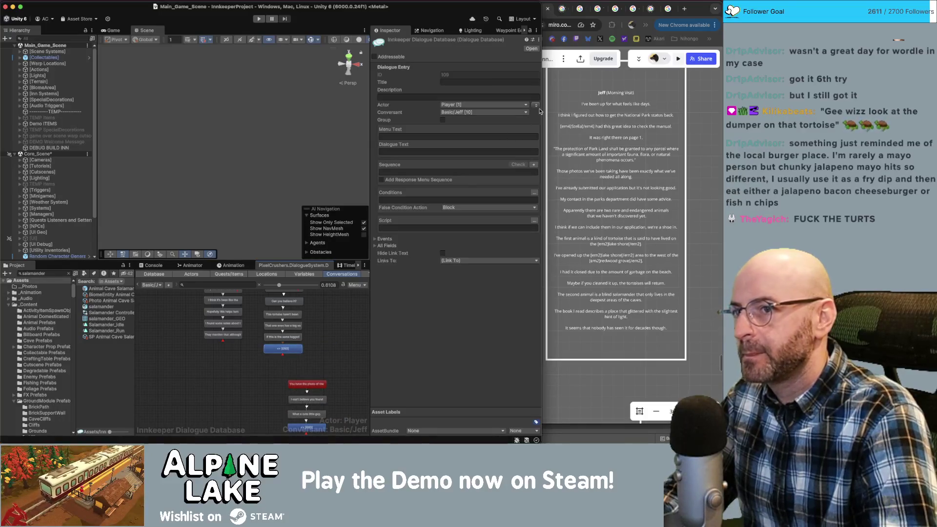
pyautogui.click(536, 105)
pyautogui.click(467, 151)
pyautogui.write('Incredible!')
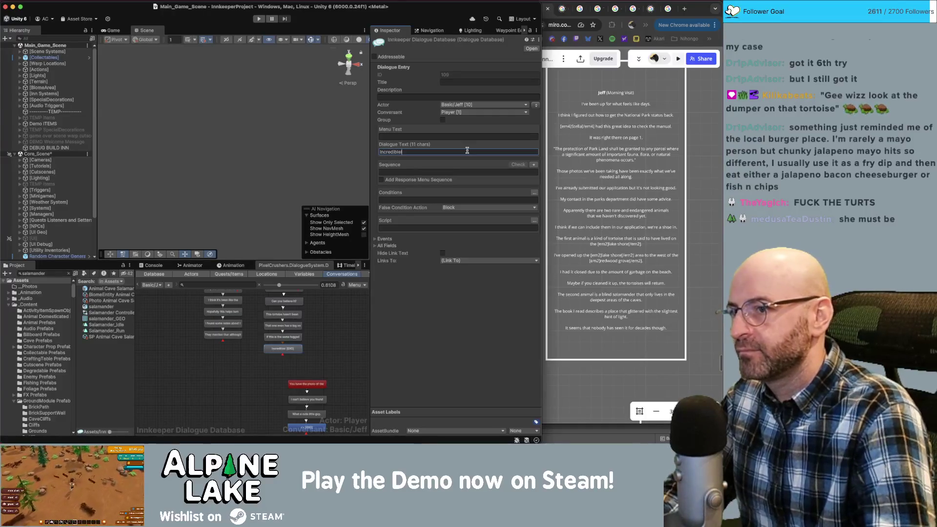
pyautogui.click(325, 345)
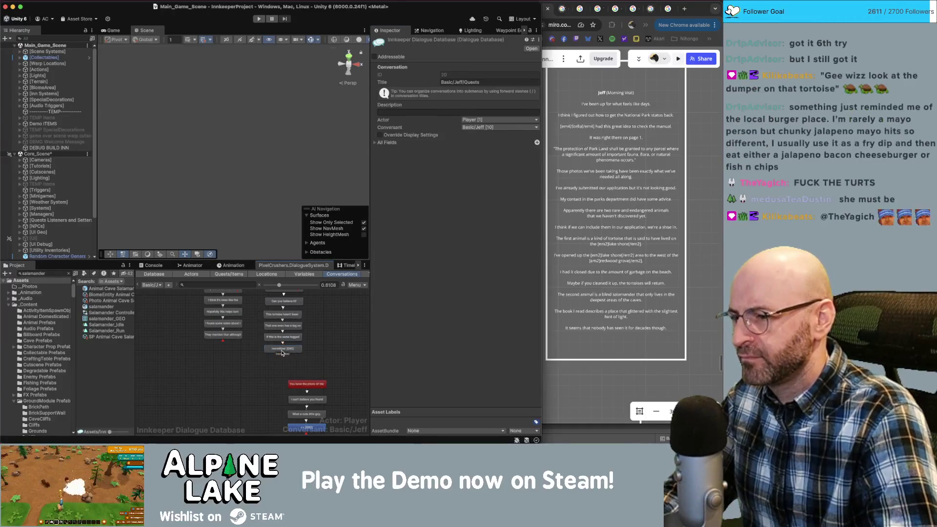
# Select the red photo-question node and the chain below it and move them up slightly.
pyautogui.scroll(-3, 324, 336)
pyautogui.click(325, 347)
pyautogui.keyDown('shift'); pyautogui.click(326, 393); pyautogui.keyUp('shift')
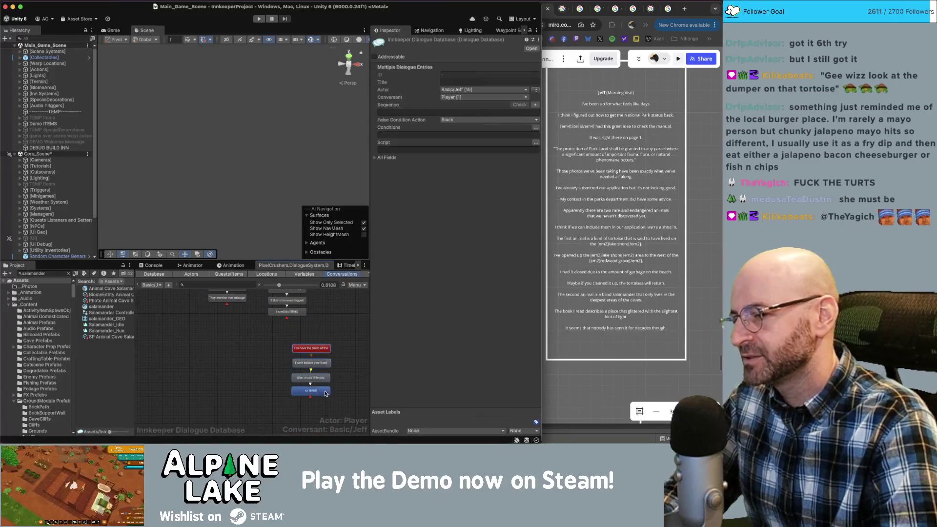
pyautogui.moveTo(340, 363)
pyautogui.mouseDown()
pyautogui.moveTo(339, 341)
pyautogui.moveTo(327, 398)
pyautogui.mouseUp()
pyautogui.moveTo(323, 351); pyautogui.dragTo(324, 343)
pyautogui.click(330, 332)
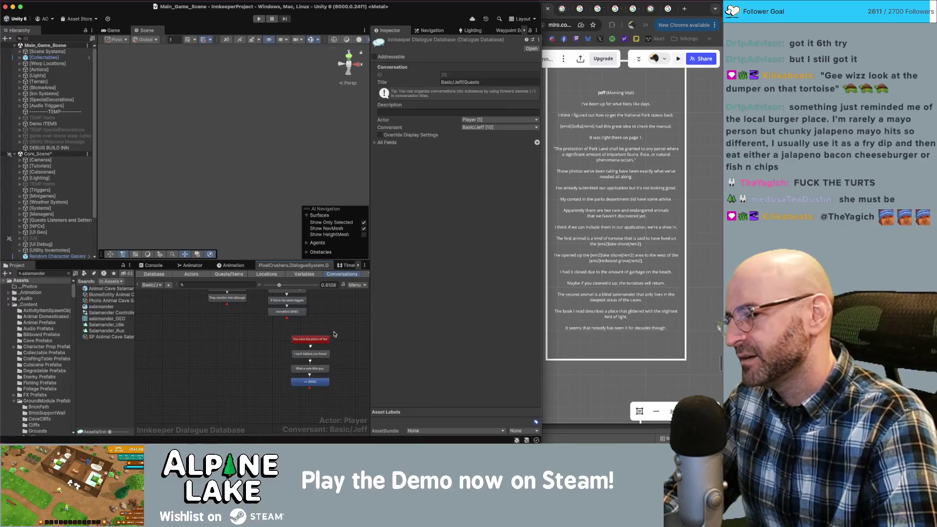
pyautogui.click(327, 392)
pyautogui.click(348, 346)
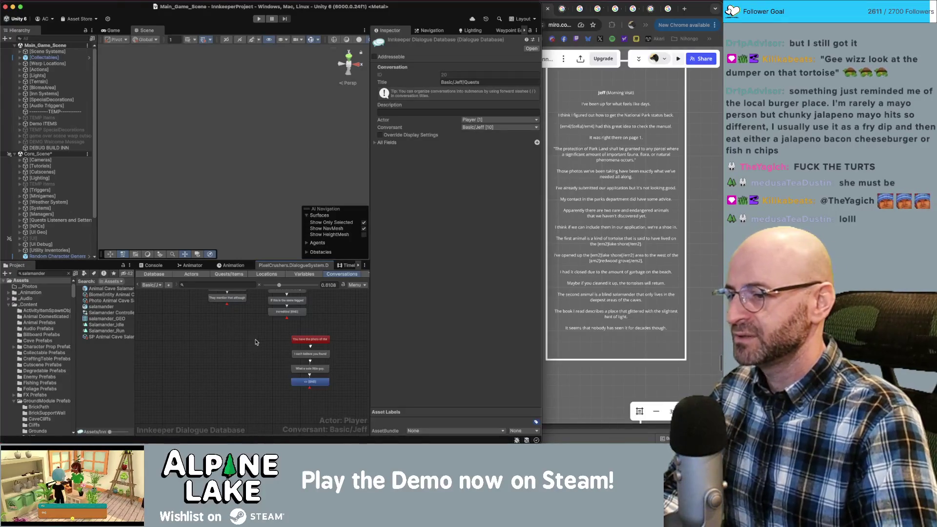
pyautogui.moveTo(269, 330)
pyautogui.mouseDown()
pyautogui.moveTo(294, 394)
pyautogui.moveTo(331, 400)
pyautogui.mouseUp()
# Nudge the lower chain right and link 'Incredible!' to the salamander photo question.
pyautogui.moveTo(307, 340); pyautogui.dragTo(291, 318)
pyautogui.click(292, 319)
pyautogui.click(266, 310)
pyautogui.rightClick(276, 315)
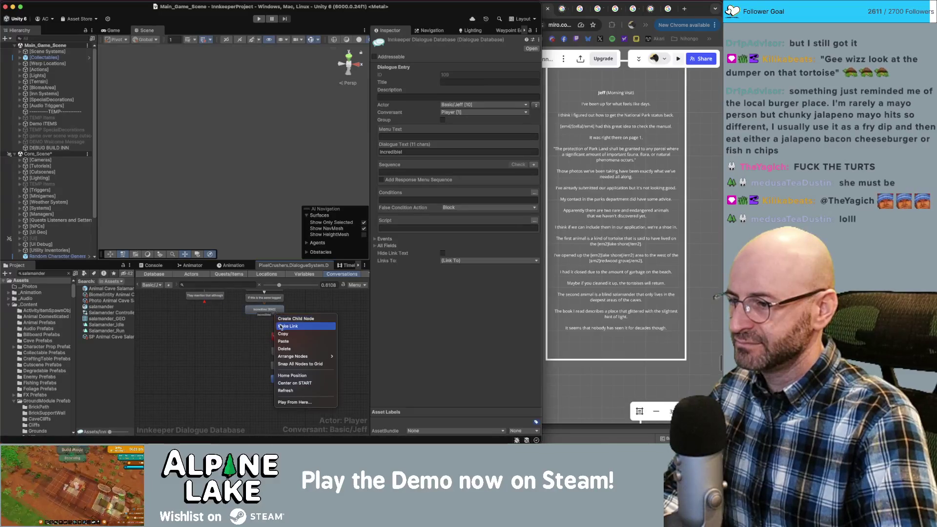
pyautogui.click(288, 326)
pyautogui.click(293, 335)
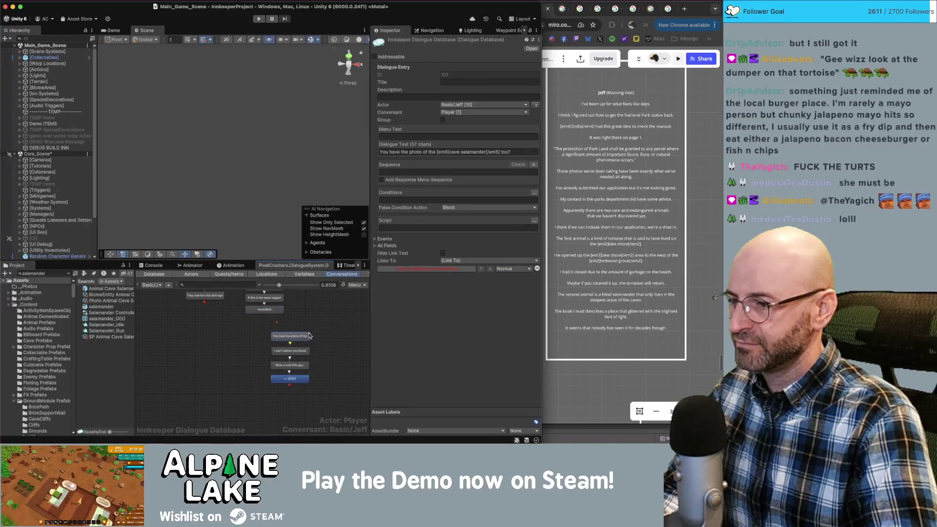
# Review the node column, checking the Whoa line and the salamander photo question.
pyautogui.moveTo(308, 320); pyautogui.dragTo(296, 385)
pyautogui.scroll(5, 266, 317)
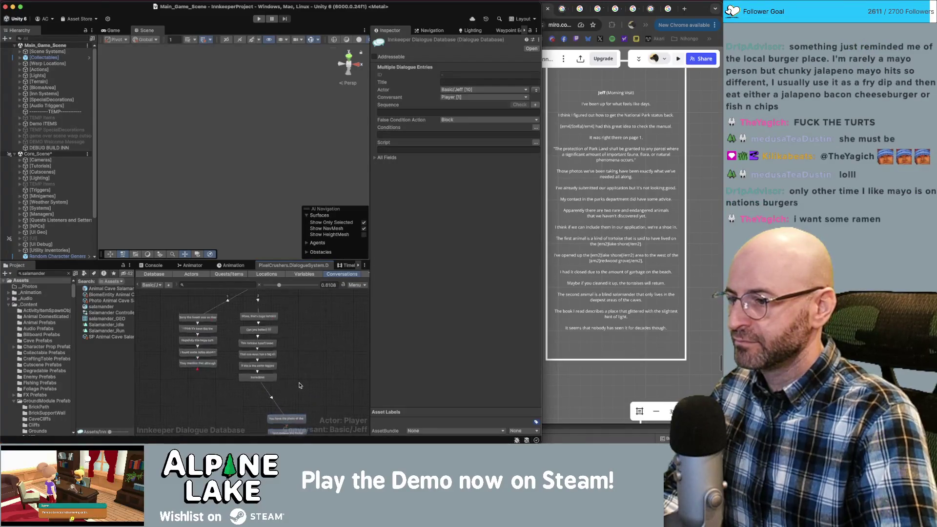
pyautogui.click(266, 316)
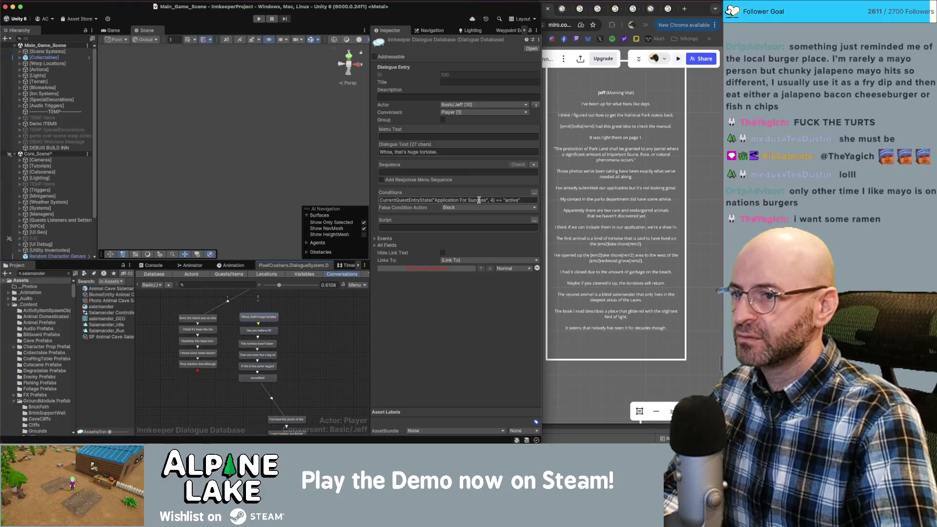
pyautogui.click(287, 419)
pyautogui.scroll(-4, 313, 340)
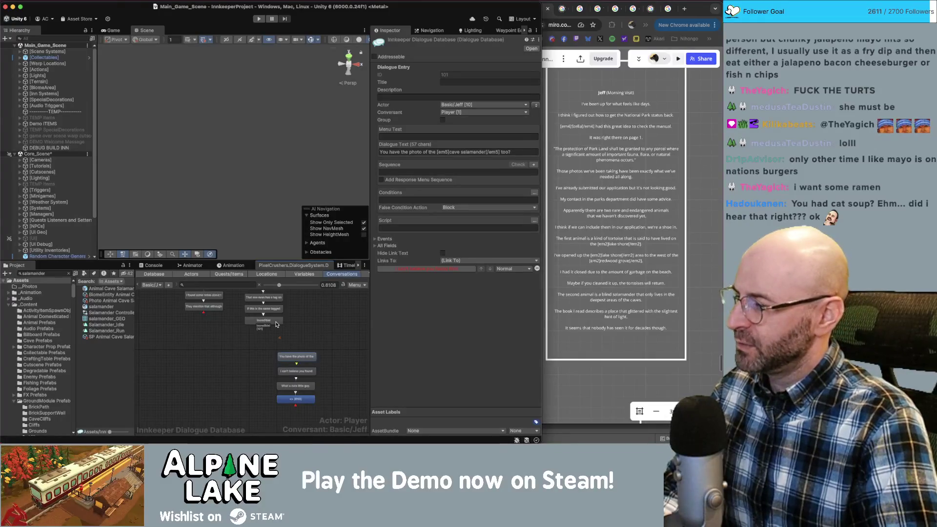
pyautogui.click(322, 335)
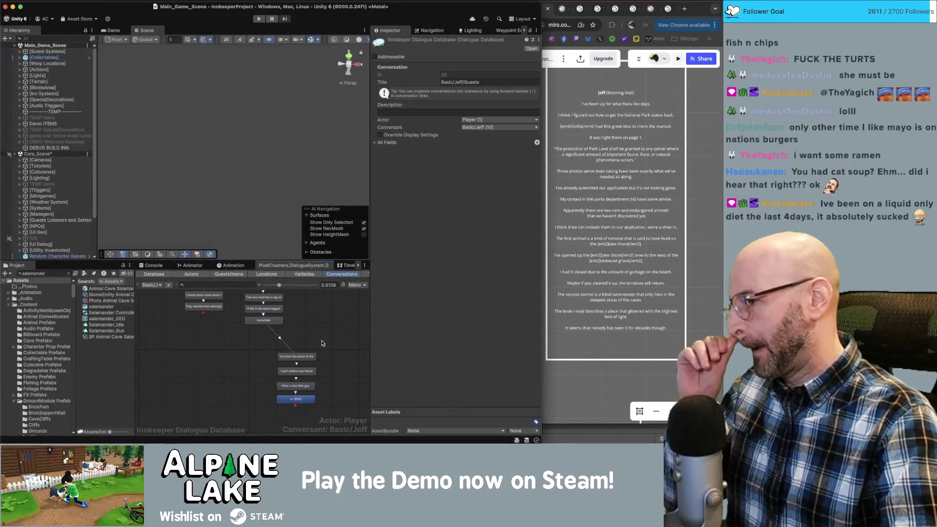
# Consult the Miro script in the browser, then shift the lower dialogue nodes up slightly.
pyautogui.click(722, 364)
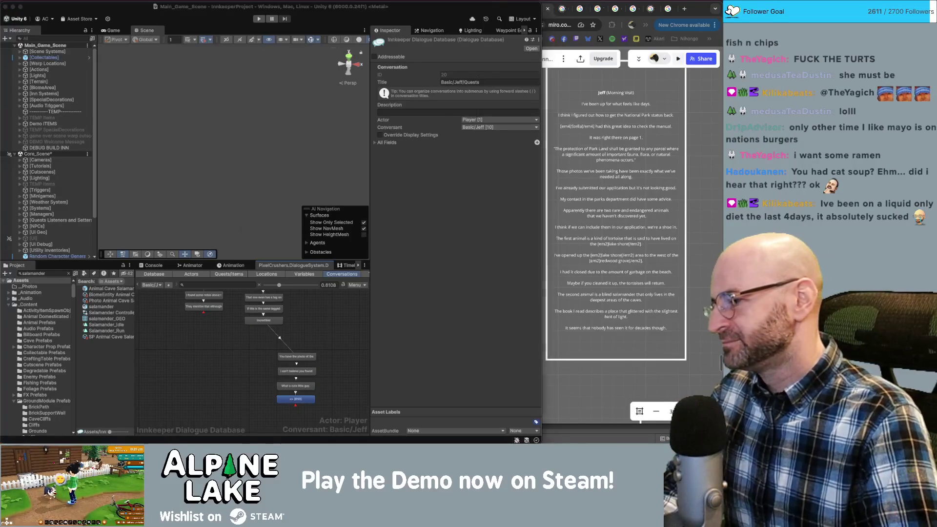
pyautogui.press('Escape')
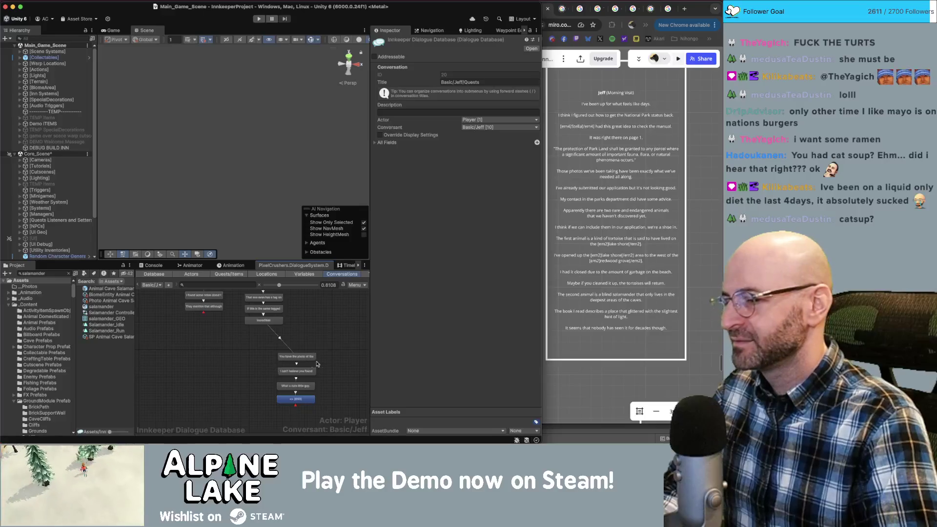
pyautogui.click(312, 386)
pyautogui.click(256, 369)
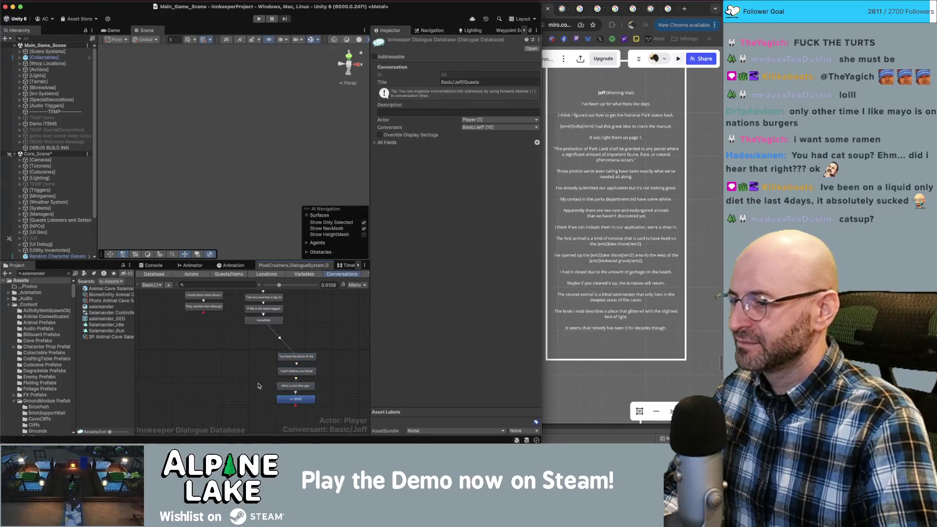
pyautogui.moveTo(261, 349)
pyautogui.mouseDown()
pyautogui.moveTo(283, 416)
pyautogui.moveTo(287, 394)
pyautogui.mouseUp()
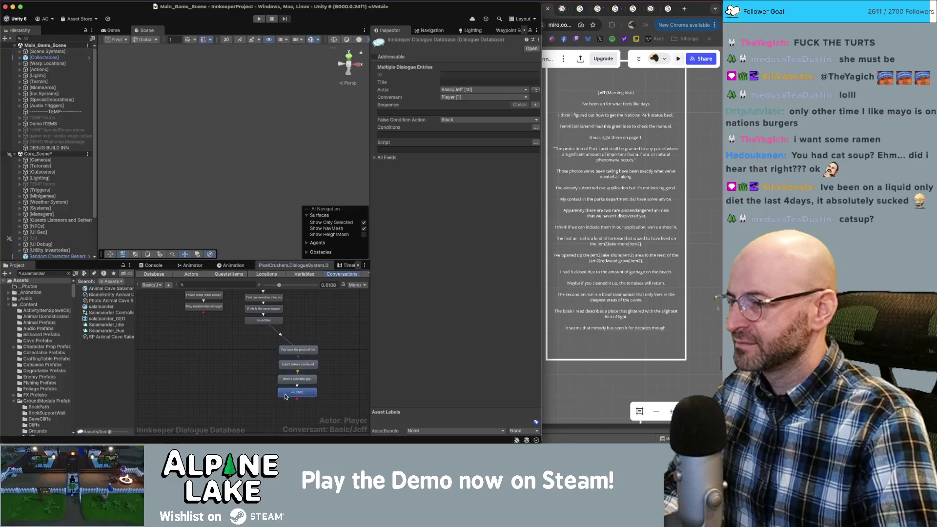
pyautogui.click(264, 380)
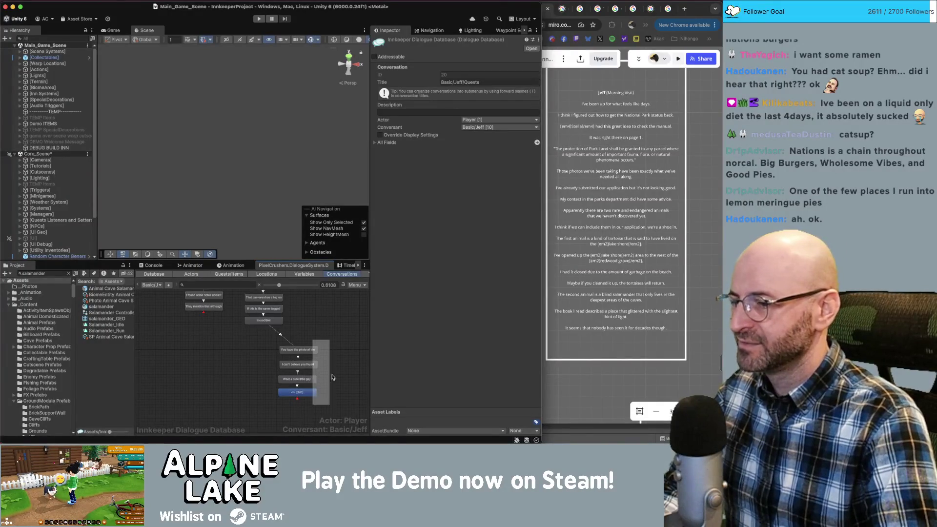
# Review the Whoa, decade and tag lines plus the conversation's overall properties.
pyautogui.scroll(5, 324, 356)
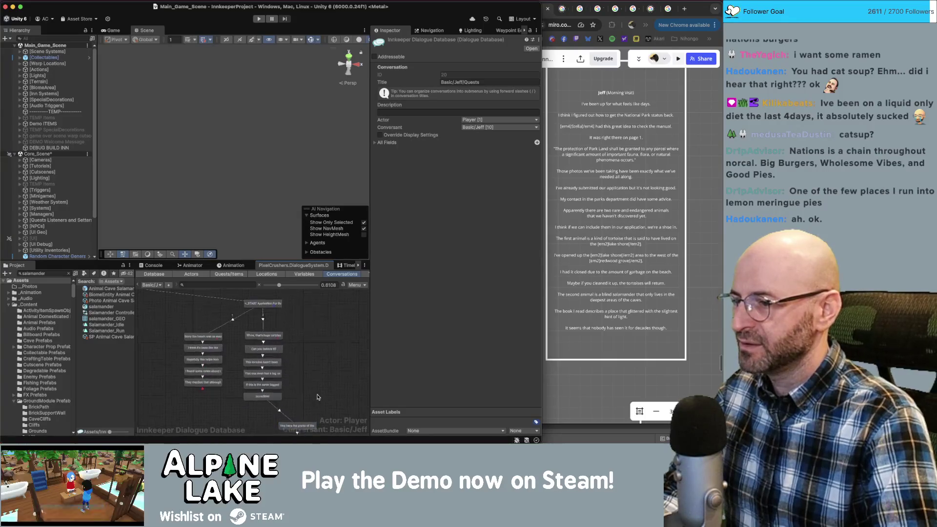
pyautogui.click(273, 339)
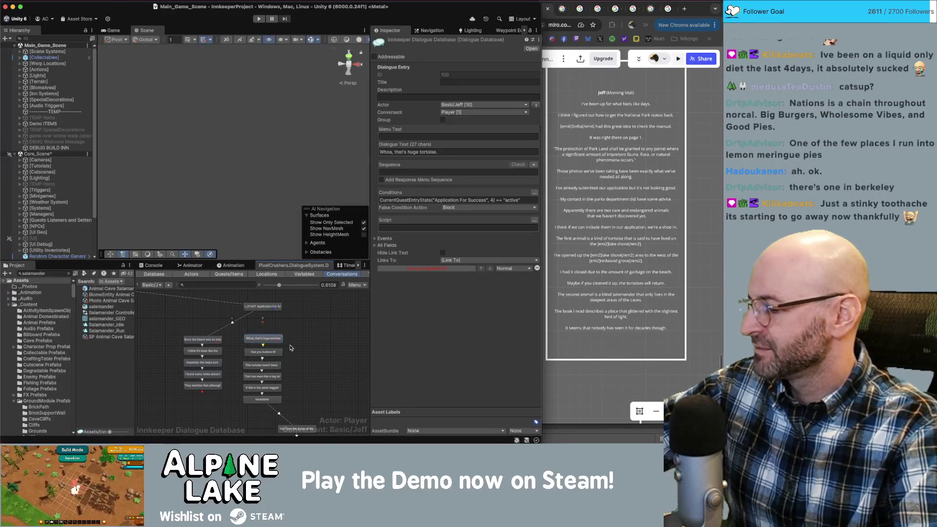
pyautogui.click(322, 338)
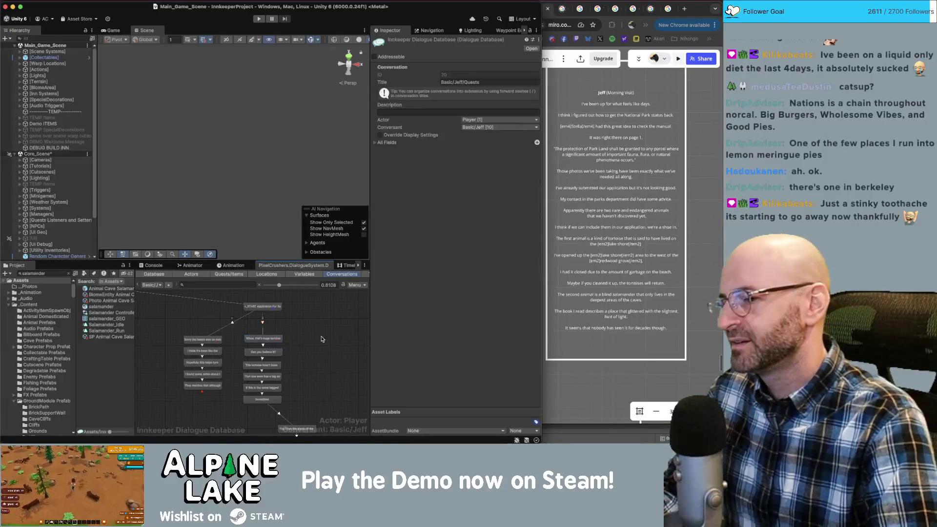
pyautogui.scroll(-2, 327, 342)
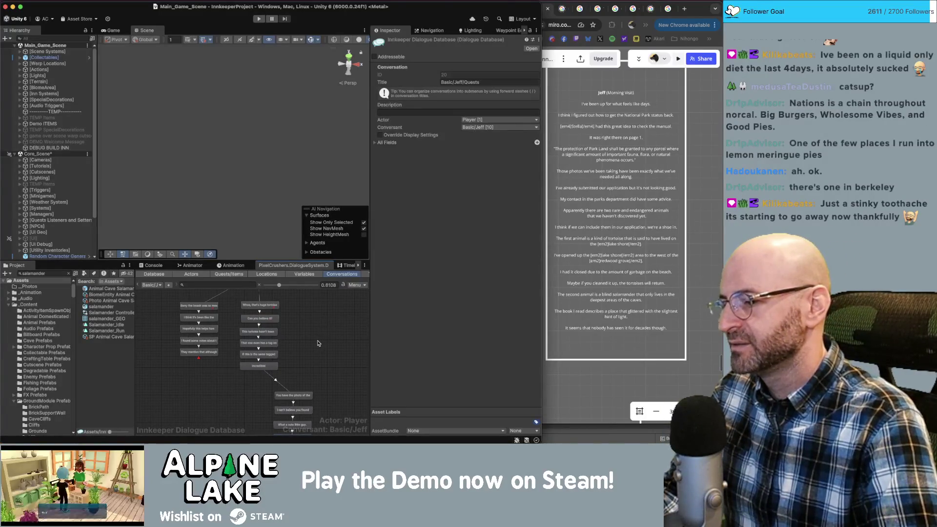
pyautogui.scroll(-2, 318, 332)
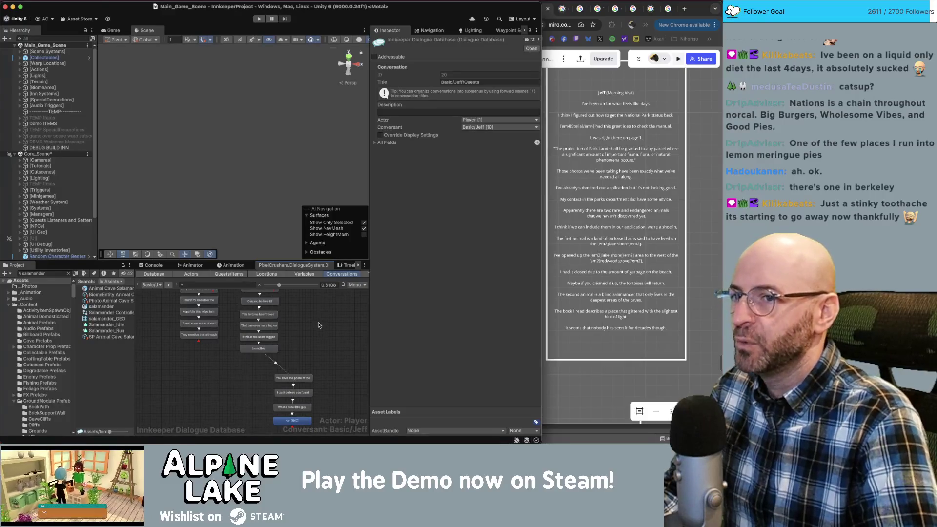
pyautogui.click(258, 350)
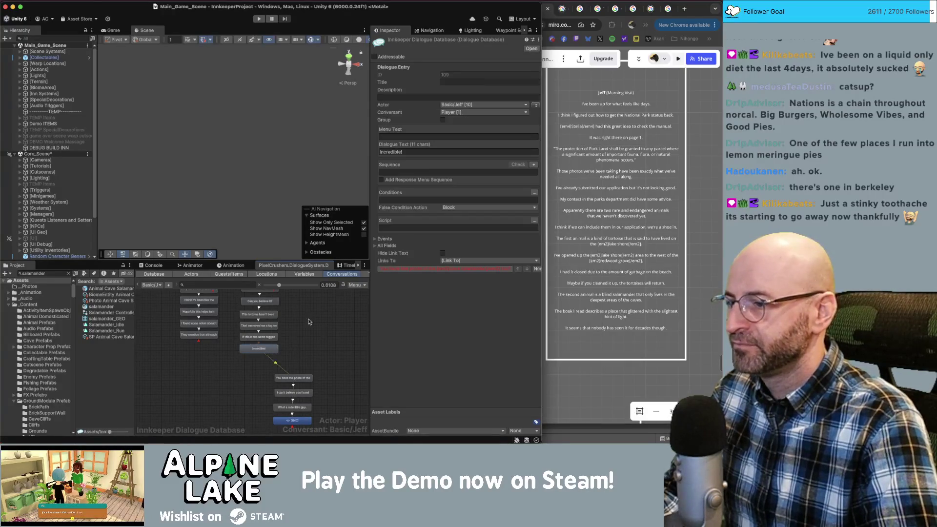
pyautogui.scroll(2, 264, 341)
pyautogui.click(268, 318)
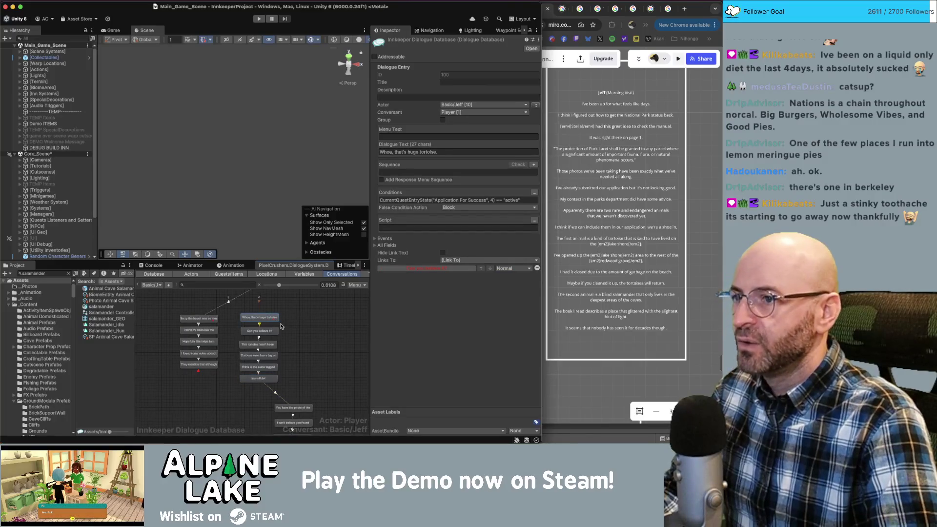
pyautogui.click(262, 332)
pyautogui.click(264, 345)
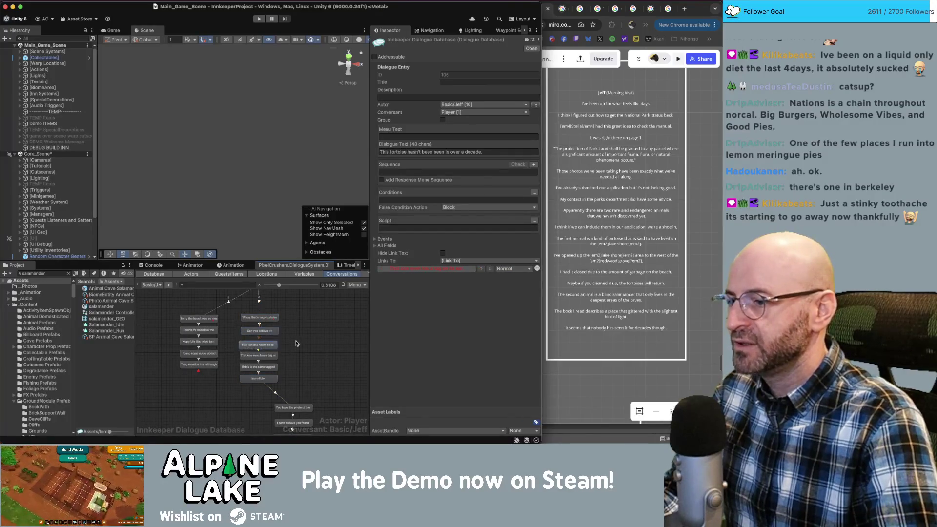
pyautogui.click(271, 355)
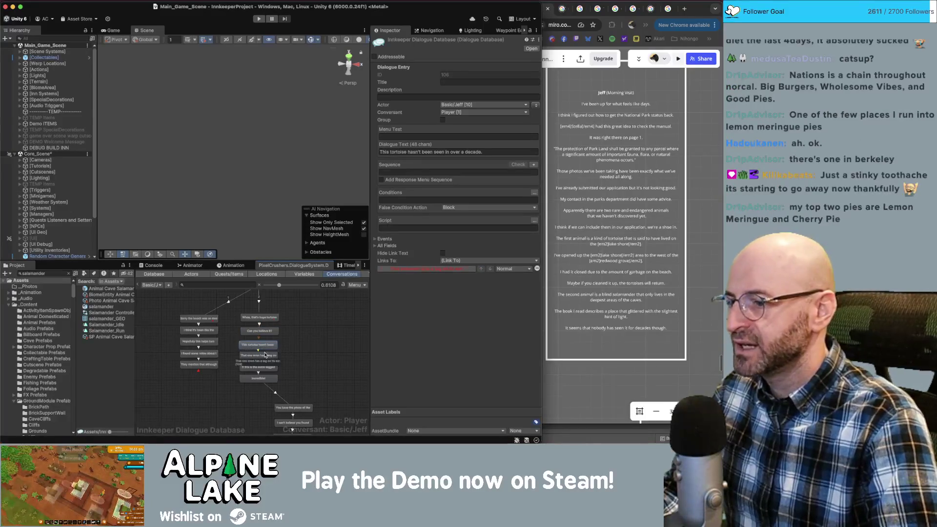
# End the same-tagged-tortoise line with 'she must be 90 year old by now.'.
pyautogui.click(263, 367)
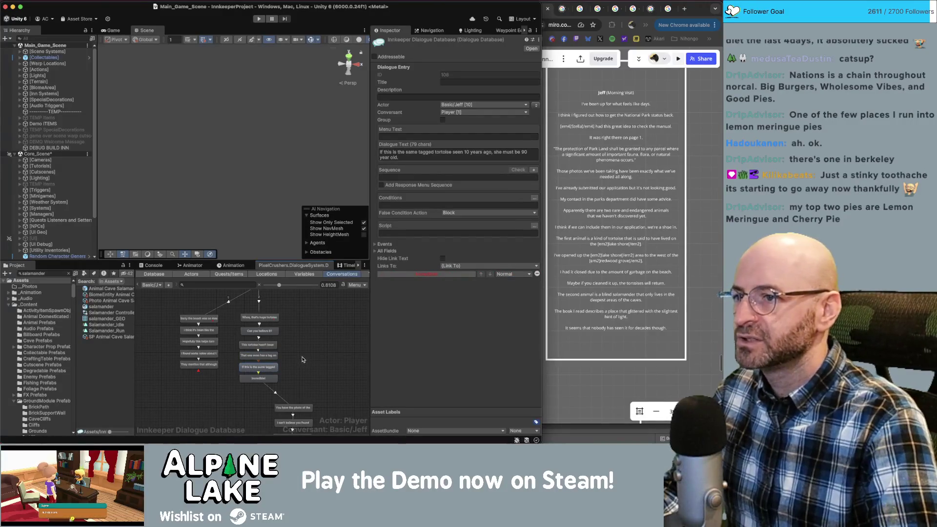
pyautogui.click(450, 153)
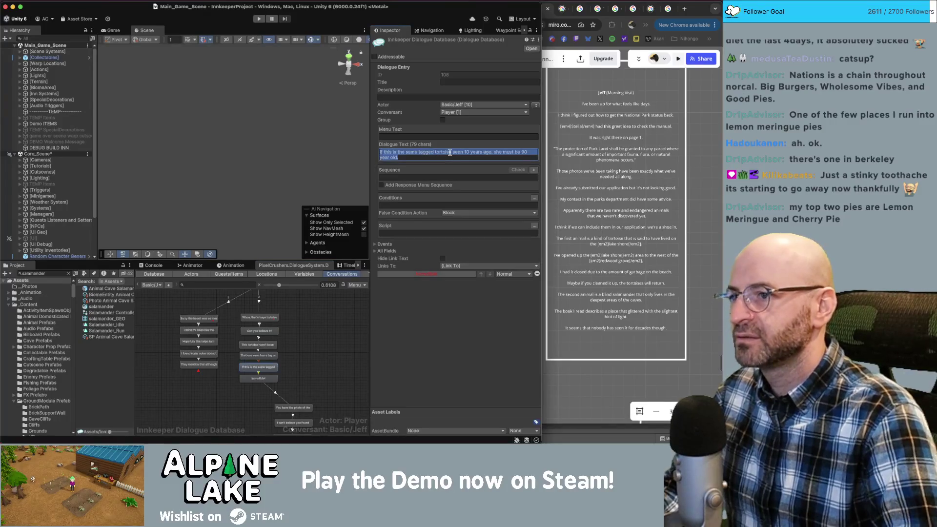
pyautogui.press('BackSpace')
pyautogui.write('by now')
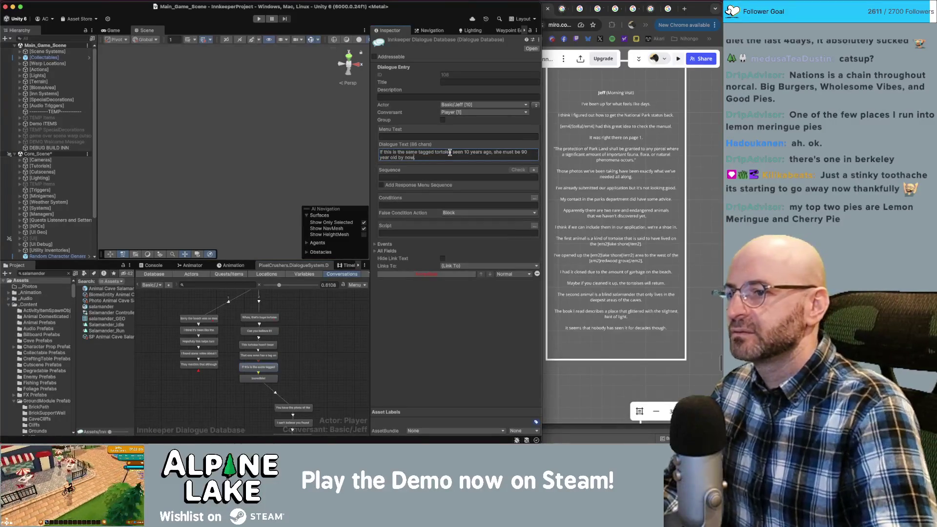
# Check the Incredible!, photo and found-him lines, then drag the END node lower.
pyautogui.click(258, 380)
pyautogui.click(292, 408)
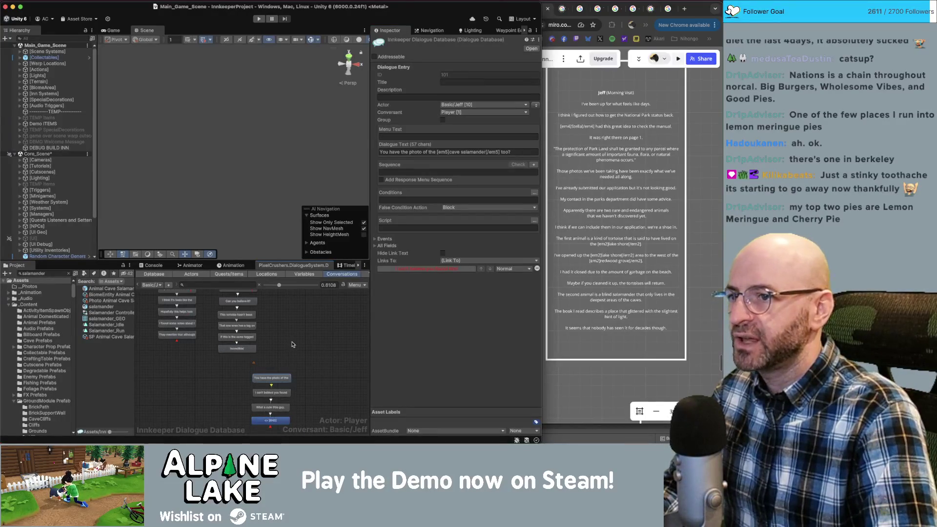
pyautogui.scroll(-3, 291, 345)
pyautogui.click(287, 357)
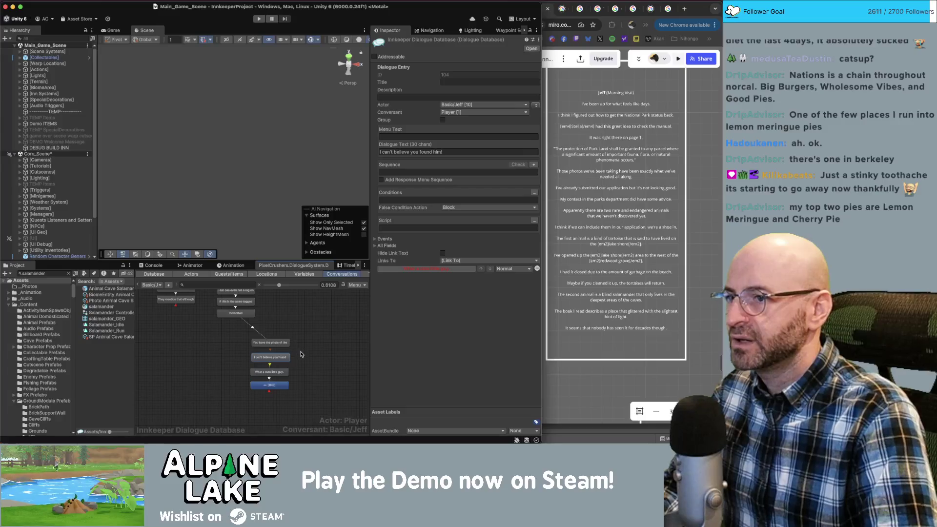
pyautogui.scroll(-2, 301, 355)
pyautogui.moveTo(291, 358); pyautogui.dragTo(283, 392)
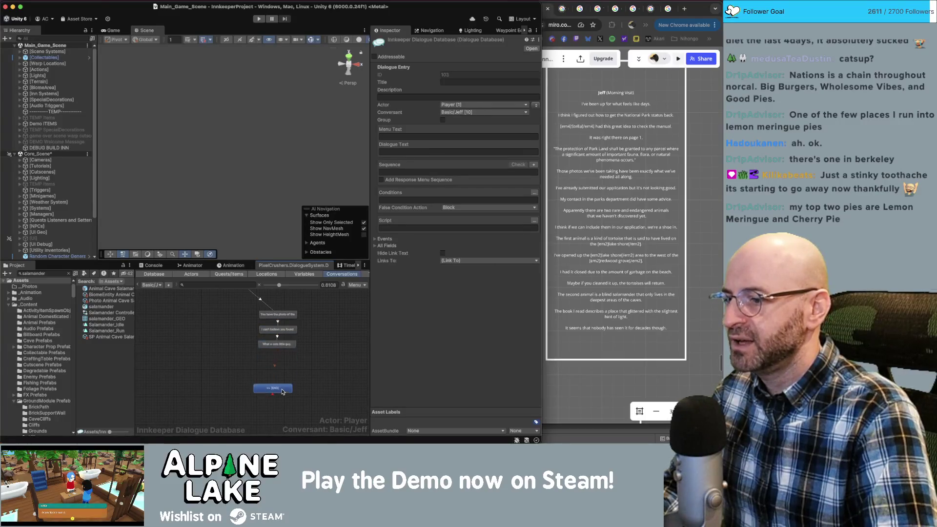
# Add a child node after 'What a cute little guy' and link it to END.
pyautogui.click(281, 344)
pyautogui.rightClick(281, 342)
pyautogui.click(303, 348)
pyautogui.moveTo(291, 358); pyautogui.dragTo(303, 367)
pyautogui.click(276, 375)
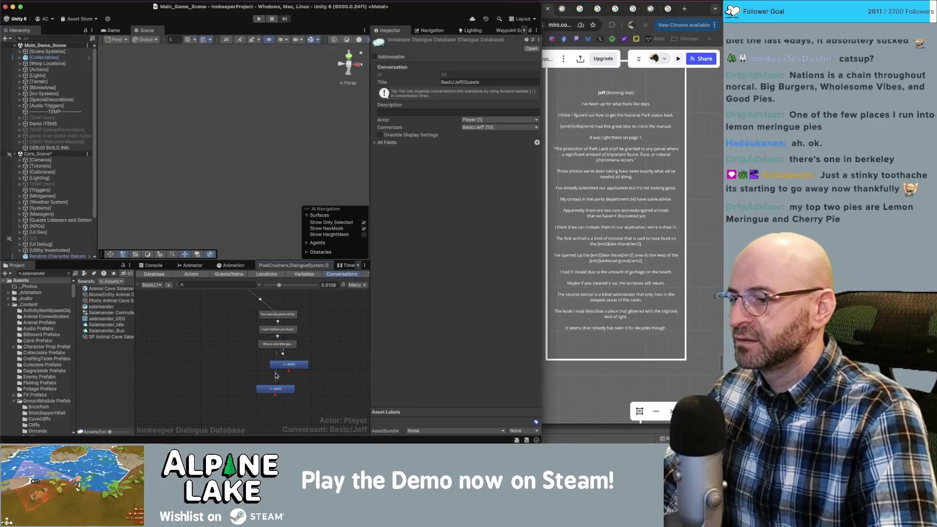
pyautogui.click(285, 367)
pyautogui.rightClick(279, 366)
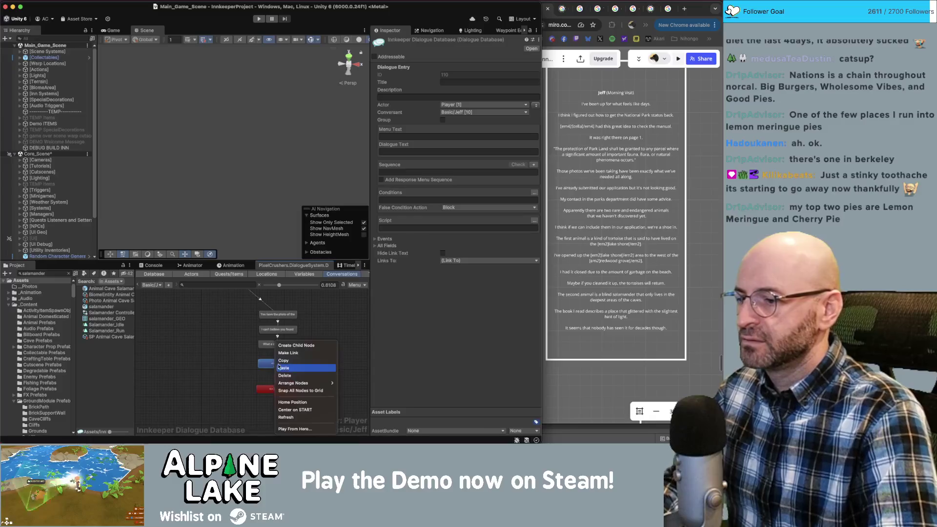
pyautogui.click(283, 368)
# Paste the Miro line "I think their eyes are pale like that because they're blind." into the new node.
pyautogui.click(626, 294)
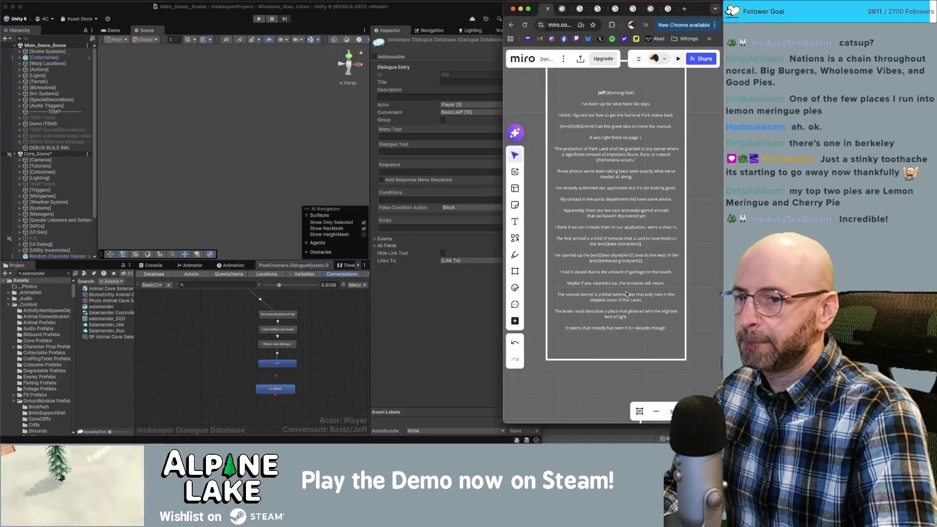
pyautogui.scroll(-10, 627, 293)
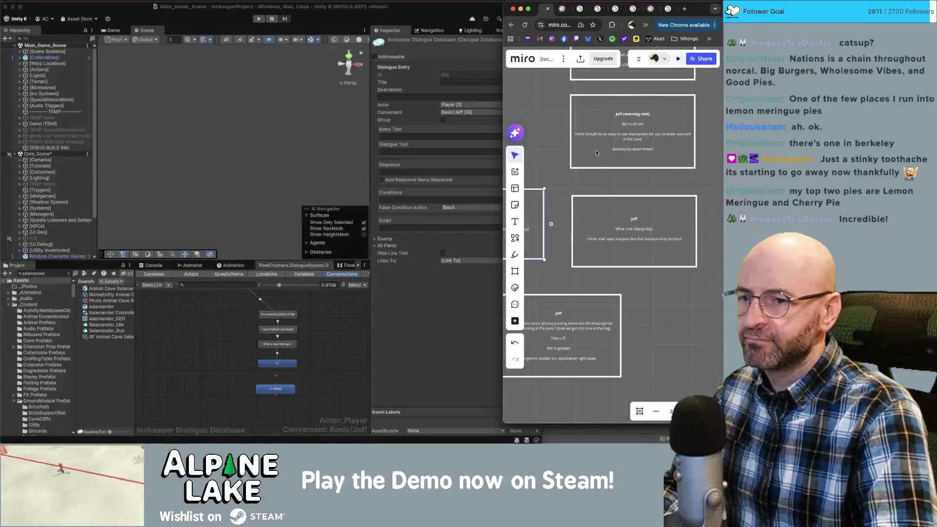
pyautogui.click(596, 153)
pyautogui.scroll(3, 600, 195)
pyautogui.doubleClick(608, 238)
pyautogui.tripleClick(608, 238)
pyautogui.press('super+c')
pyautogui.click(432, 167)
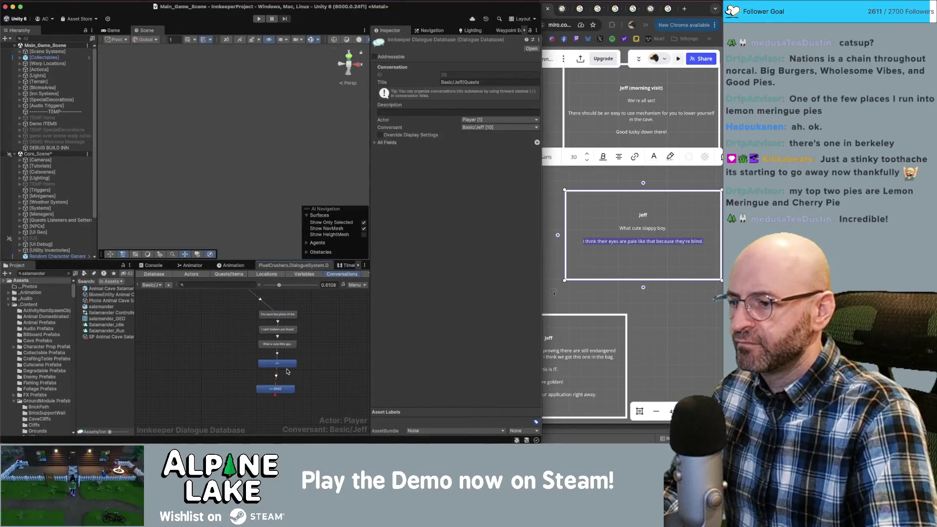
pyautogui.click(433, 152)
pyautogui.press('super+v')
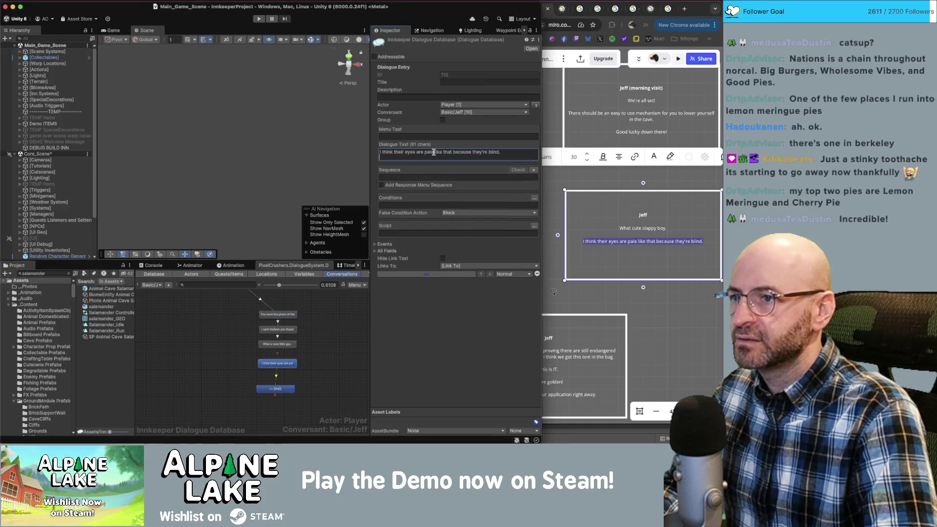
pyautogui.press('BackSpace')
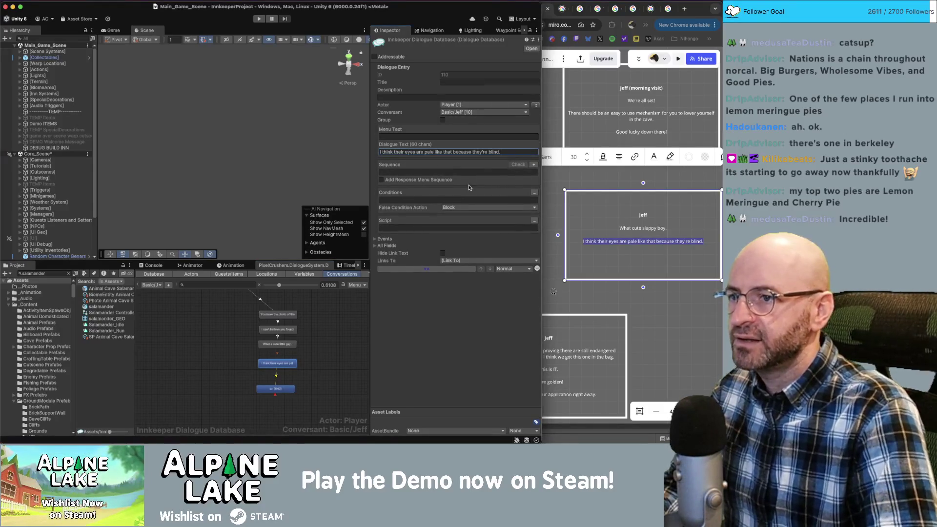
# Change 'blind' to 'cave' in Jeff's Miro script card.
pyautogui.click(588, 181)
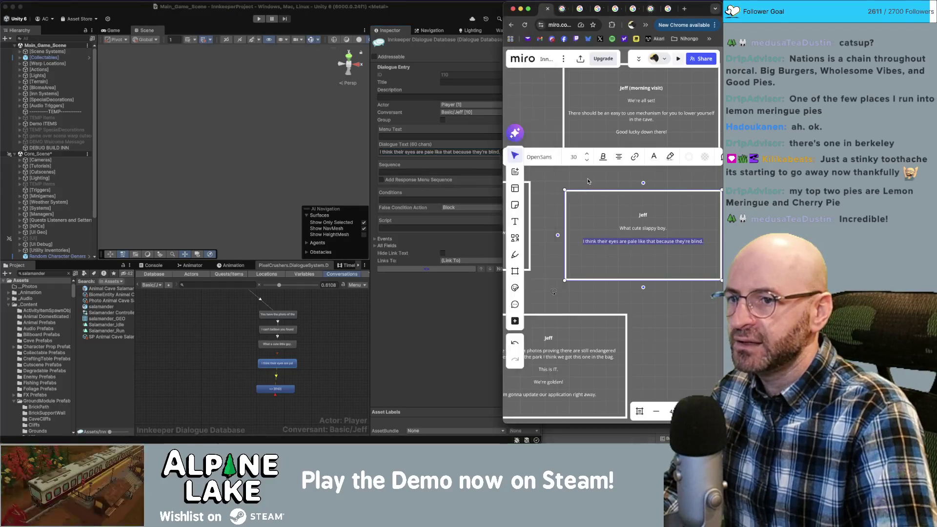
pyautogui.scroll(10, 586, 210)
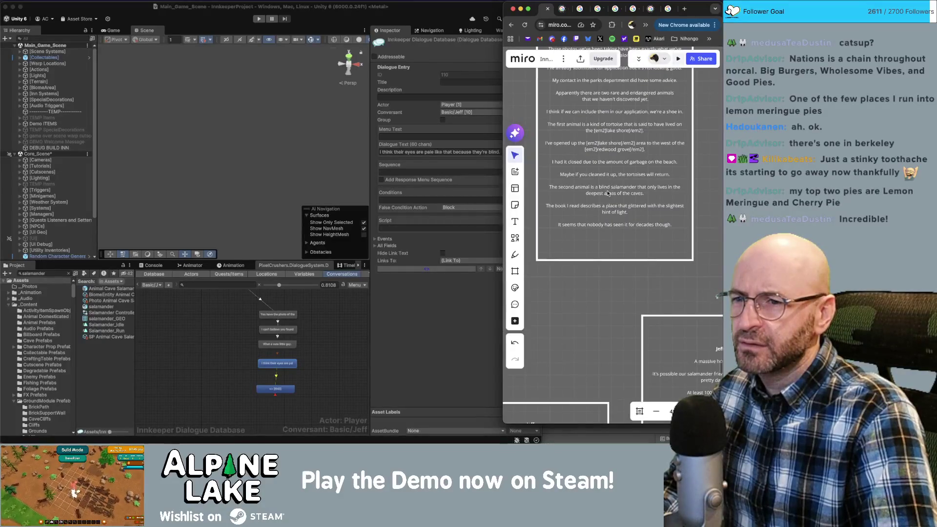
pyautogui.doubleClick(606, 187)
pyautogui.doubleClick(605, 191)
pyautogui.write('cave')
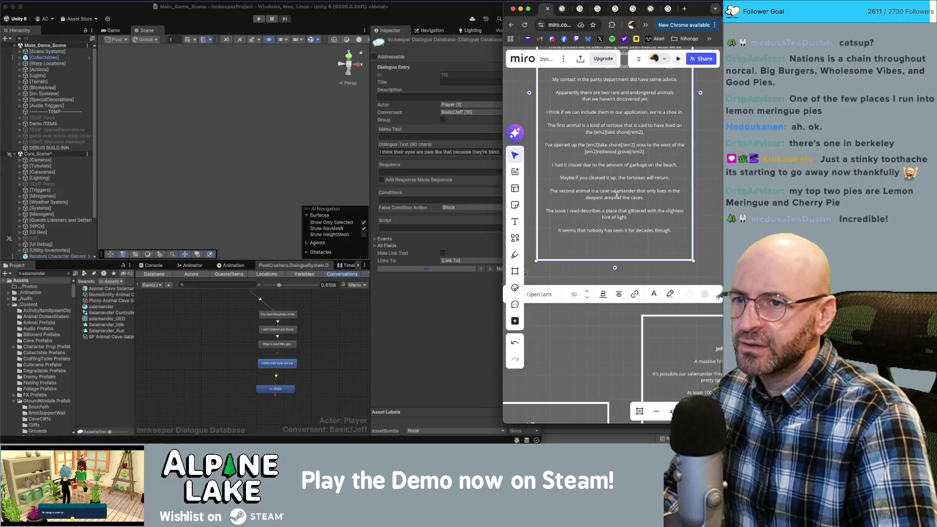
pyautogui.click(341, 315)
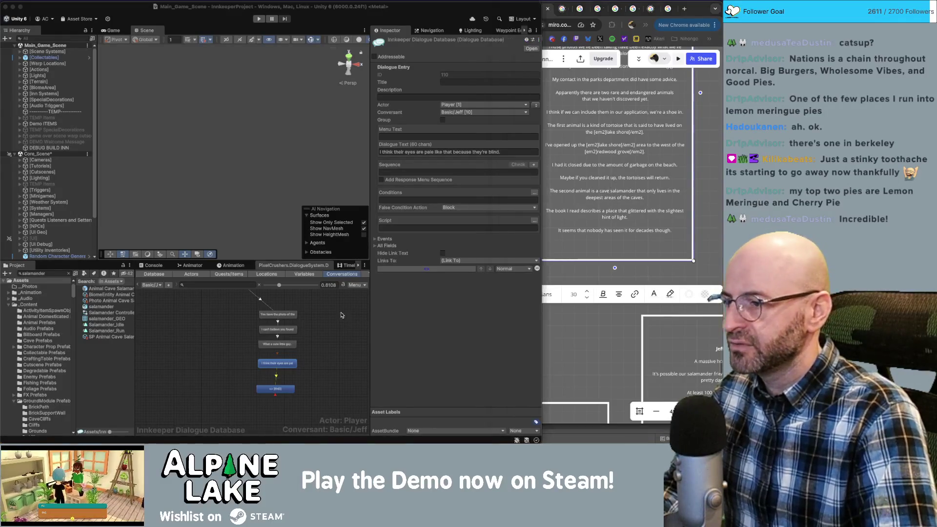
# Switch to the Application For Success conversation via the Inspector's conversation list.
pyautogui.click(189, 317)
pyautogui.click(149, 285)
pyautogui.moveTo(166, 208)
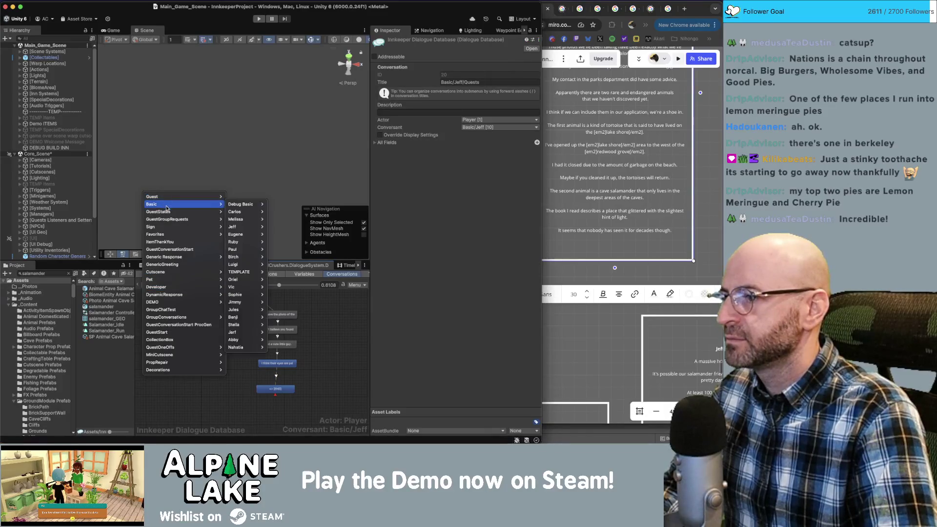
pyautogui.click(300, 258)
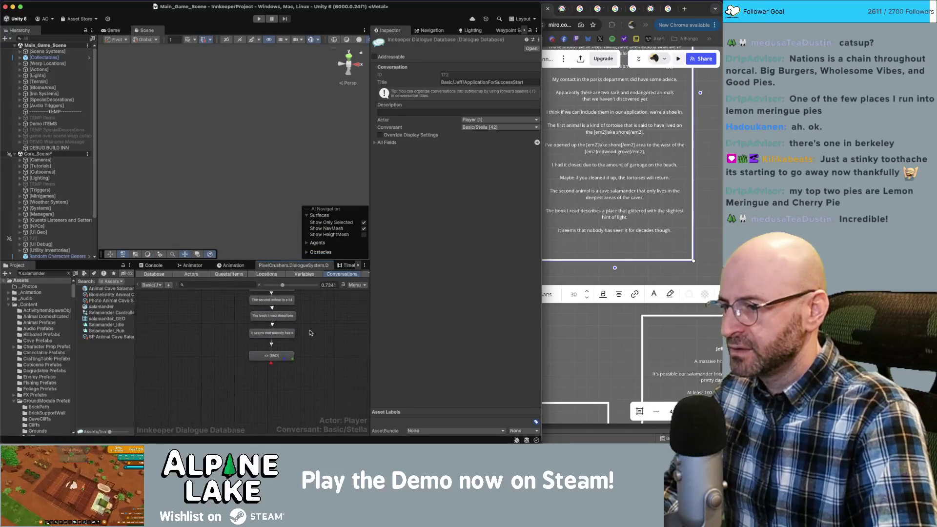
# Replace 'blind' in the second-animal line with '[em5]cave salamander[/em5]'.
pyautogui.scroll(3, 310, 333)
pyautogui.click(269, 346)
pyautogui.doubleClick(432, 153)
pyautogui.write('cave salamander that only lives in the deepest')
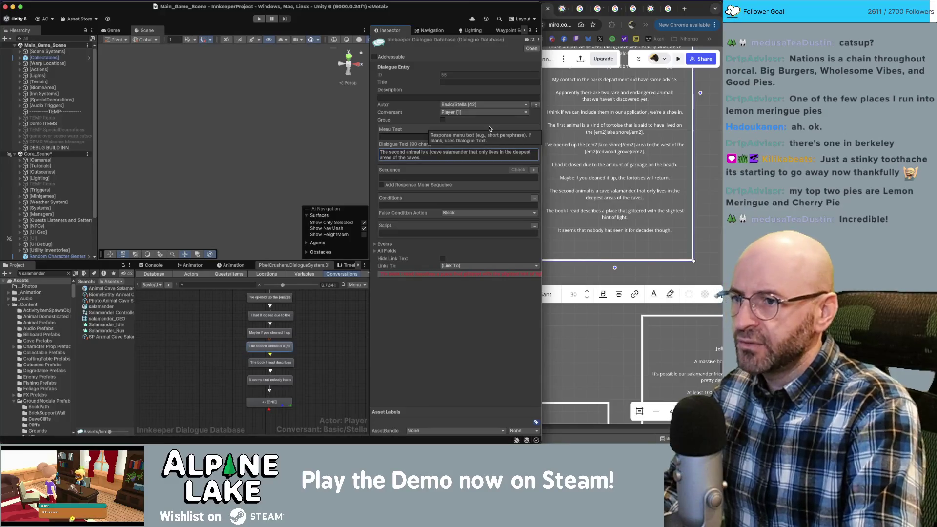
pyautogui.write('[em5]')
pyautogui.hotkey('alt', 'Right')
pyautogui.hotkey('alt', 'Right')
pyautogui.write('[')
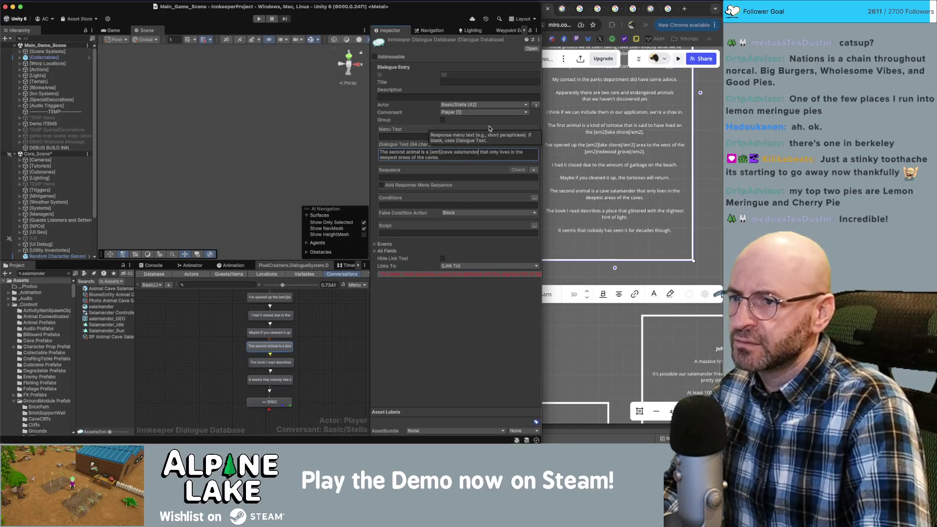
pyautogui.write('em5]')
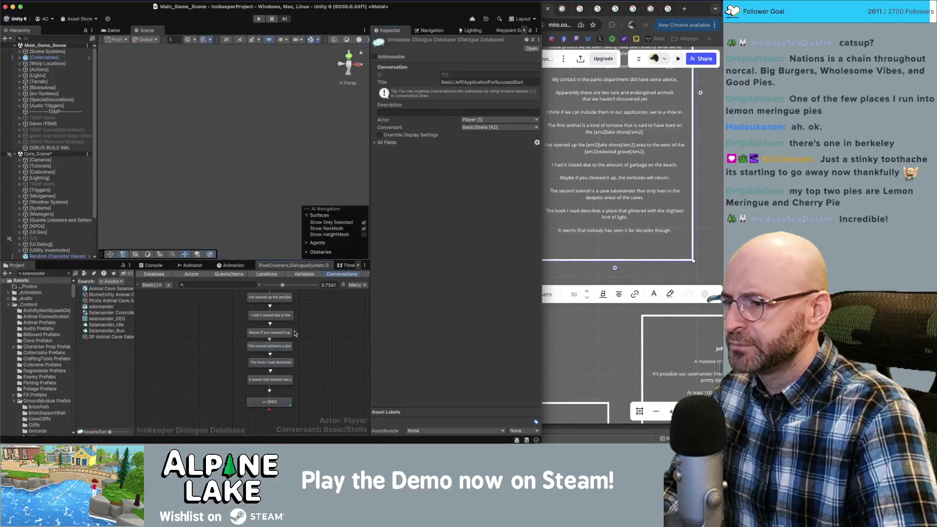
# Rewrite the first-animal line to read 'a [em5]bigole tortoise[/em5]'.
pyautogui.click(290, 303)
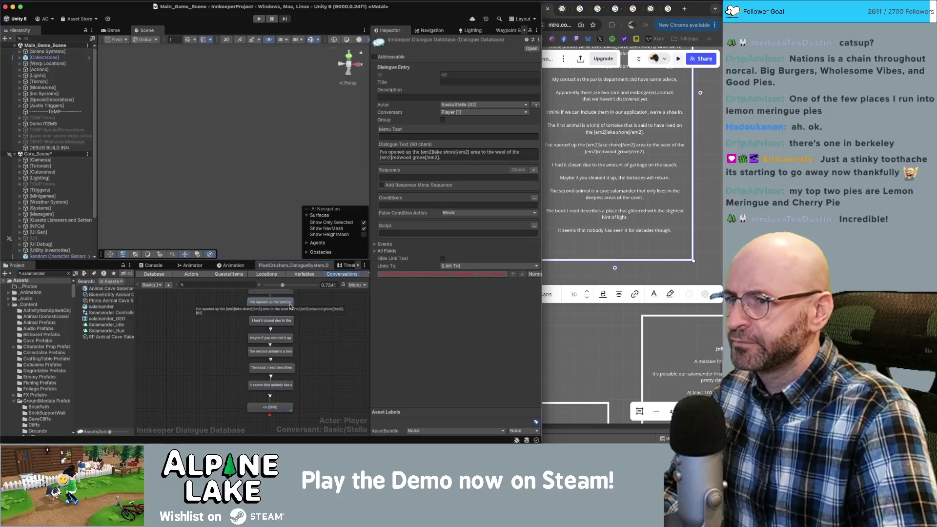
pyautogui.click(285, 338)
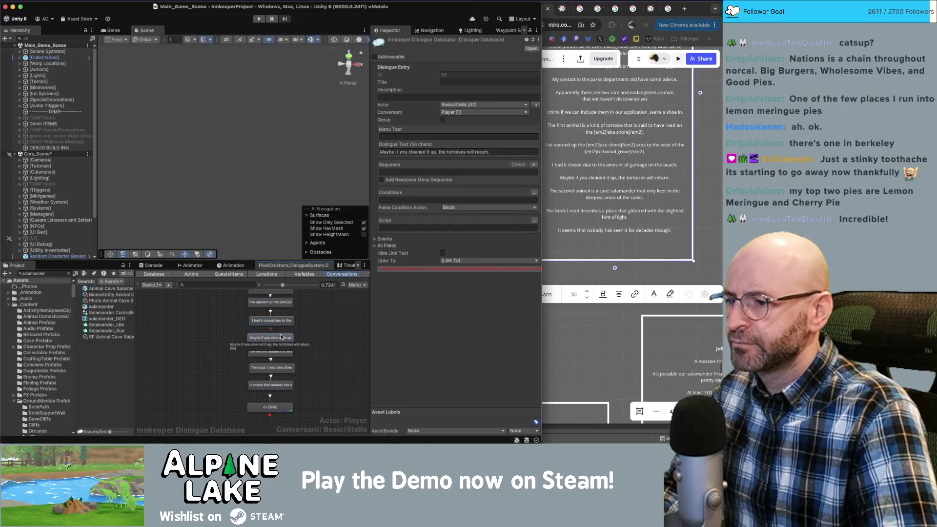
pyautogui.click(284, 354)
pyautogui.scroll(2, 288, 341)
pyautogui.click(292, 319)
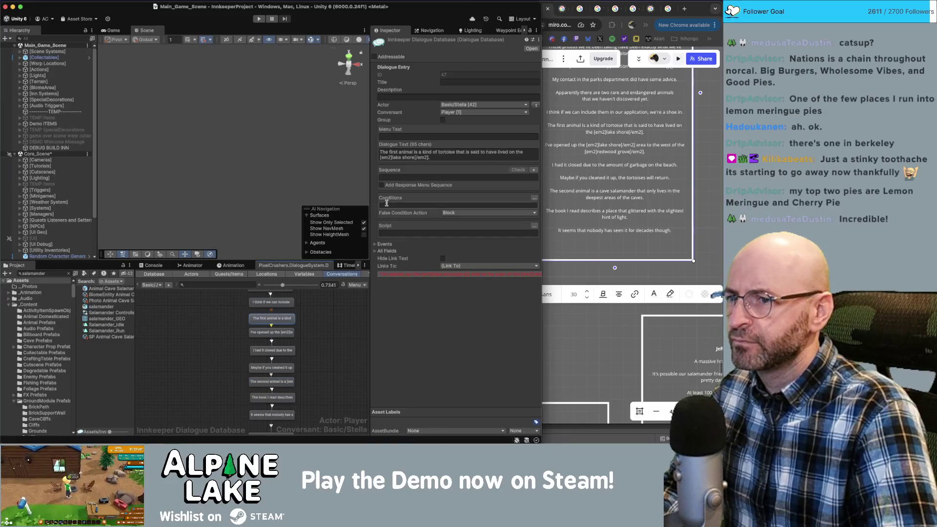
pyautogui.click(432, 153)
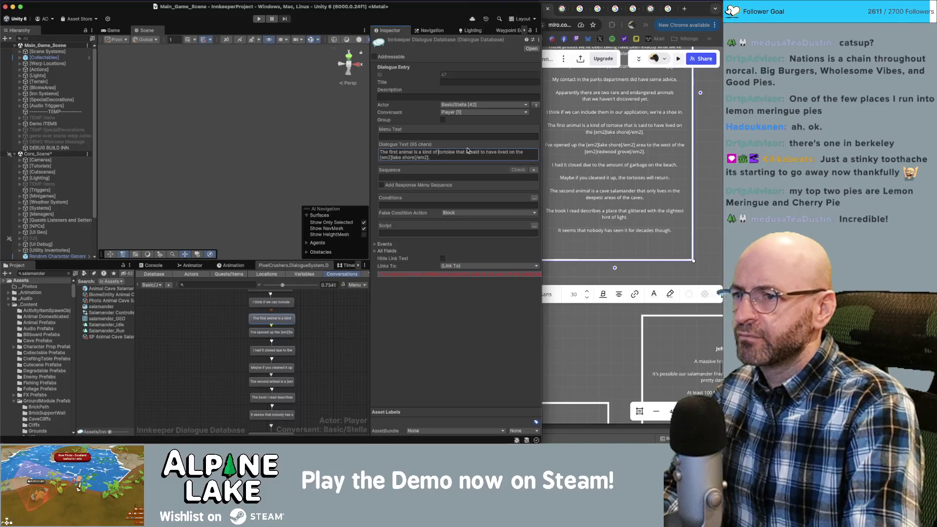
pyautogui.press('BackSpace')
pyautogui.press('BackSpace')
pyautogui.press('BackSpace')
pyautogui.press('Delete')
pyautogui.press('Delete')
pyautogui.press('Delete')
pyautogui.write('[em5')
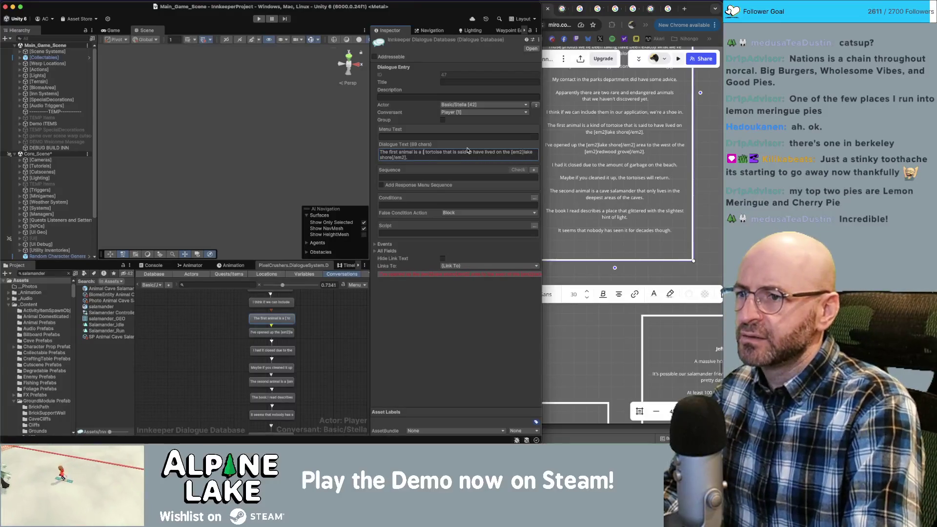
pyautogui.write(']bigole tortoise')
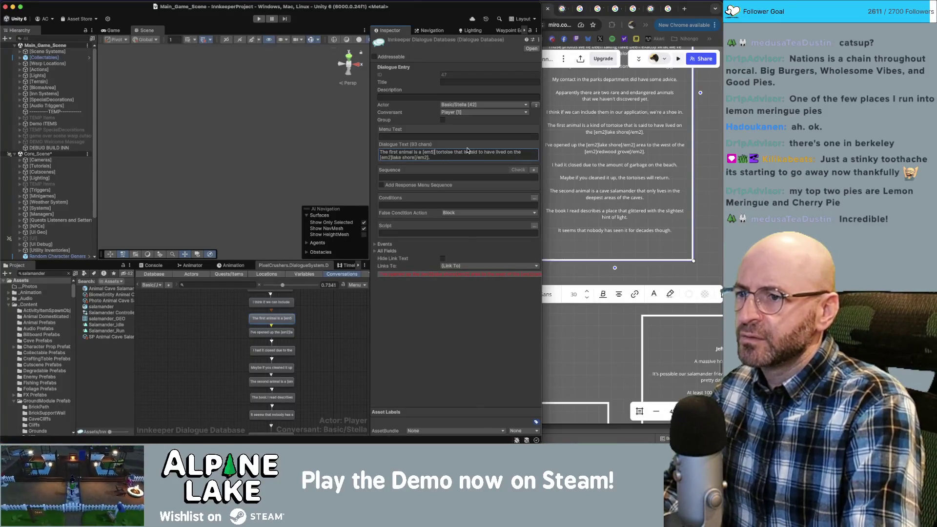
pyautogui.write('[/em5]')
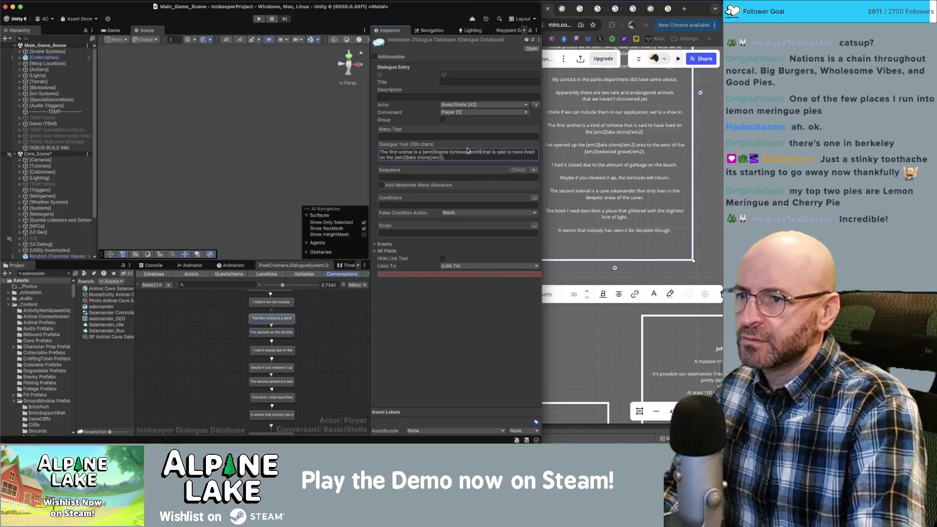
pyautogui.press('BackSpace')
pyautogui.write(']')
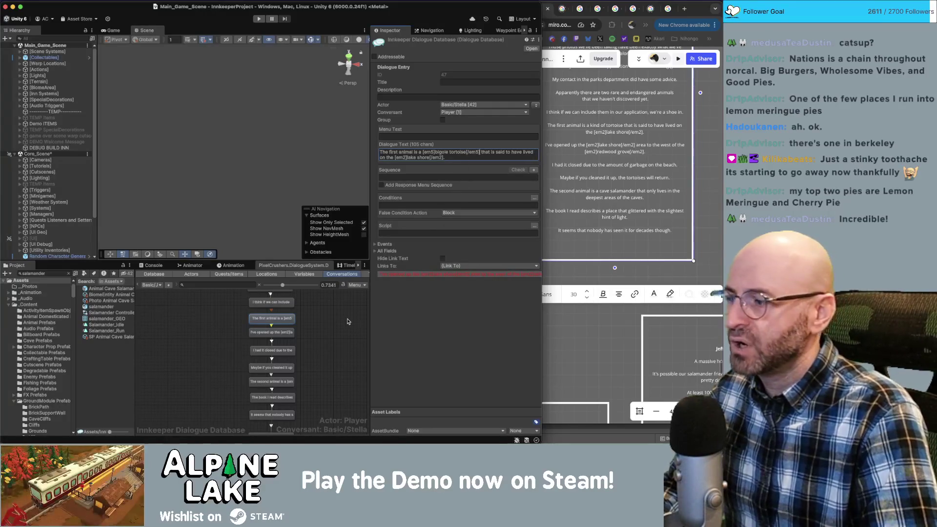
pyautogui.click(327, 335)
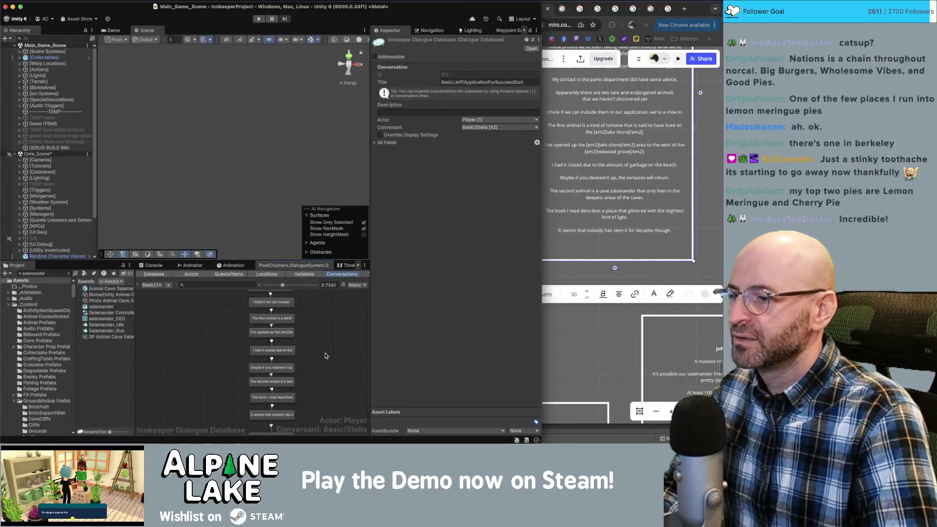
# Switch the editor to the Basic > Jeff > Quests conversation.
pyautogui.scroll(-3, 326, 353)
pyautogui.scroll(-5, 326, 353)
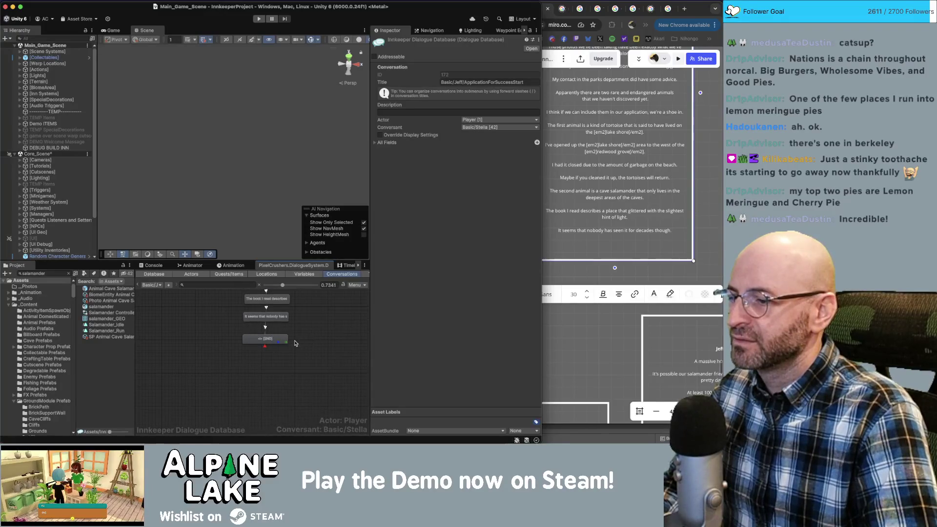
pyautogui.click(161, 288)
pyautogui.moveTo(195, 8)
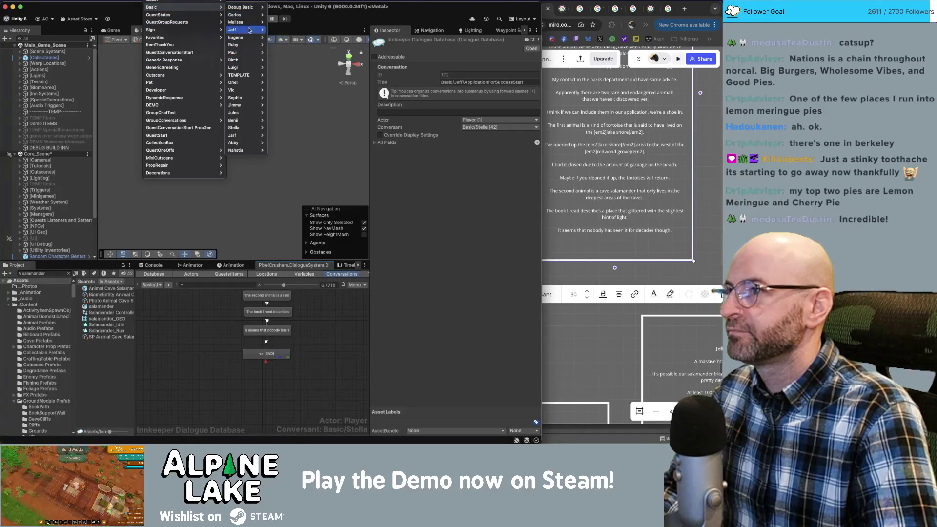
pyautogui.click(280, 45)
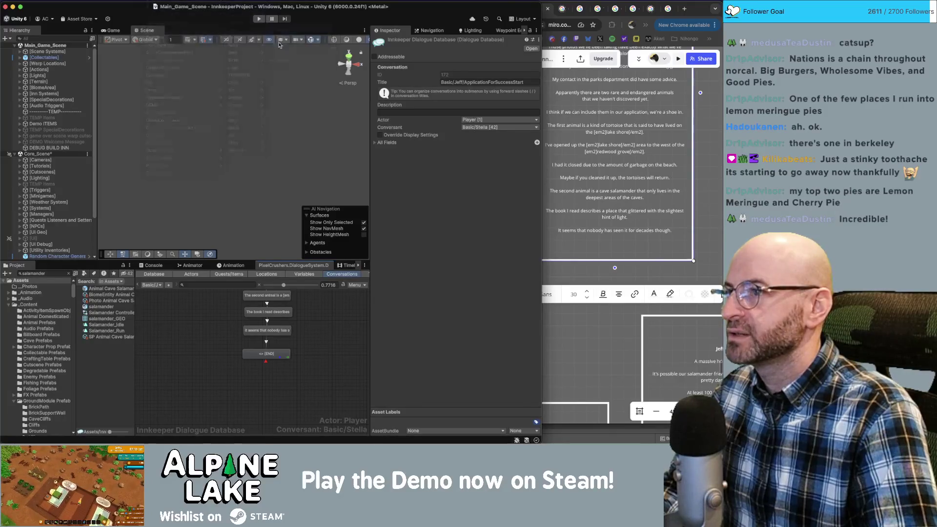
pyautogui.scroll(-2, 293, 337)
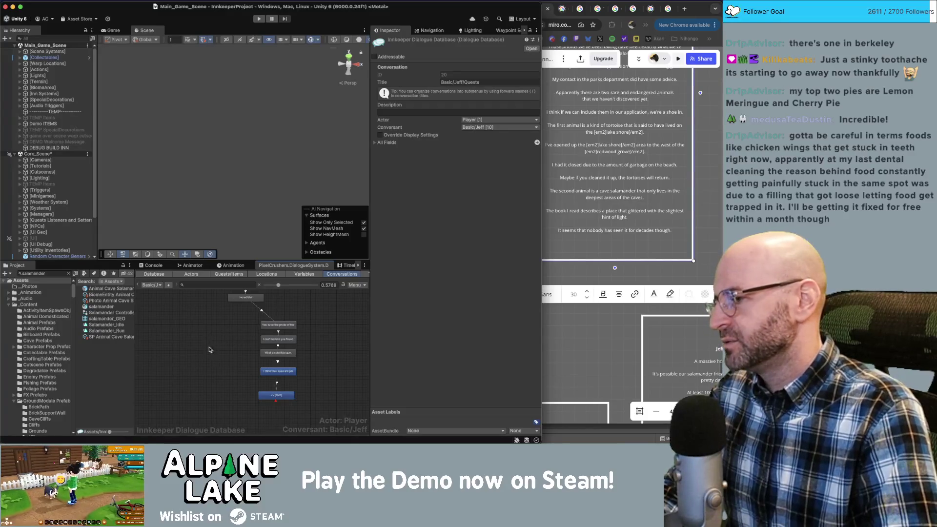
# Place END beneath the pale, blind-eyes line and make Jeff that line's speaker.
pyautogui.moveTo(211, 355); pyautogui.dragTo(199, 363)
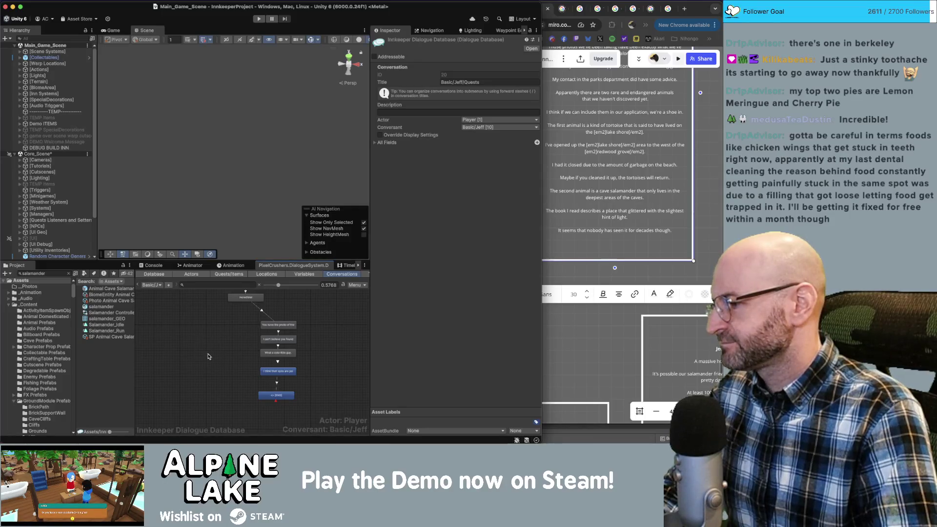
pyautogui.scroll(1, 292, 376)
pyautogui.click(292, 376)
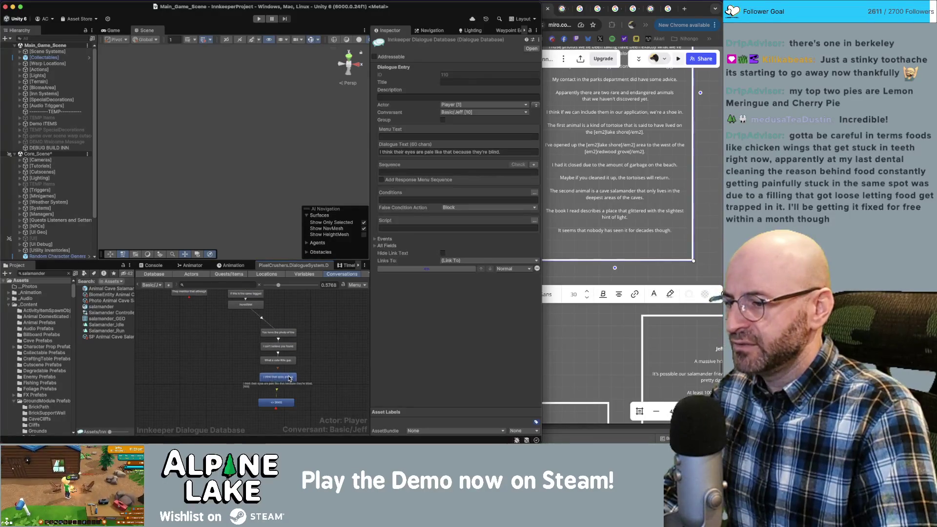
pyautogui.moveTo(290, 400); pyautogui.dragTo(291, 388)
pyautogui.scroll(-1, 311, 362)
pyautogui.scroll(3, 308, 361)
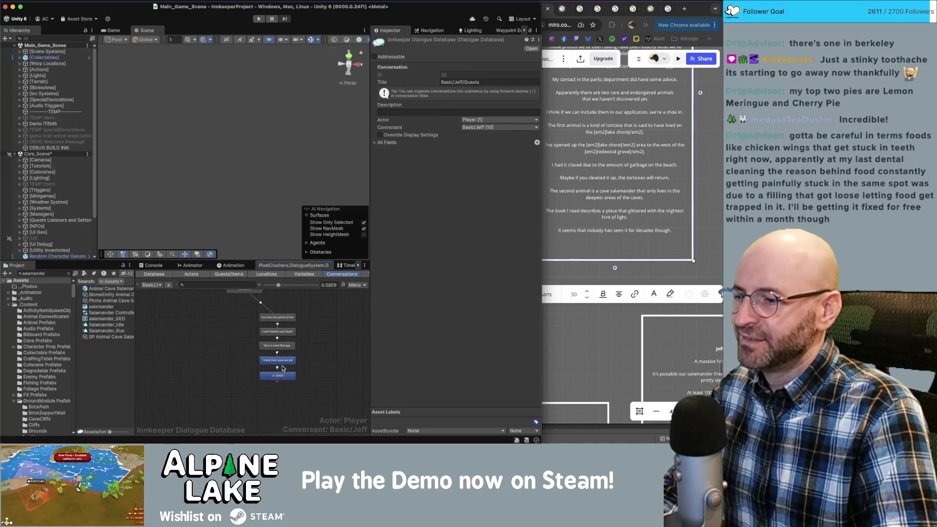
pyautogui.click(286, 360)
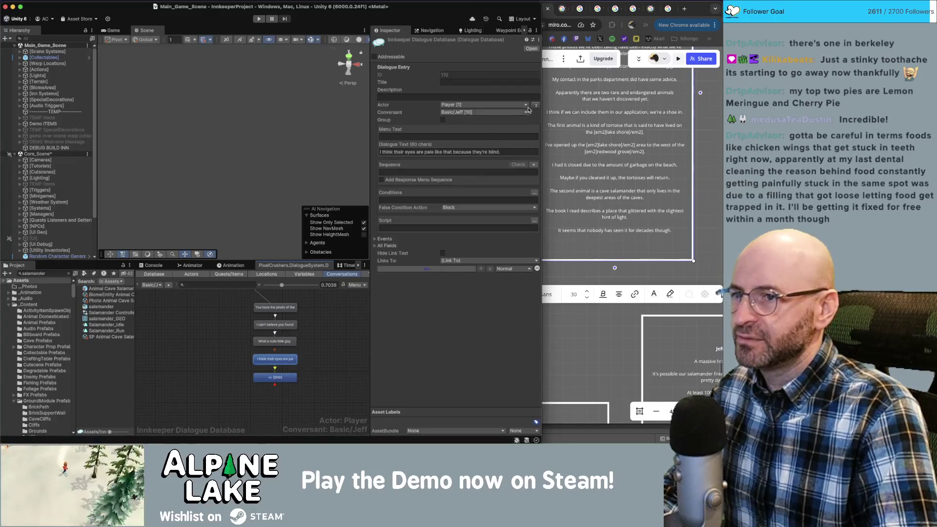
pyautogui.click(536, 106)
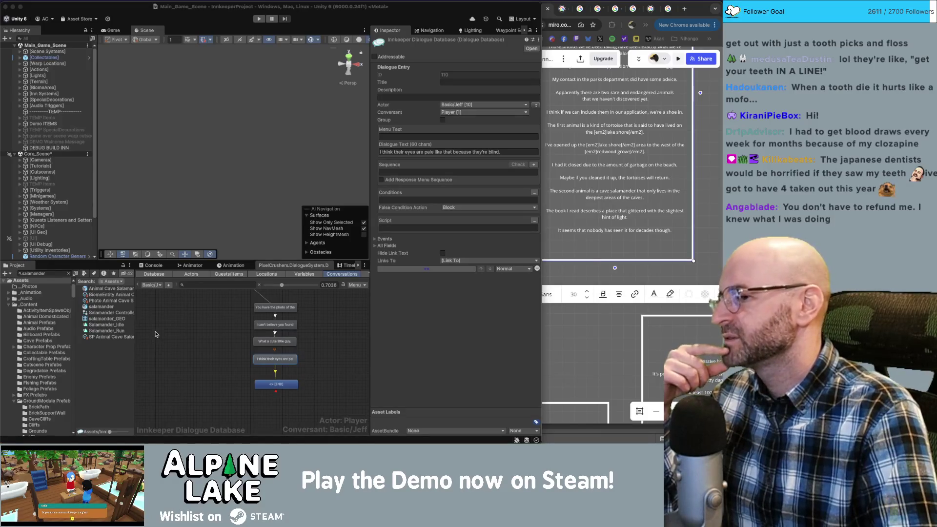
pyautogui.click(190, 344)
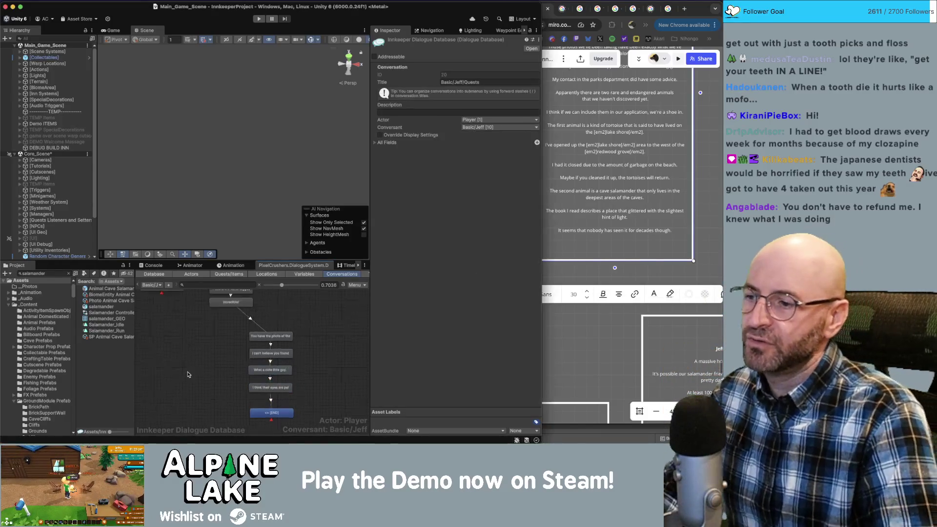
pyautogui.scroll(2, 187, 350)
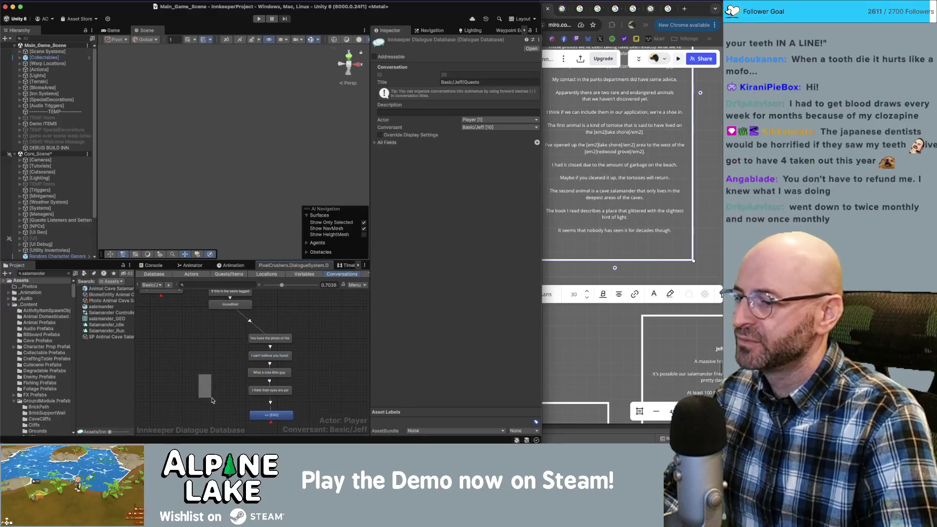
pyautogui.moveTo(265, 417); pyautogui.dragTo(265, 412)
pyautogui.click(327, 375)
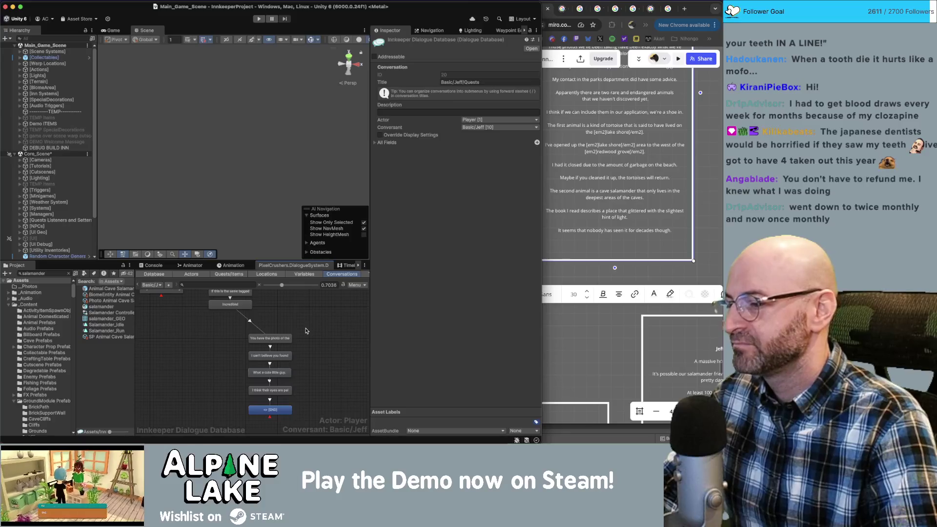
pyautogui.scroll(2, 307, 330)
pyautogui.scroll(-3, 309, 349)
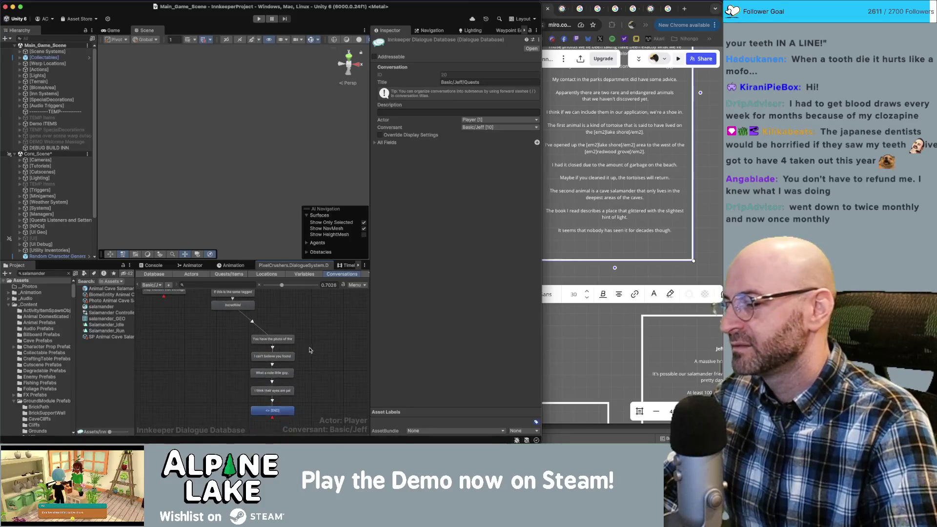
pyautogui.scroll(1, 309, 334)
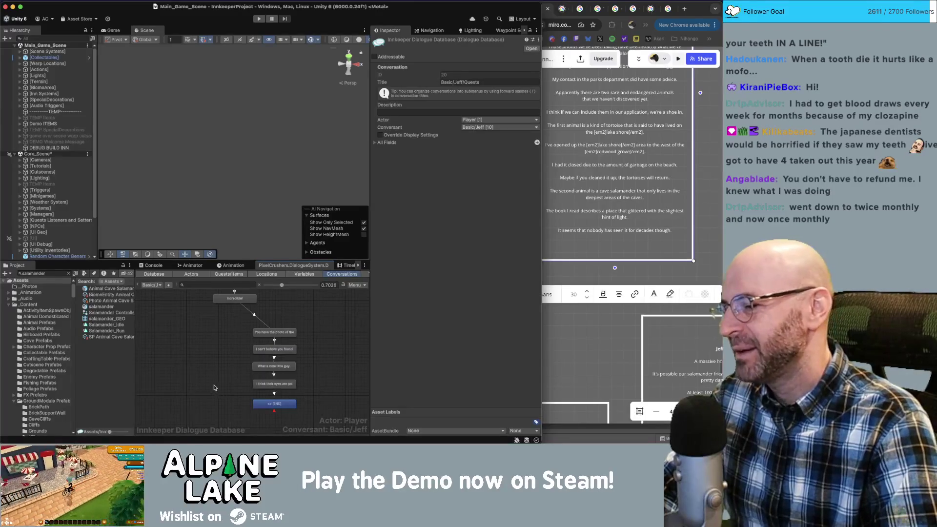
pyautogui.click(294, 408)
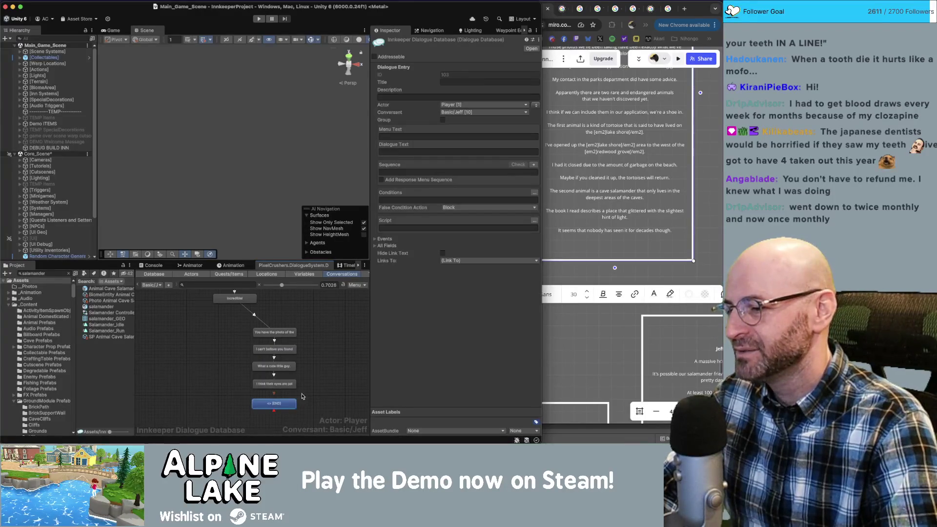
pyautogui.click(306, 404)
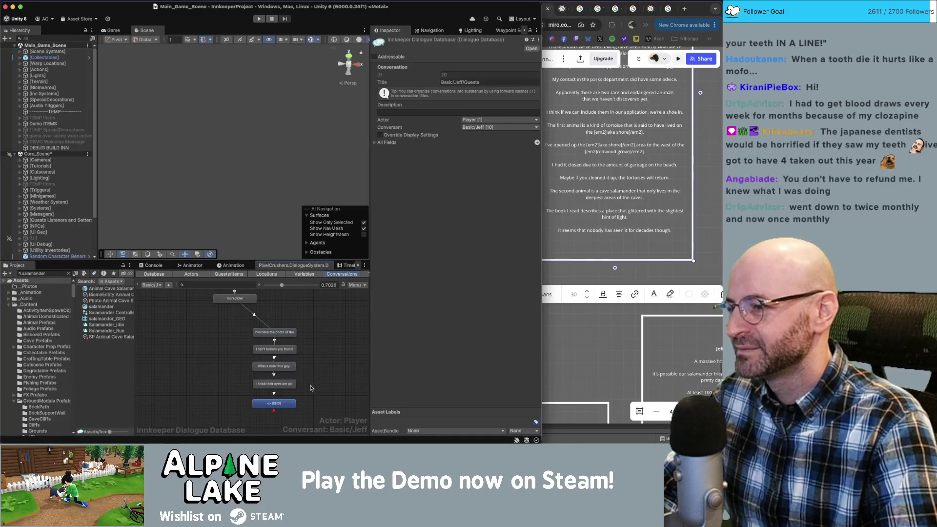
pyautogui.scroll(-2, 314, 390)
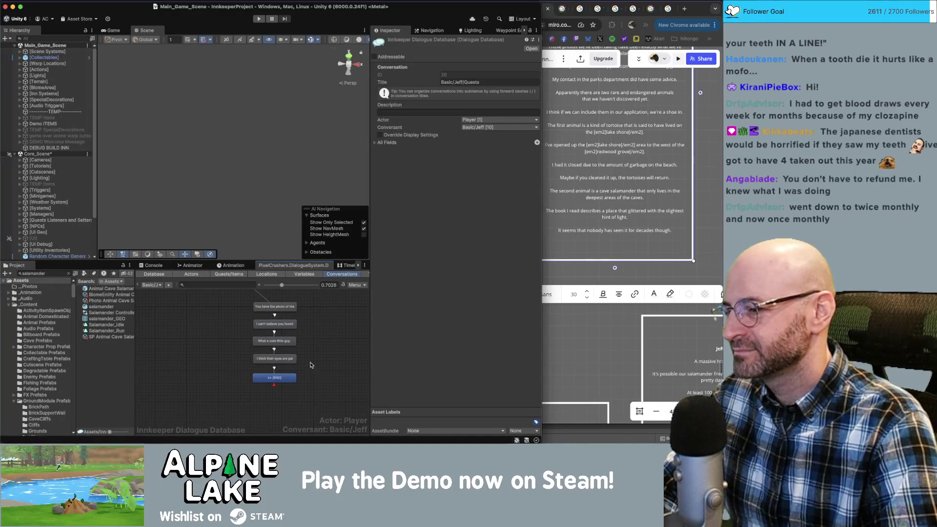
pyautogui.click(271, 360)
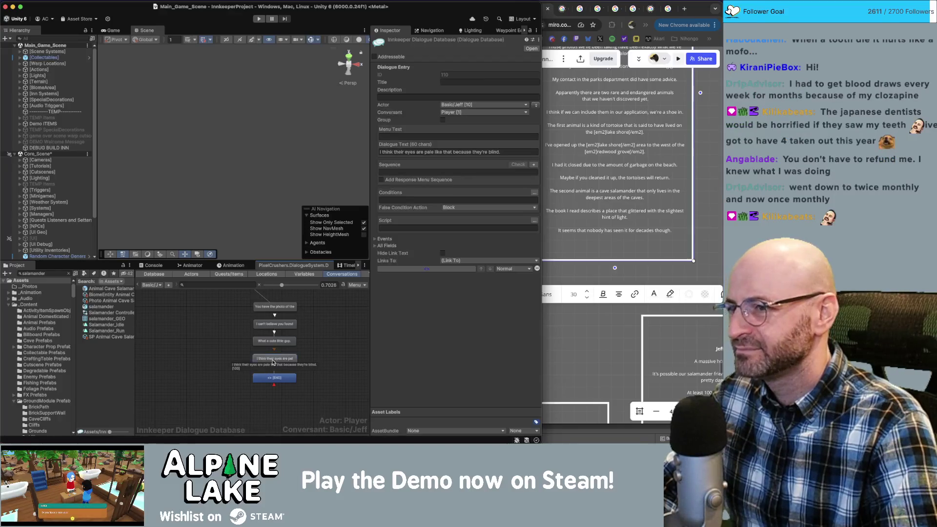
pyautogui.scroll(3, 215, 346)
pyautogui.click(251, 347)
pyautogui.click(272, 337)
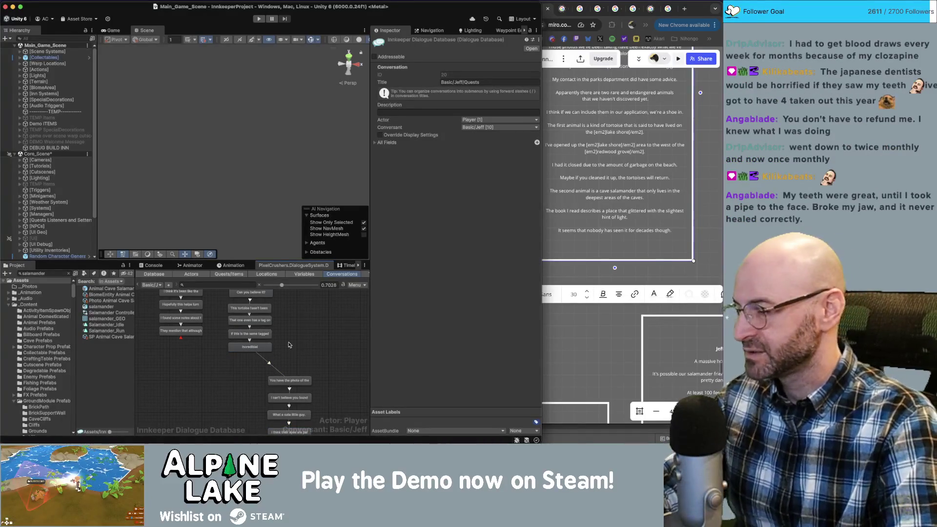
# Require the Application quest entry to be active on Jeff's salamander photo question.
pyautogui.click(296, 381)
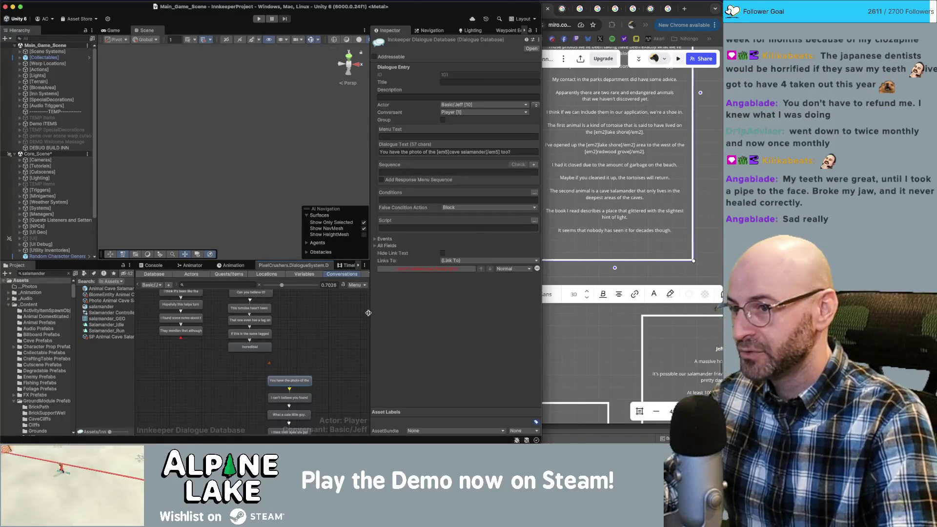
pyautogui.click(534, 195)
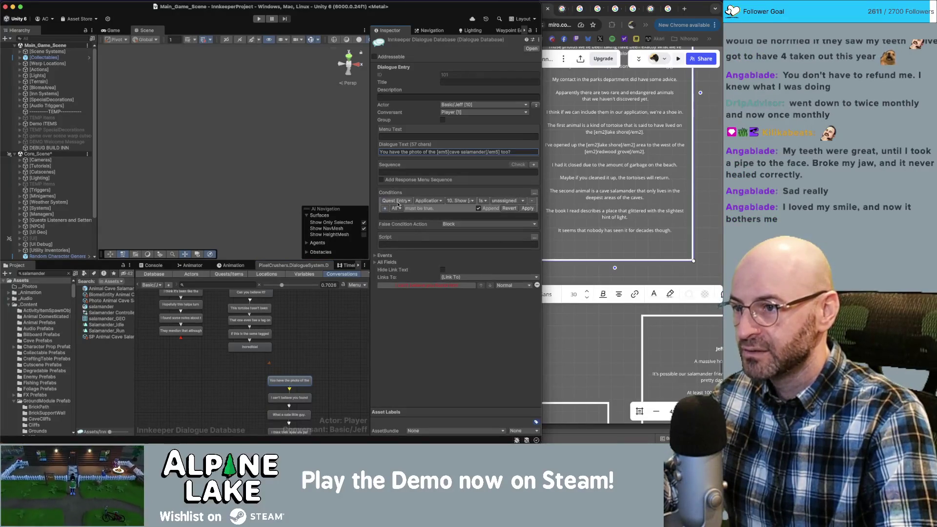
pyautogui.click(509, 201)
pyautogui.click(508, 211)
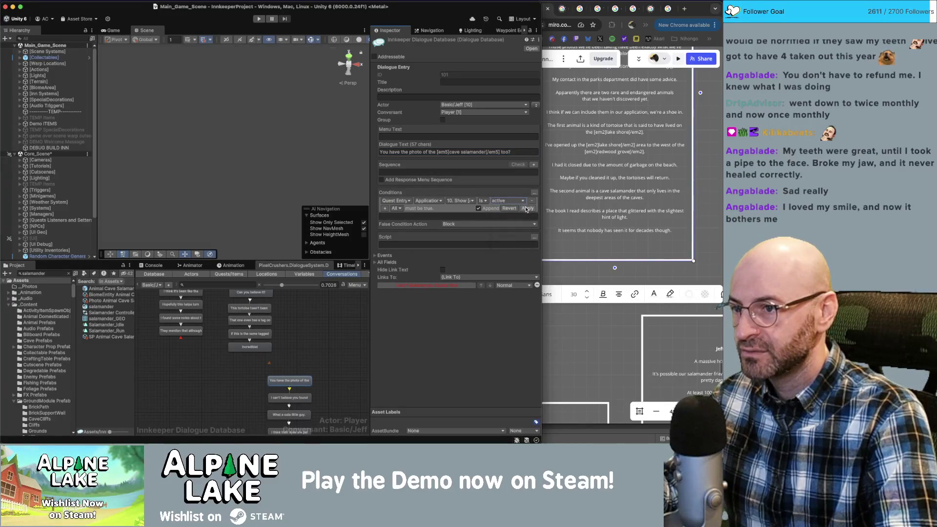
pyautogui.click(526, 209)
# Shift the lower node chain starting at Incredible! down and to the left.
pyautogui.click(314, 344)
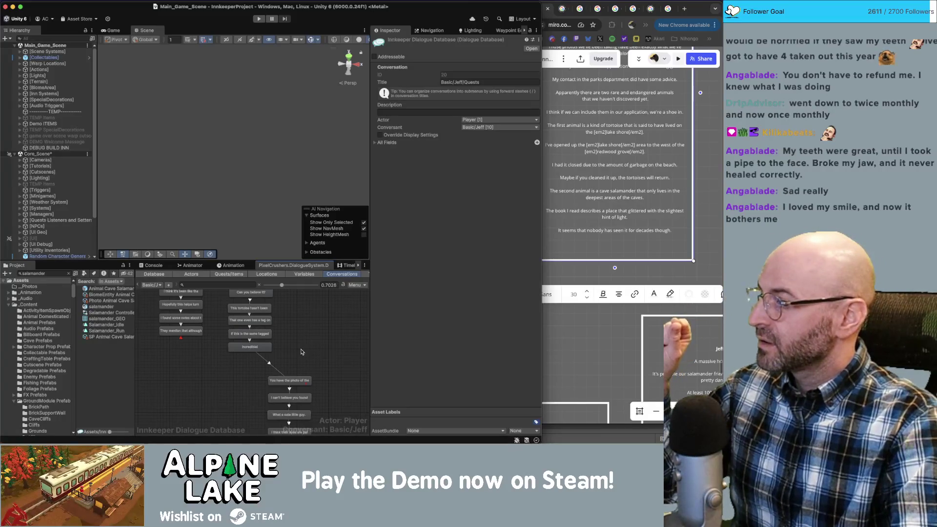
pyautogui.scroll(-3, 320, 329)
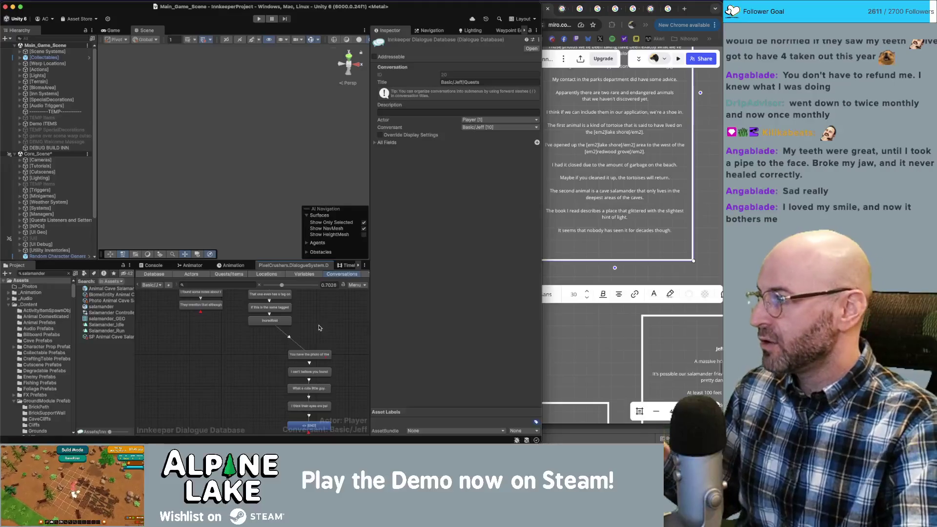
pyautogui.click(268, 322)
pyautogui.scroll(-2, 329, 325)
pyautogui.moveTo(330, 325)
pyautogui.mouseDown()
pyautogui.moveTo(312, 403)
pyautogui.moveTo(275, 405)
pyautogui.moveTo(298, 335)
pyautogui.moveTo(264, 347)
pyautogui.mouseUp()
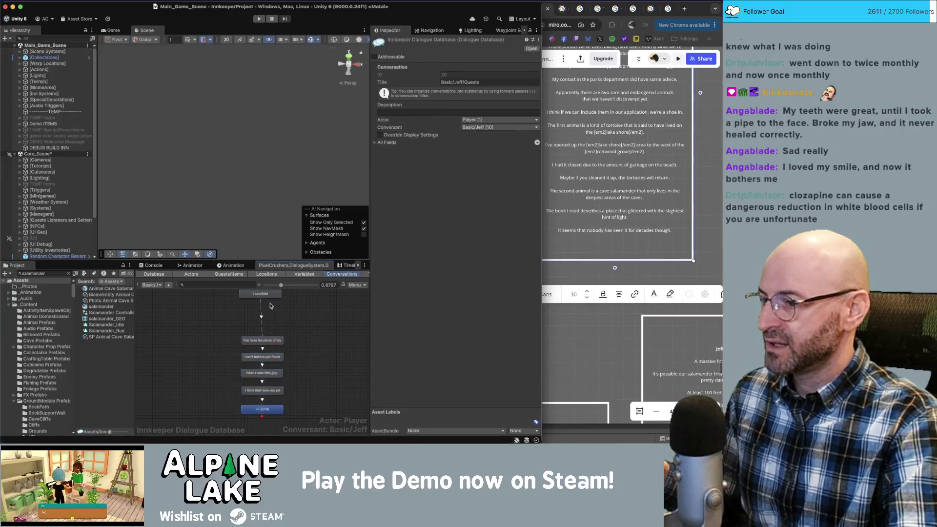
# Create a child node under Incredible! and position it below the chain.
pyautogui.click(272, 295)
pyautogui.rightClick(272, 298)
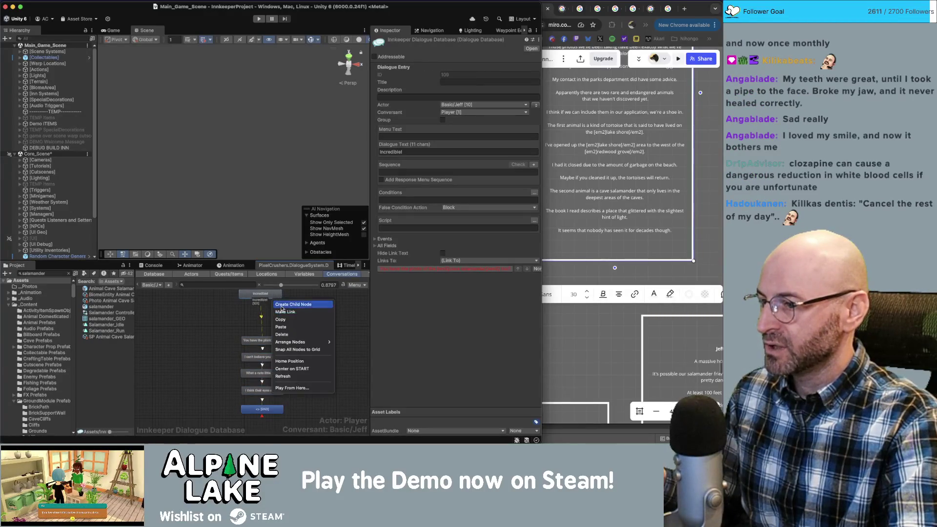
pyautogui.click(280, 313)
pyautogui.click(326, 335)
pyautogui.click(325, 335)
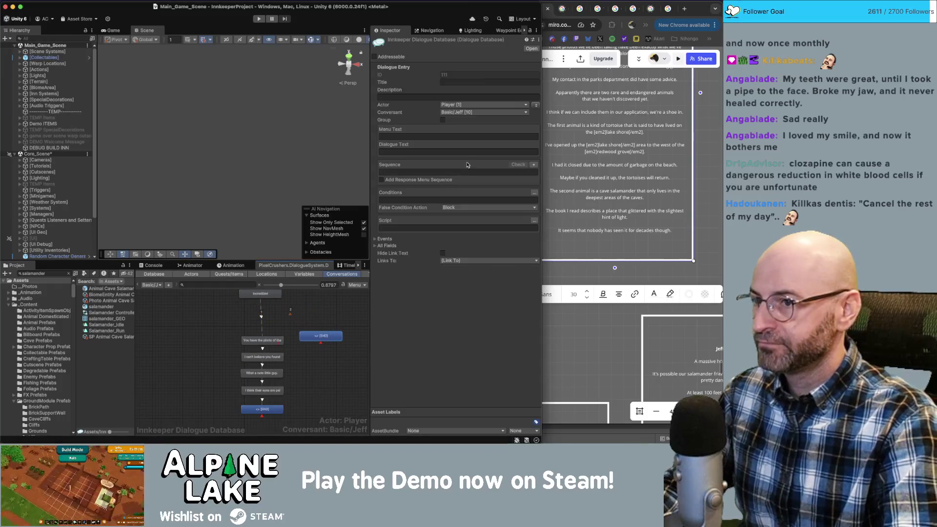
pyautogui.click(602, 213)
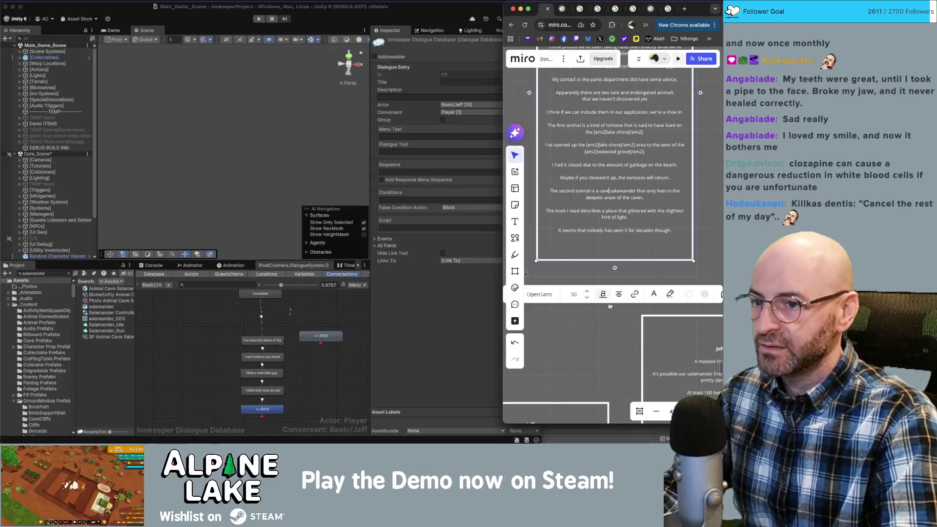
pyautogui.scroll(-10, 615, 214)
pyautogui.scroll(-5, 632, 252)
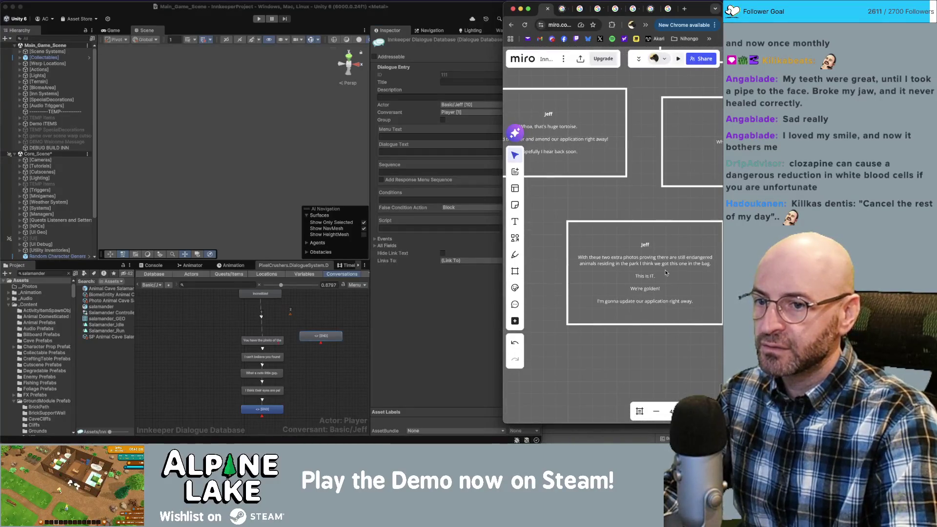
pyautogui.click(635, 226)
pyautogui.hscroll(1, 555, 248)
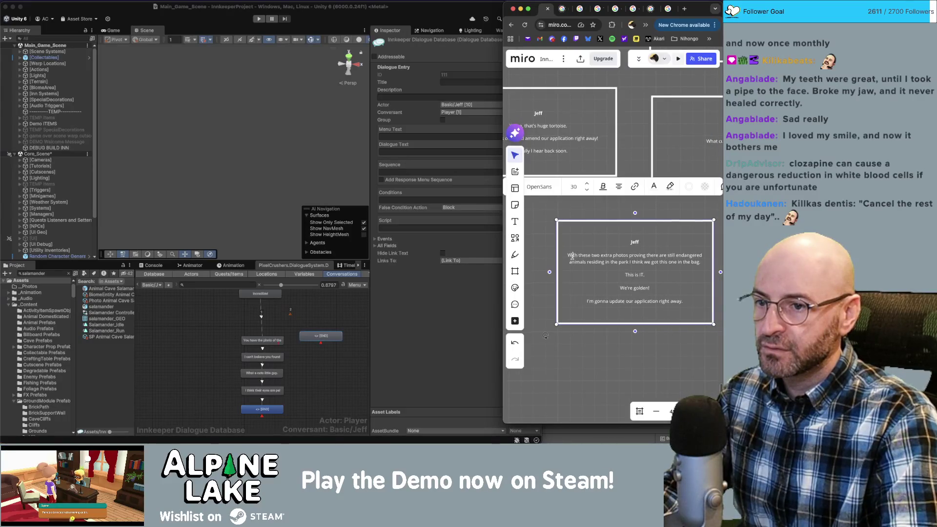
pyautogui.moveTo(568, 255)
pyautogui.mouseDown()
pyautogui.moveTo(645, 275)
pyautogui.moveTo(686, 302)
pyautogui.mouseUp()
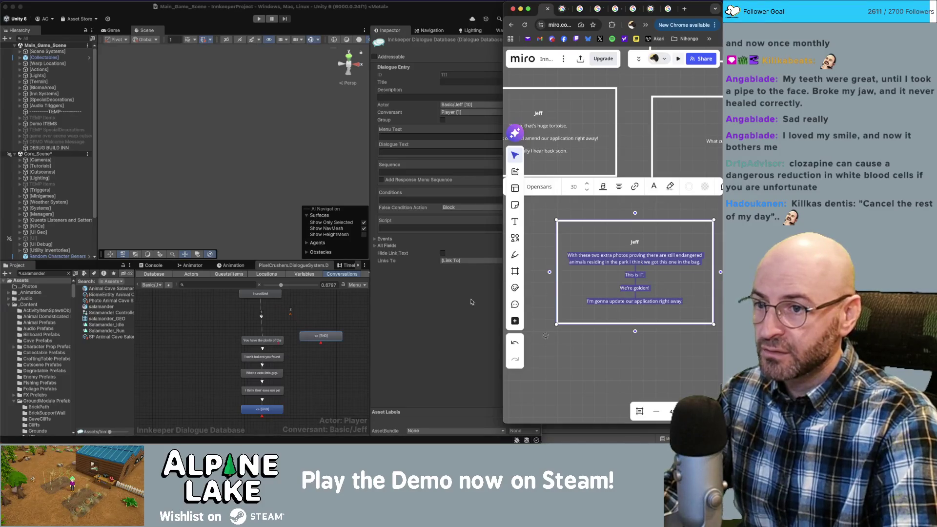
pyautogui.click(322, 336)
pyautogui.moveTo(325, 336); pyautogui.dragTo(331, 391)
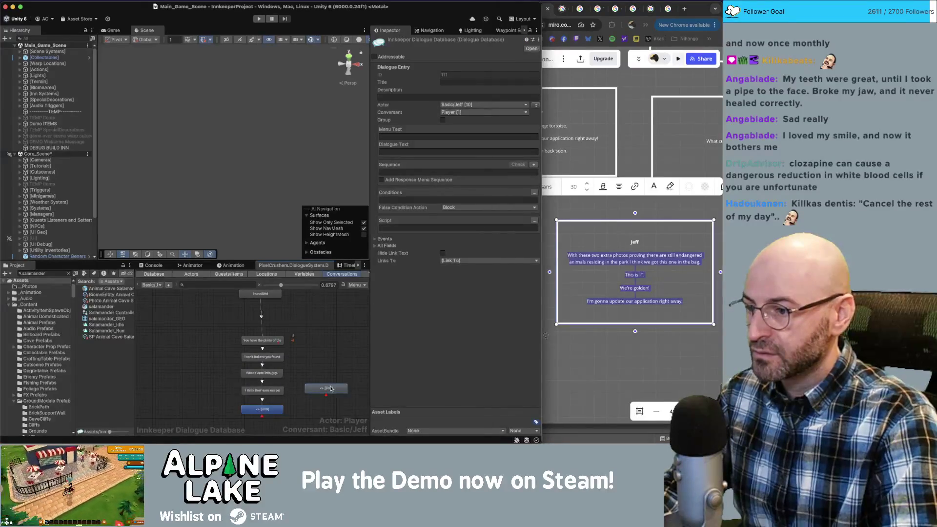
# Paste the Miro paragraph "With these two extra photos…" as the new node's text.
pyautogui.click(666, 262)
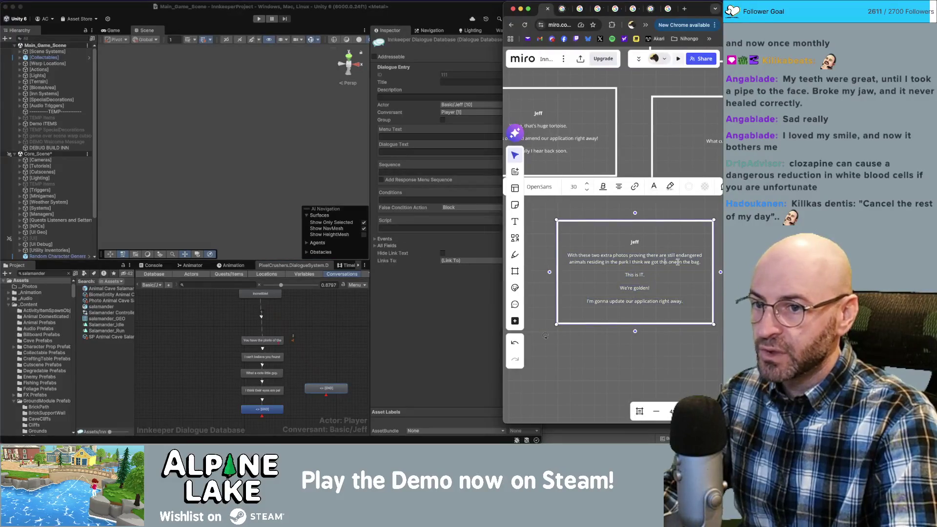
pyautogui.moveTo(697, 262); pyautogui.dragTo(570, 258)
pyautogui.press('super+c')
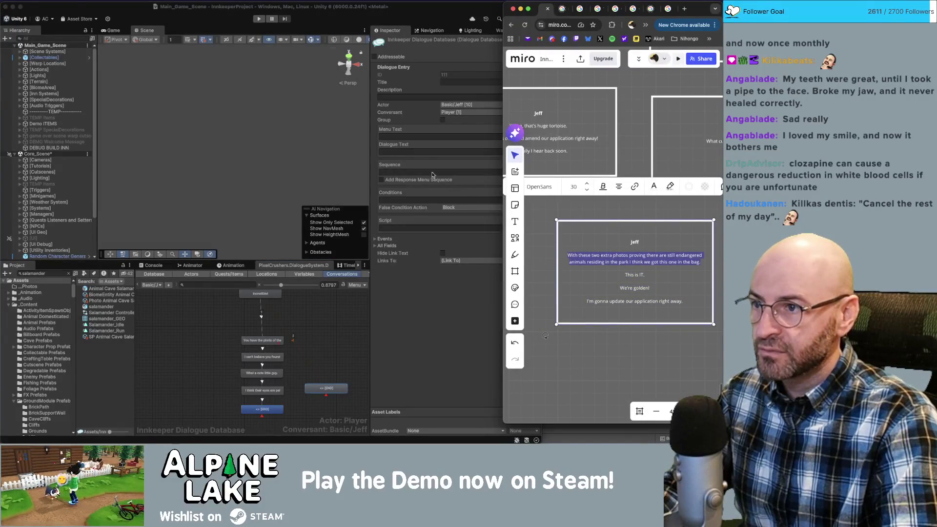
pyautogui.click(415, 151)
pyautogui.press('super+v')
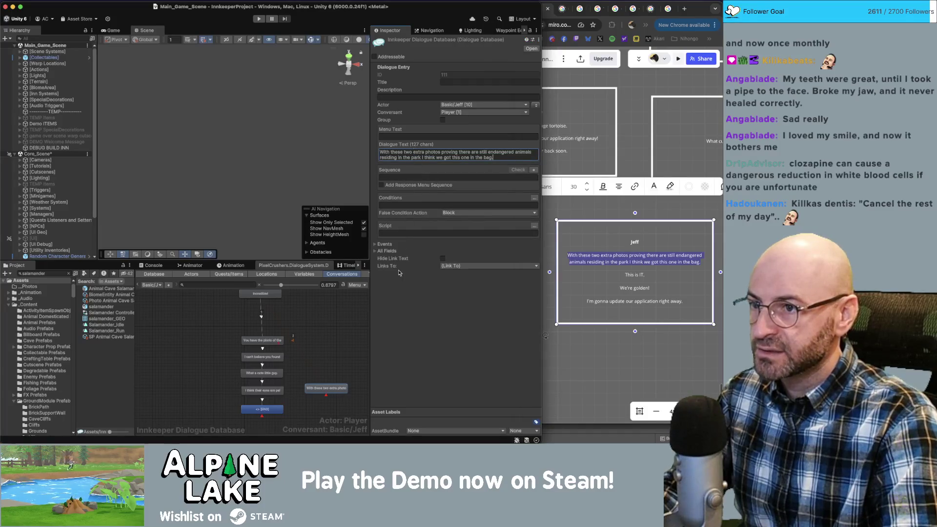
# Chain three more child nodes below it and set Jeff as speaker for all.
pyautogui.scroll(-2, 340, 342)
pyautogui.click(327, 365)
pyautogui.rightClick(327, 365)
pyautogui.click(348, 345)
pyautogui.rightClick(336, 340)
pyautogui.click(337, 380)
pyautogui.rightClick(336, 389)
pyautogui.click(351, 345)
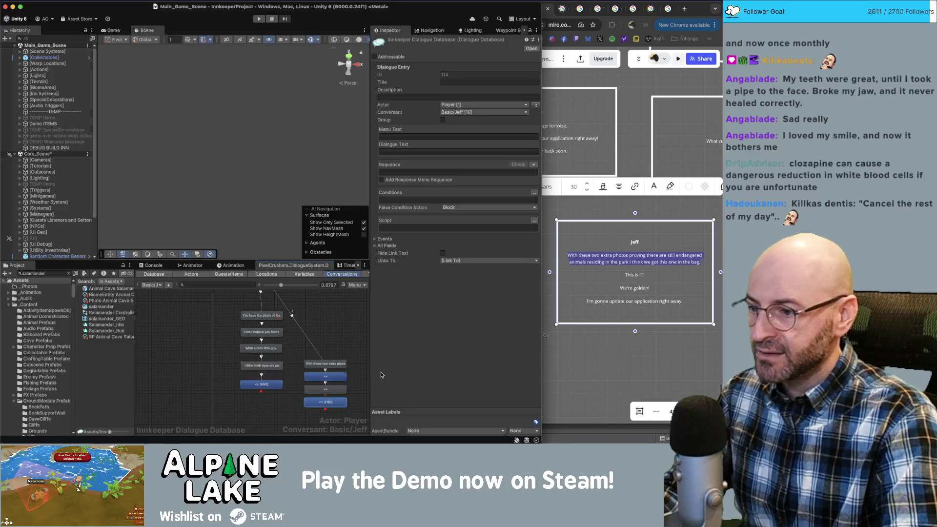
pyautogui.moveTo(340, 401); pyautogui.dragTo(375, 357)
pyautogui.click(535, 90)
# Fill the second branch node with "This is IT.".
pyautogui.moveTo(645, 277); pyautogui.dragTo(623, 275)
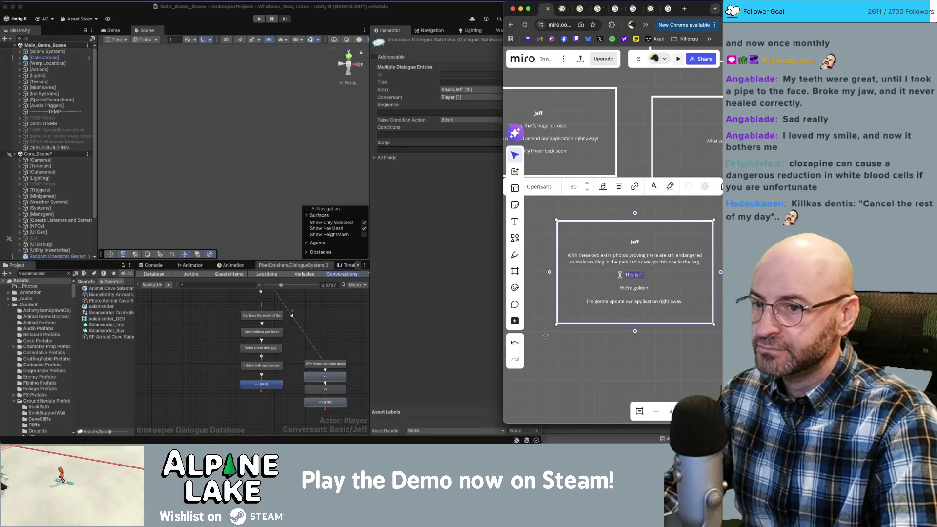
pyautogui.click(328, 380)
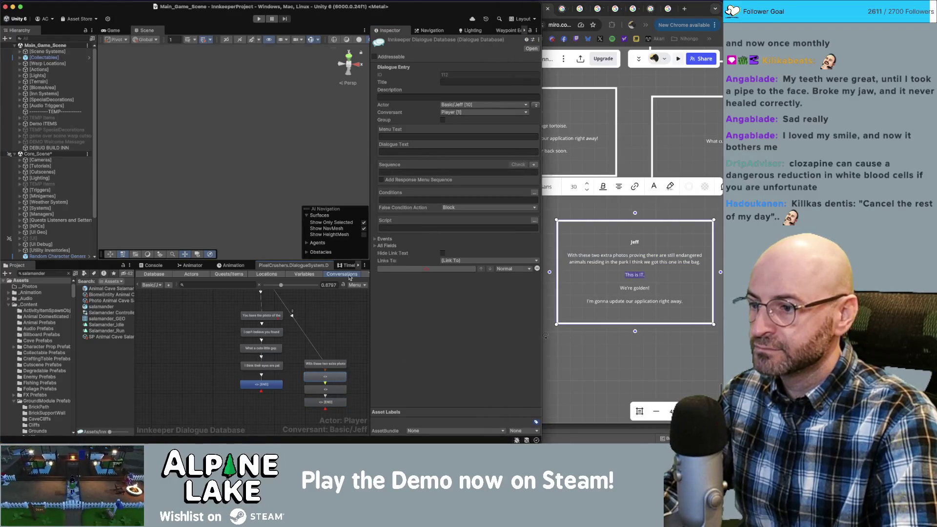
pyautogui.click(325, 377)
pyautogui.click(411, 152)
pyautogui.press('super+v')
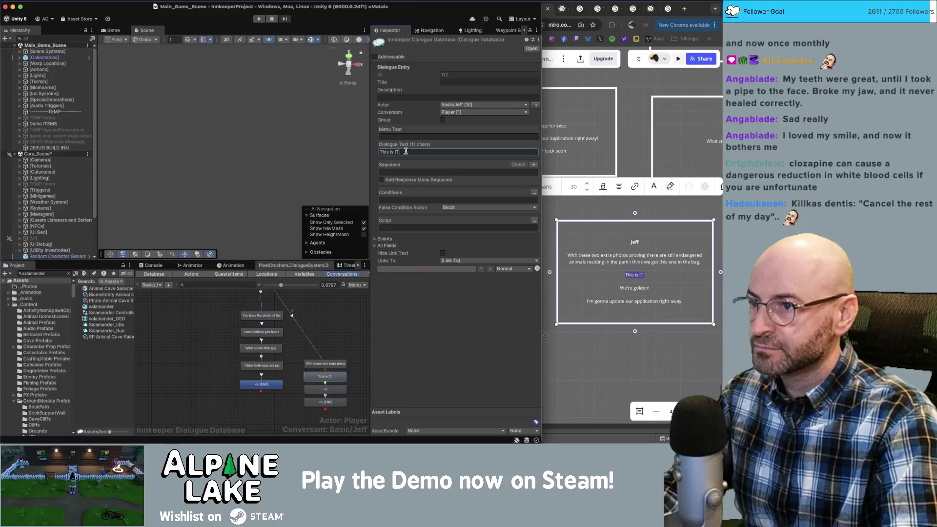
# Fill the third branch node with "We're golden!".
pyautogui.click(643, 288)
pyautogui.moveTo(650, 288); pyautogui.dragTo(614, 288)
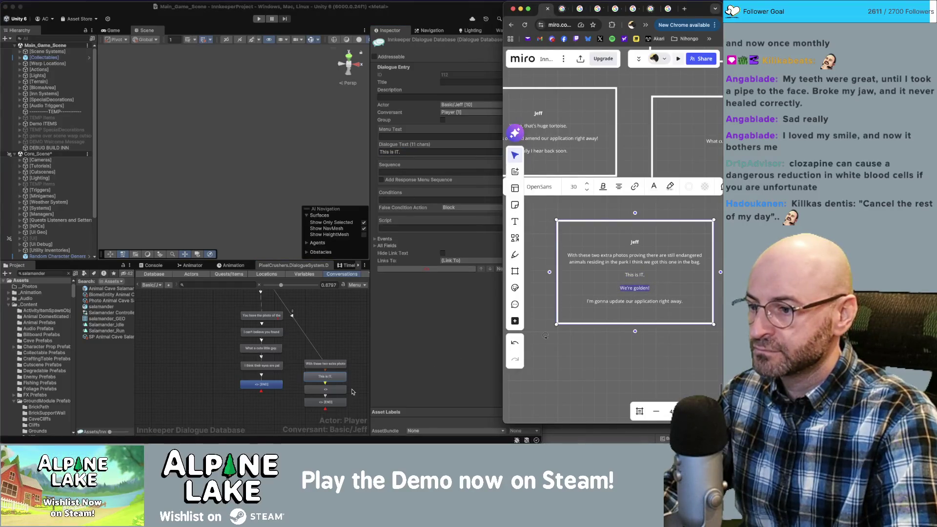
pyautogui.click(325, 389)
pyautogui.click(411, 152)
pyautogui.press('super+v')
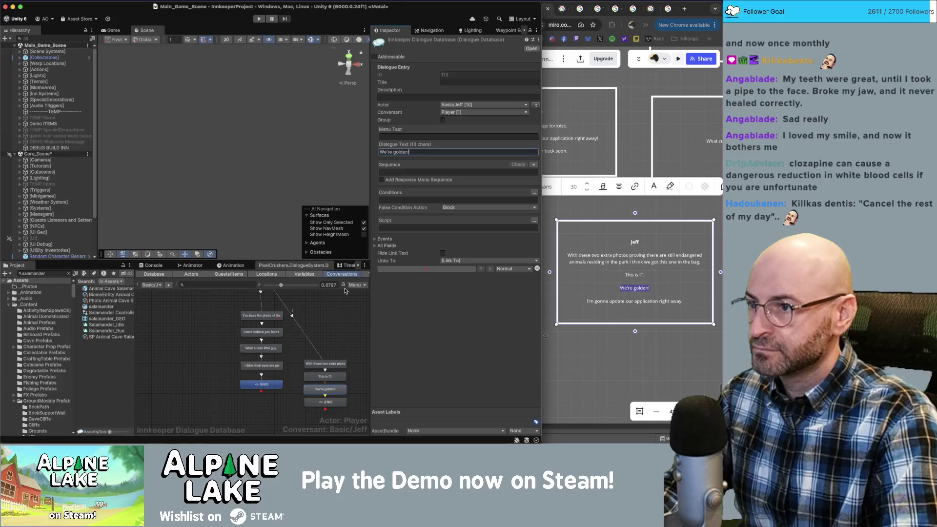
# Fill the final branch node with "I'm gonna update our application right away.".
pyautogui.click(641, 308)
pyautogui.moveTo(683, 301); pyautogui.dragTo(588, 320)
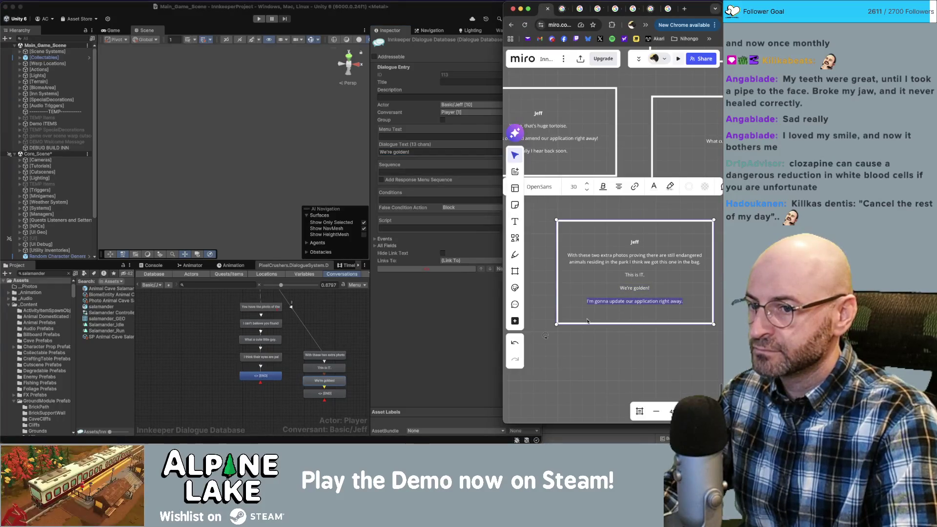
pyautogui.click(325, 393)
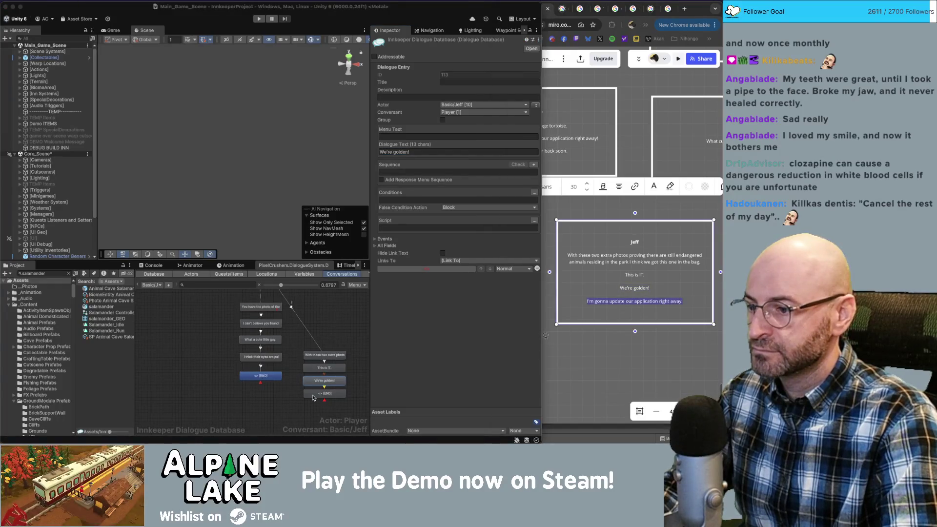
pyautogui.click(409, 152)
pyautogui.press('super+v')
pyautogui.click(347, 326)
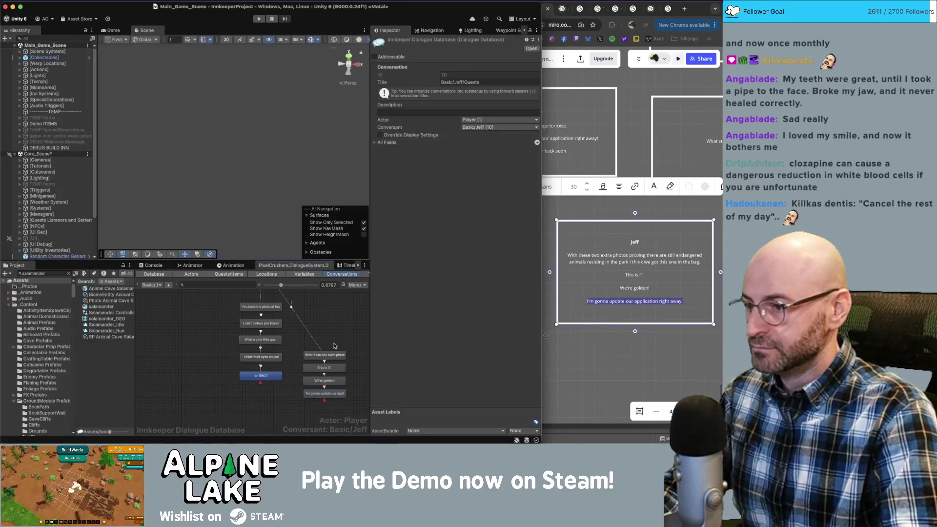
pyautogui.scroll(2, 335, 346)
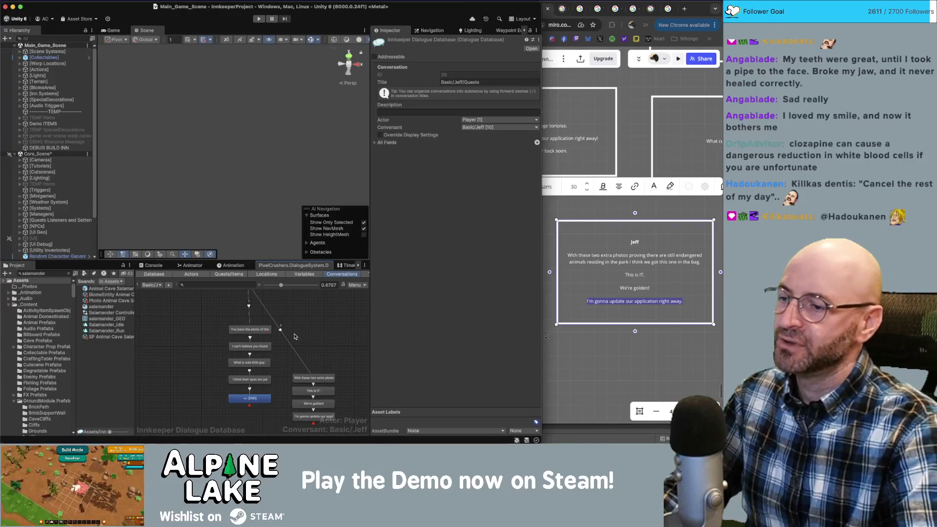
# Drag the new four-node Jeff branch further down the graph.
pyautogui.scroll(2, 292, 359)
pyautogui.scroll(-5, 293, 359)
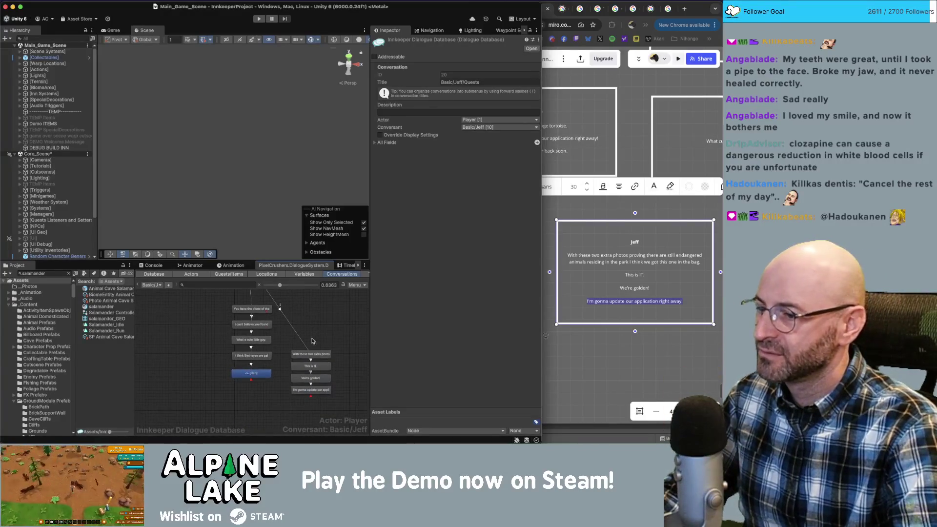
pyautogui.moveTo(334, 404)
pyautogui.mouseDown()
pyautogui.moveTo(288, 347)
pyautogui.moveTo(320, 378)
pyautogui.moveTo(320, 396)
pyautogui.mouseUp()
pyautogui.scroll(-1, 292, 379)
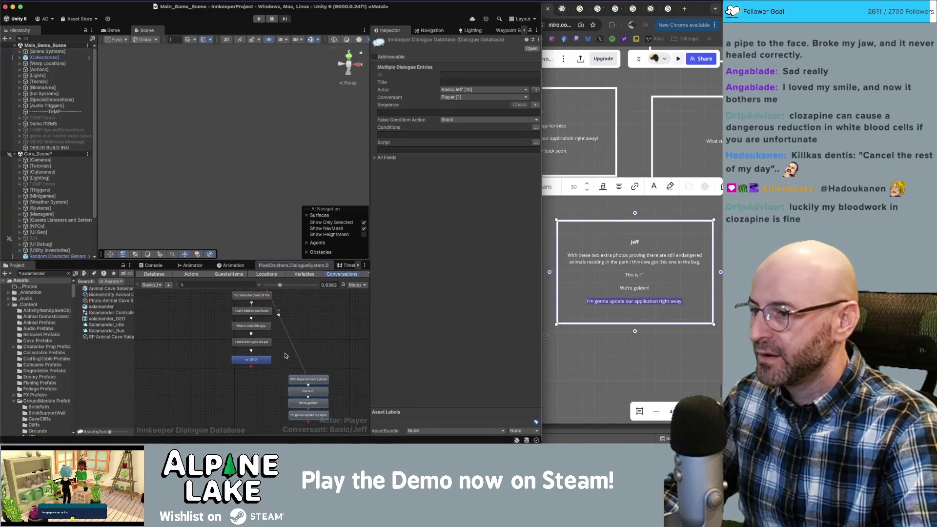
# Review the pale-eyes node's options without changes, then reselect the Incredible! node.
pyautogui.click(260, 343)
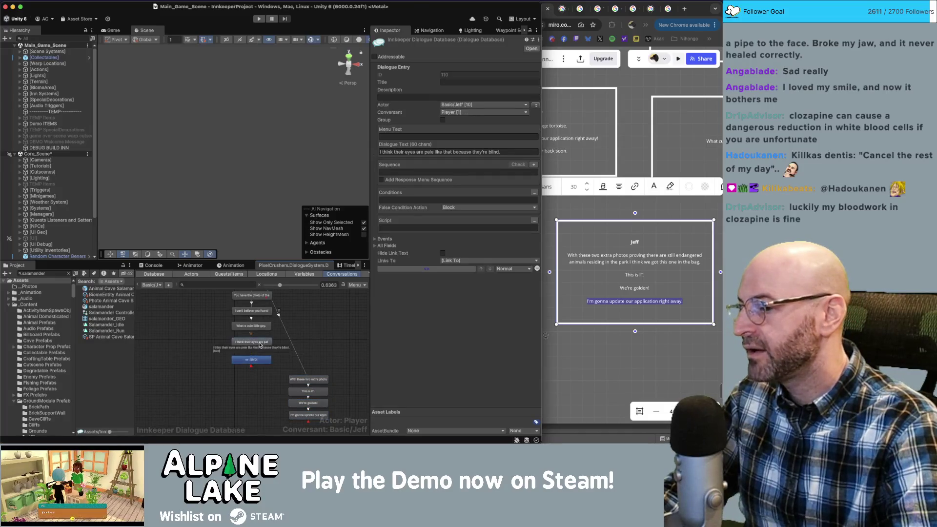
pyautogui.rightClick(254, 344)
pyautogui.press('Escape')
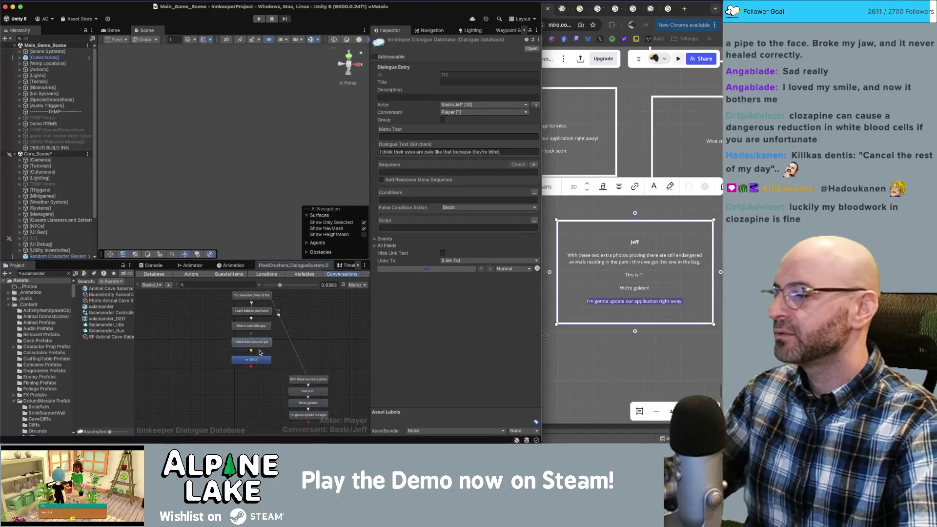
pyautogui.click(262, 344)
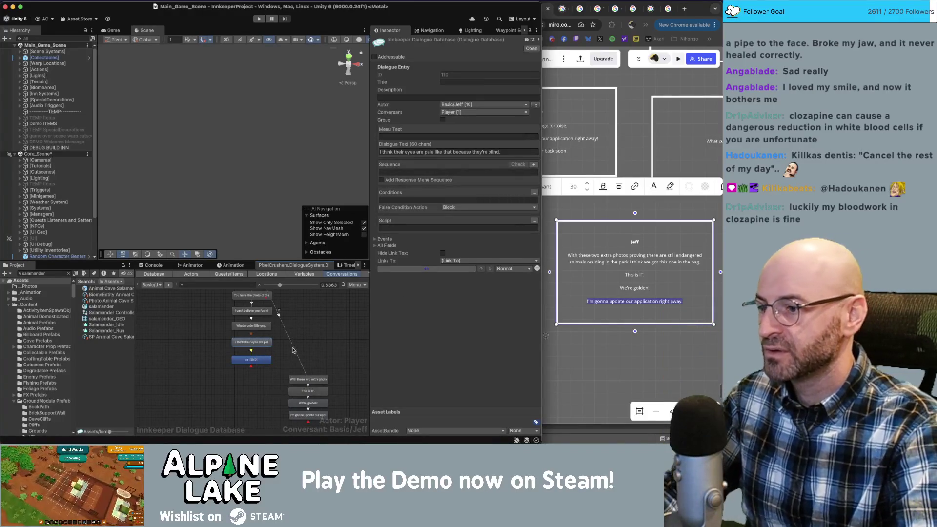
pyautogui.scroll(1, 299, 348)
pyautogui.scroll(4, 299, 349)
pyautogui.click(250, 306)
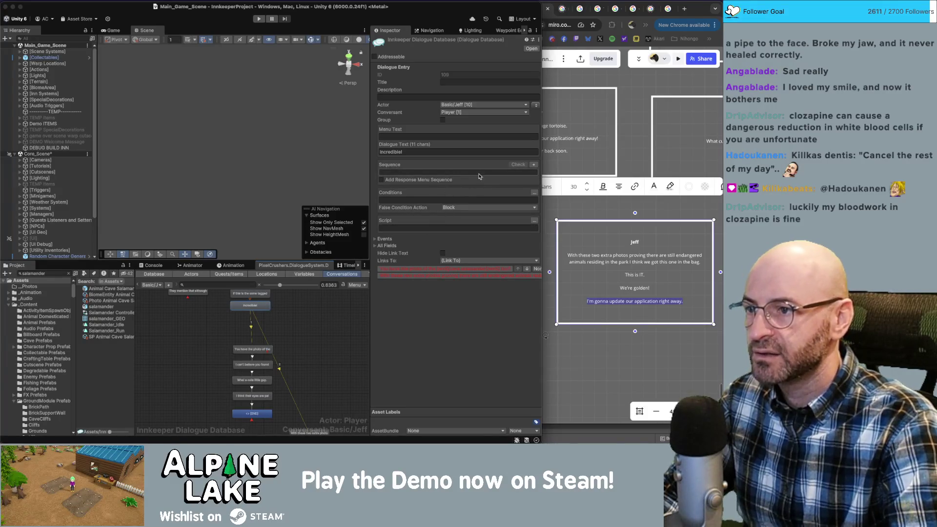
# Give the Incredible! node a script setting Application For Success entry 4 to success.
pyautogui.click(535, 220)
pyautogui.click(384, 229)
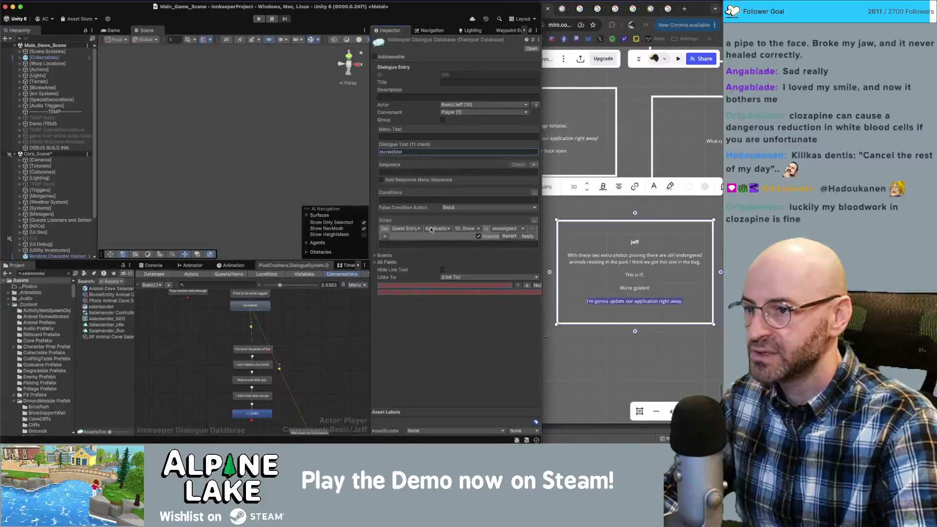
pyautogui.click(463, 228)
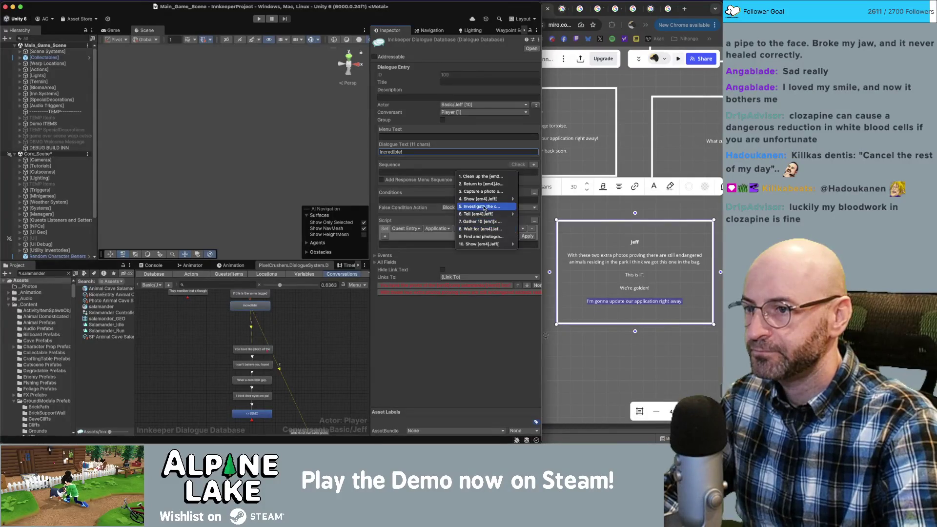
pyautogui.click(524, 198)
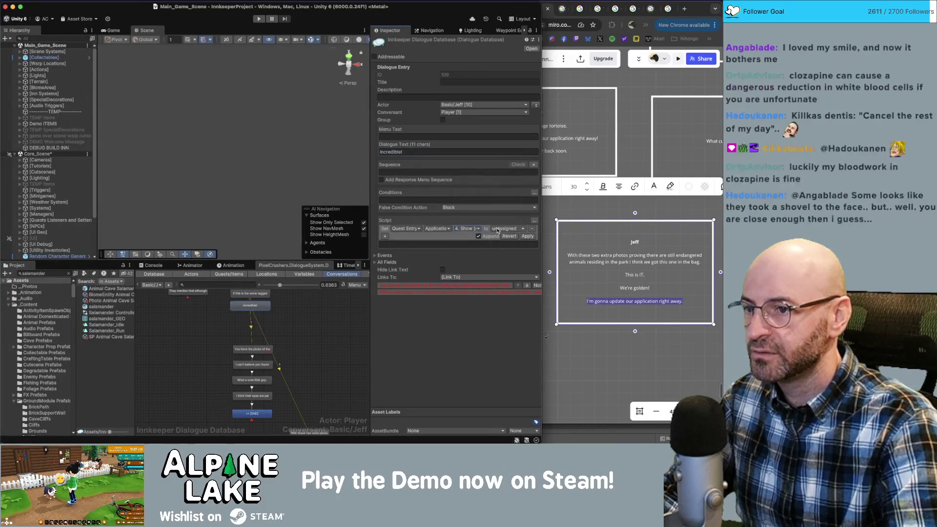
pyautogui.click(510, 229)
pyautogui.click(508, 245)
pyautogui.click(517, 237)
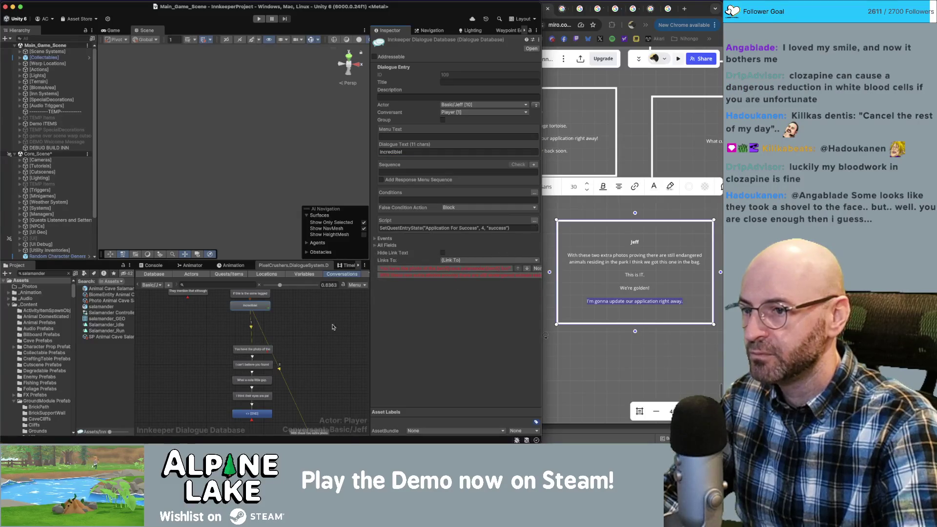
# Delete the leftover END node below Jeff's pale-eyes line.
pyautogui.scroll(-2, 280, 324)
pyautogui.click(254, 367)
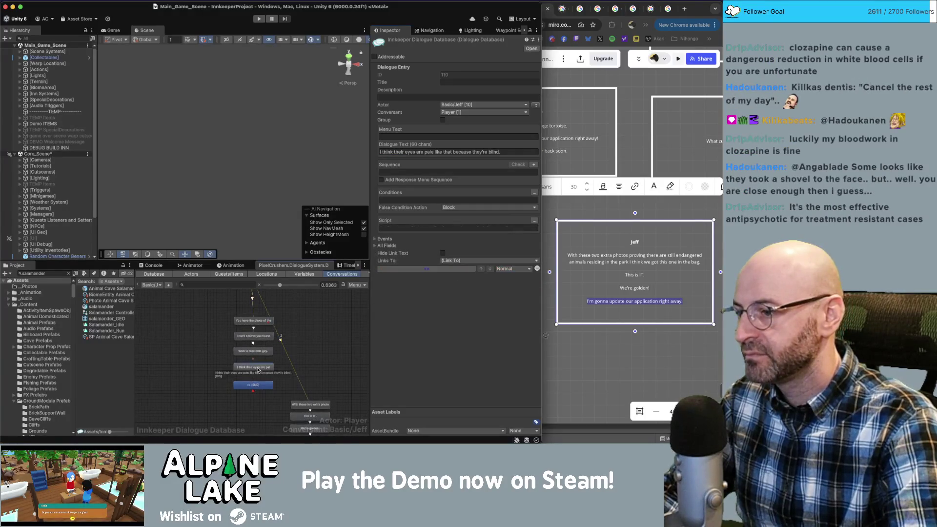
pyautogui.press('Delete')
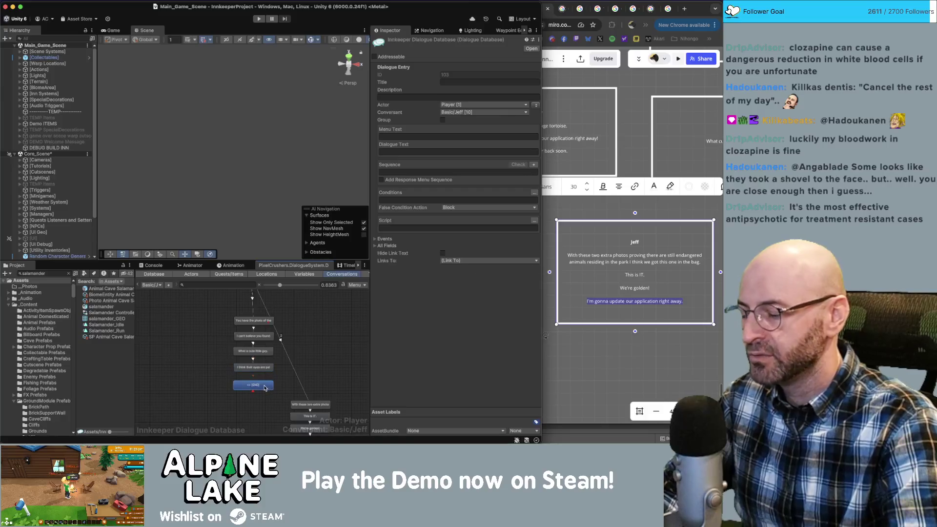
pyautogui.click(257, 367)
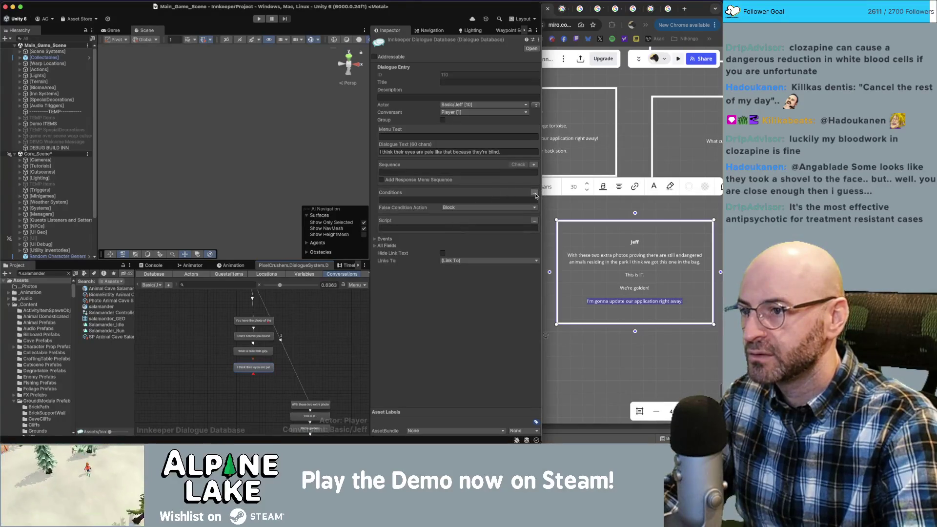
# Give the pale-eyes line a script setting Application For Success entry 10 to success.
pyautogui.click(534, 221)
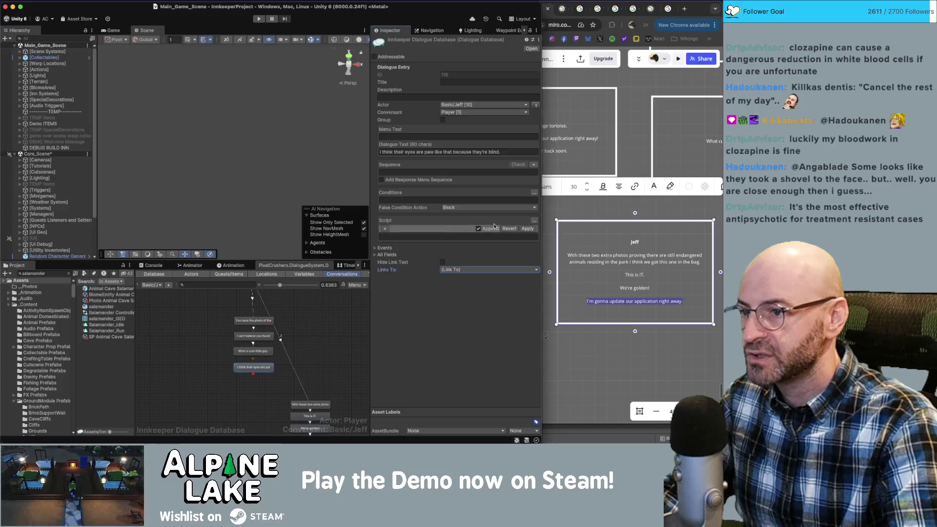
pyautogui.click(385, 230)
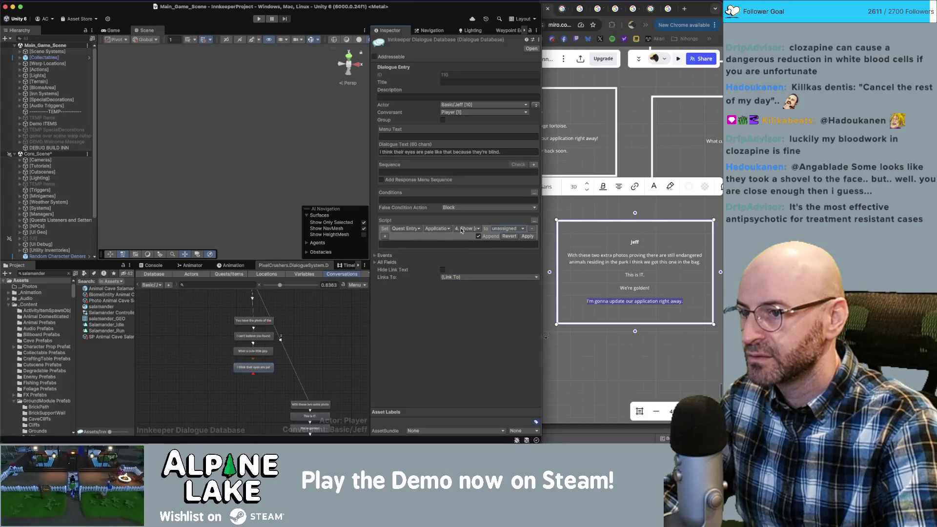
pyautogui.click(476, 230)
pyautogui.moveTo(476, 280)
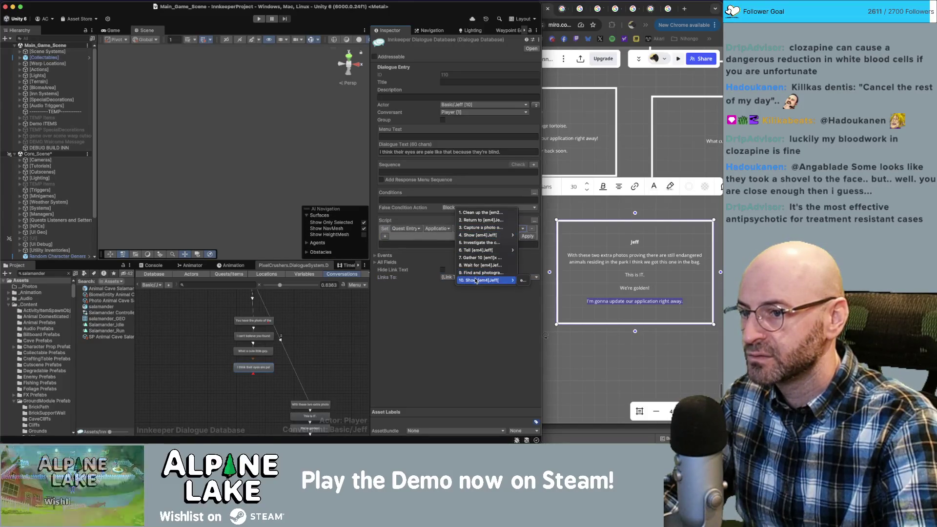
pyautogui.click(520, 280)
pyautogui.click(510, 229)
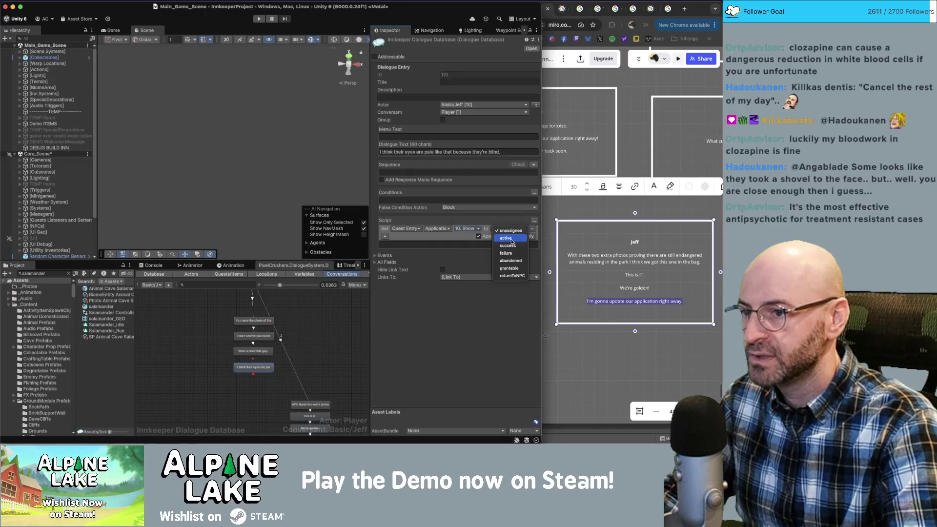
pyautogui.click(513, 246)
pyautogui.click(527, 236)
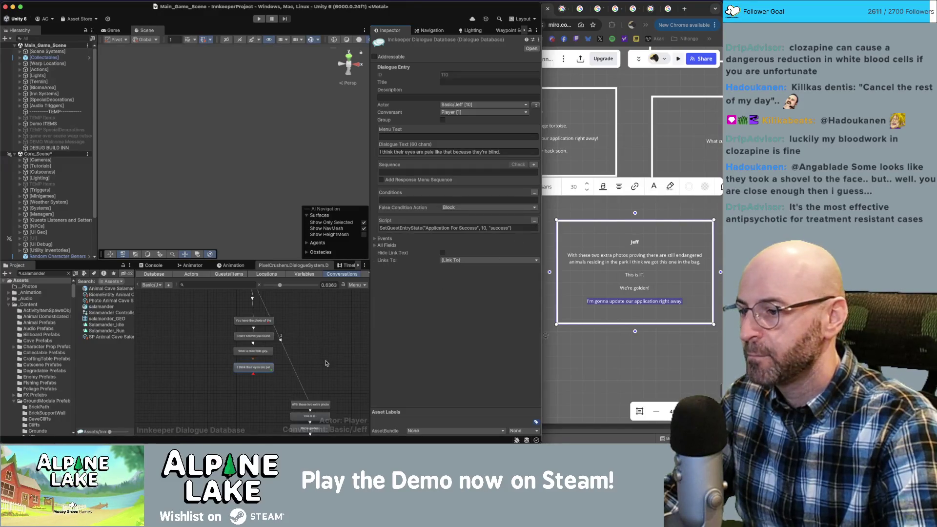
# Link the pale-eyes line to the 'With these two extra photos' node.
pyautogui.scroll(-2, 260, 333)
pyautogui.rightClick(260, 334)
pyautogui.click(275, 344)
pyautogui.click(301, 370)
pyautogui.moveTo(344, 359); pyautogui.dragTo(286, 415)
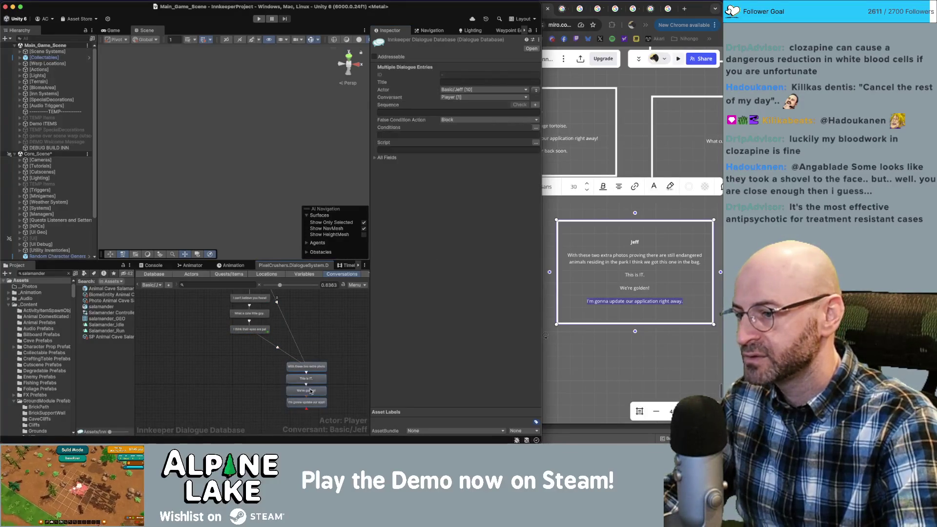
# Create a child node after the 'I'm gonna update our application right away.' line.
pyautogui.click(306, 373)
pyautogui.scroll(5, 301, 389)
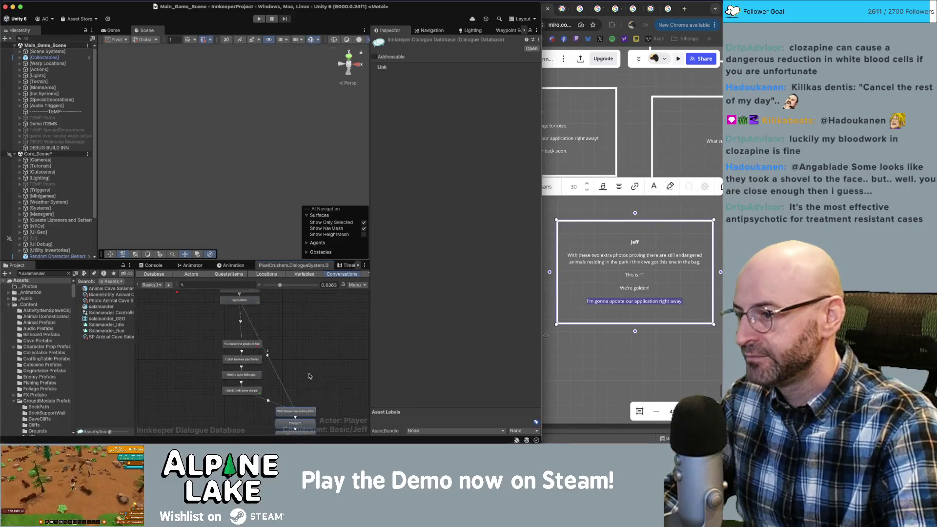
pyautogui.scroll(-5, 301, 389)
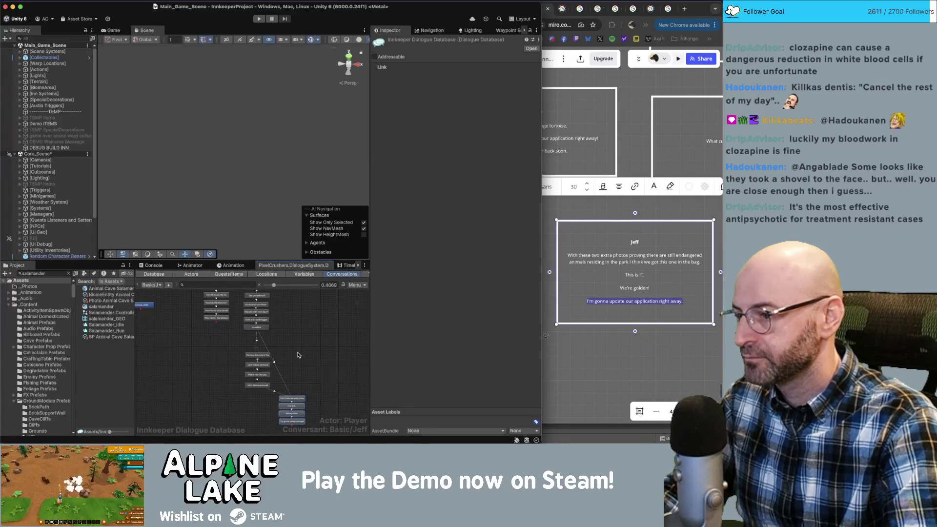
pyautogui.scroll(-4, 295, 356)
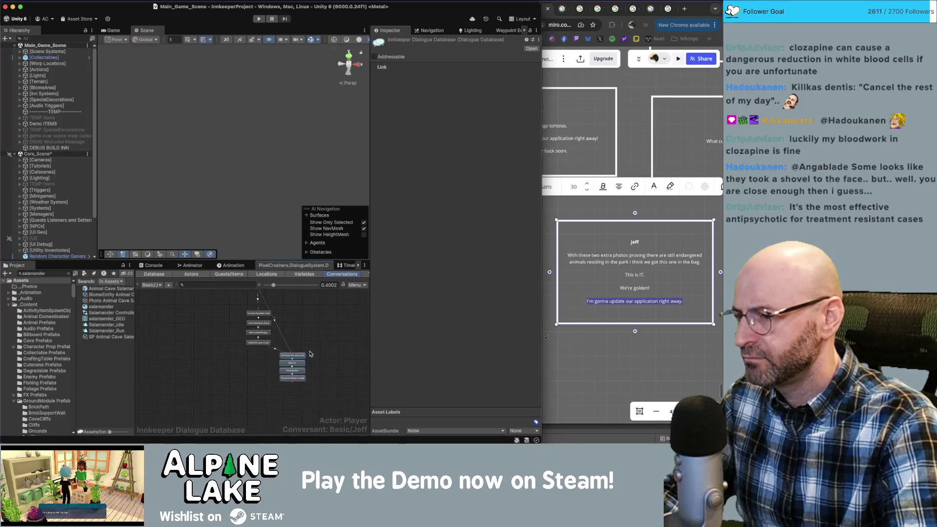
pyautogui.scroll(8, 309, 356)
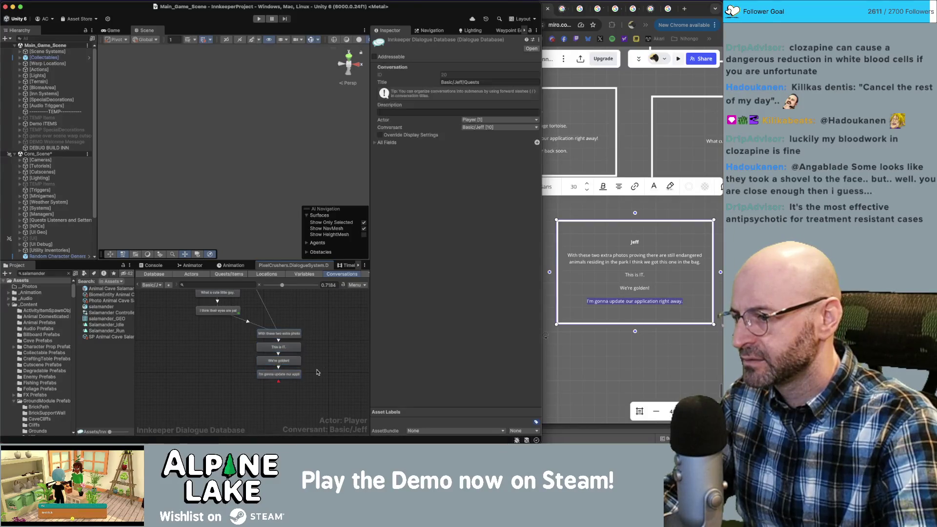
pyautogui.click(279, 374)
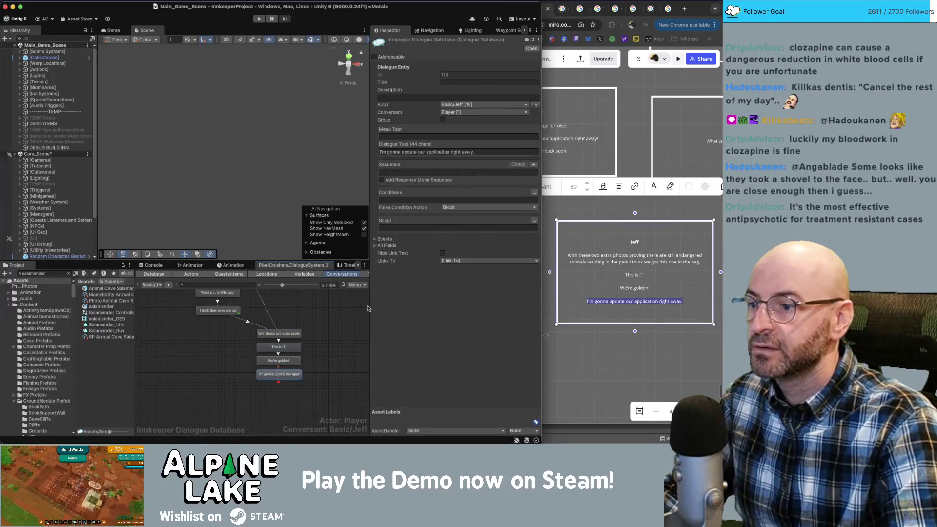
pyautogui.rightClick(292, 343)
pyautogui.click(313, 346)
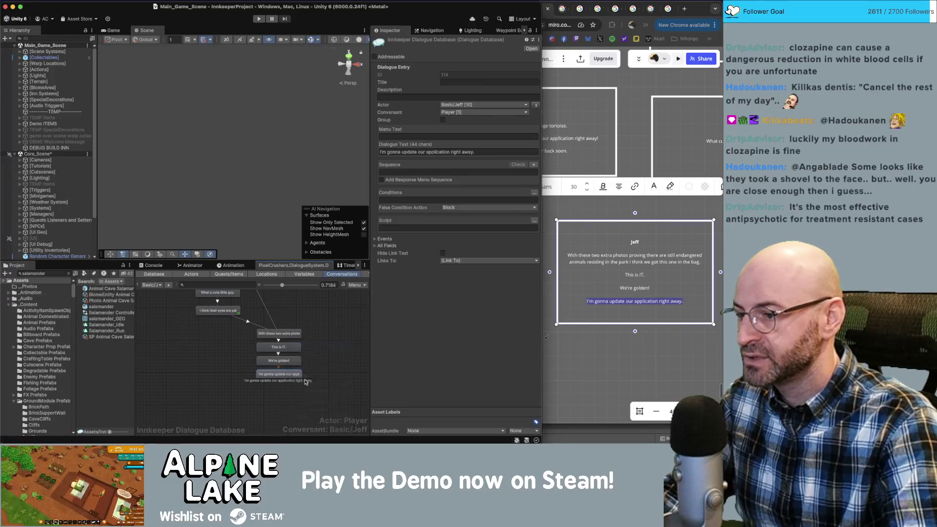
# Set the new node's sequence to Continue() and make Jeff its speaker.
pyautogui.click(422, 152)
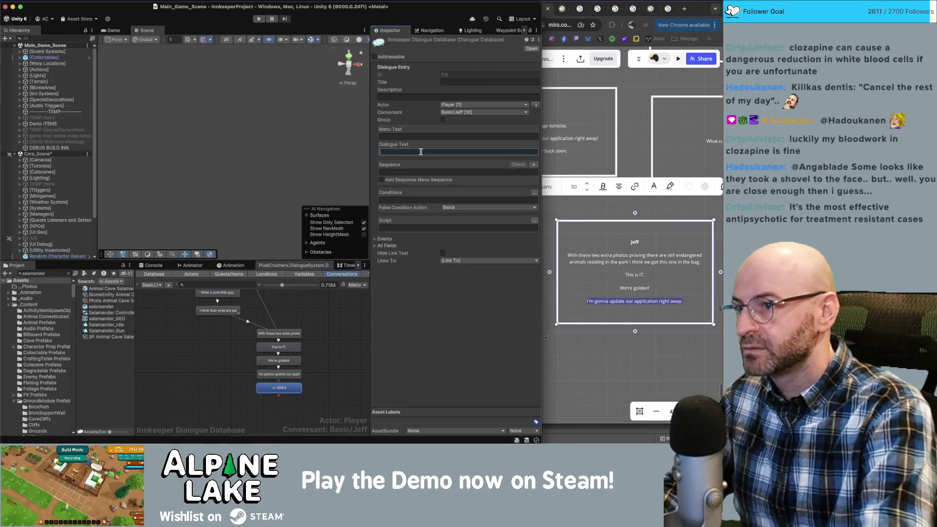
pyautogui.click(421, 171)
pyautogui.write('Continue()')
pyautogui.click(536, 105)
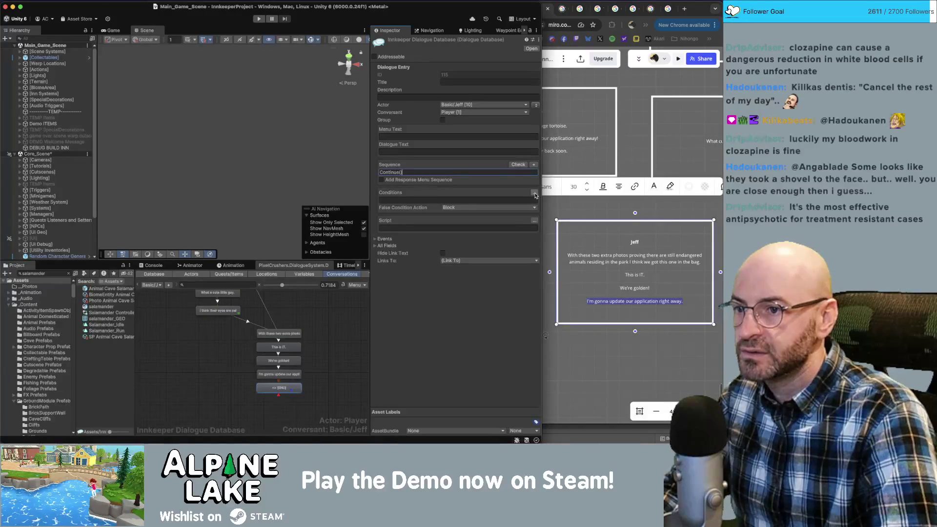
# Add a script to the new node setting the Application For Success quest to success.
pyautogui.click(534, 220)
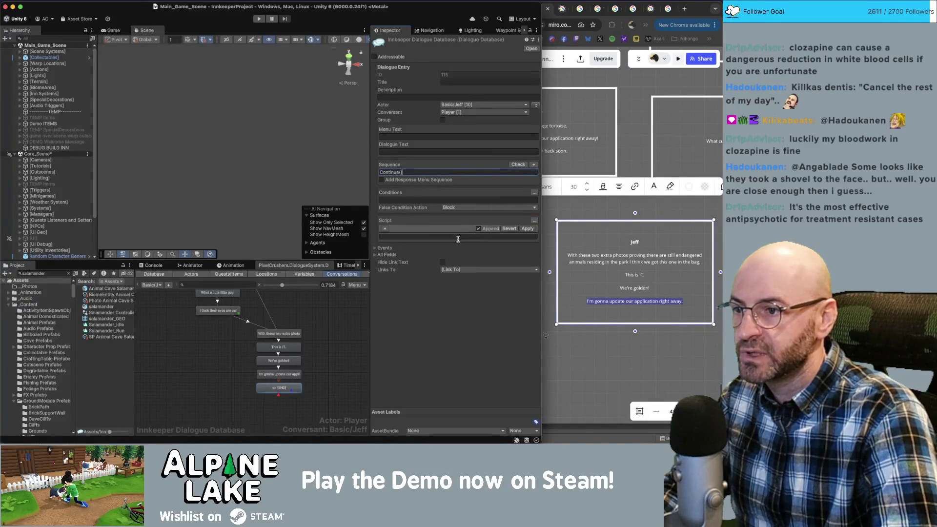
pyautogui.click(385, 229)
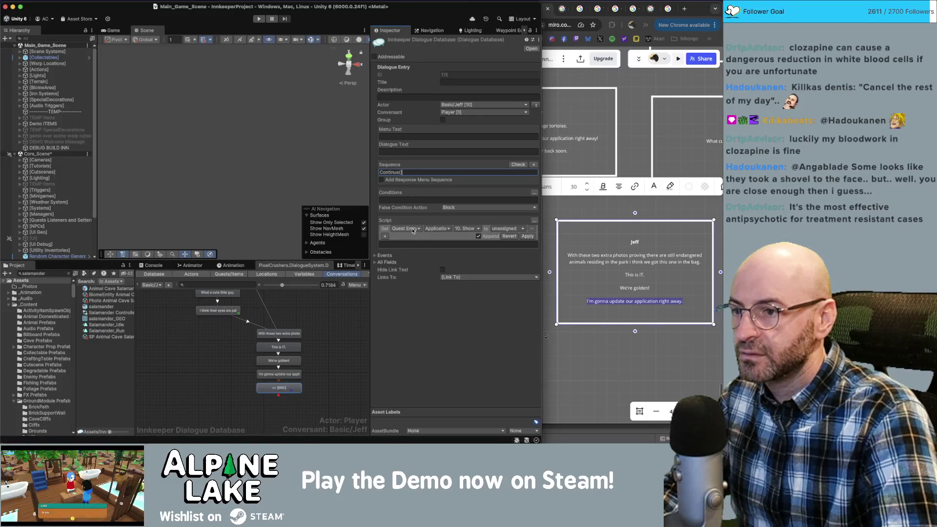
pyautogui.click(406, 229)
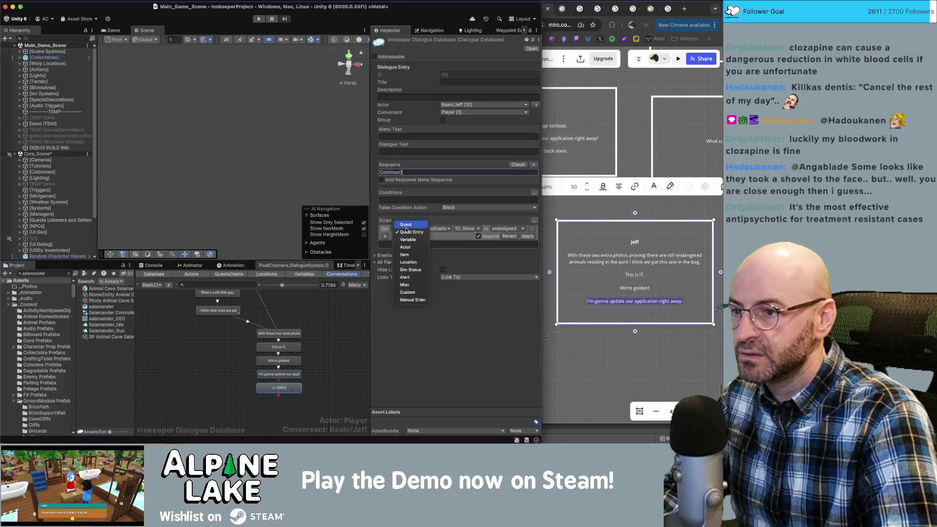
pyautogui.click(406, 225)
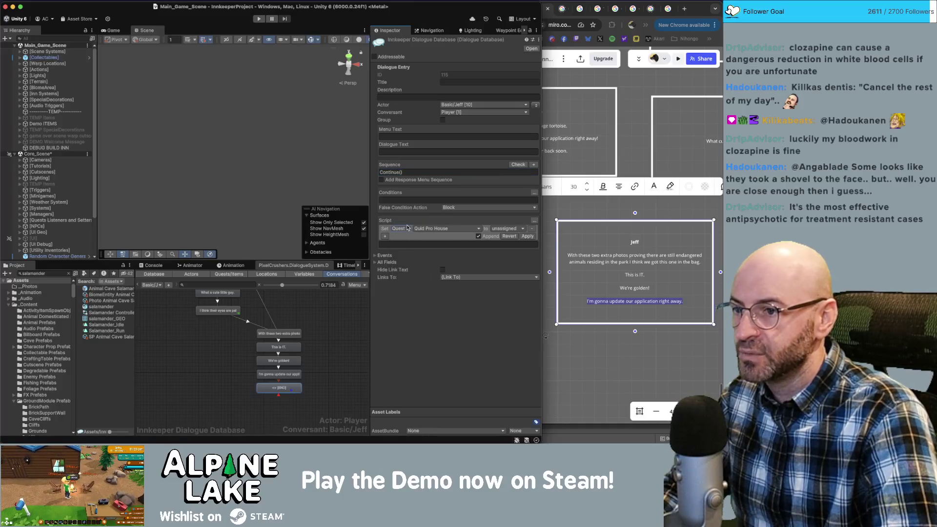
pyautogui.click(439, 228)
pyautogui.click(446, 375)
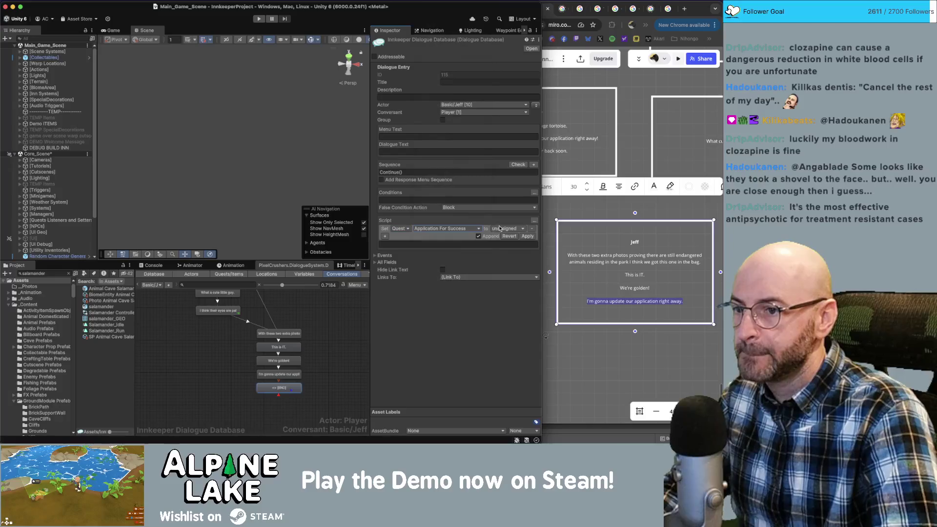
pyautogui.click(500, 229)
pyautogui.click(507, 244)
pyautogui.click(527, 237)
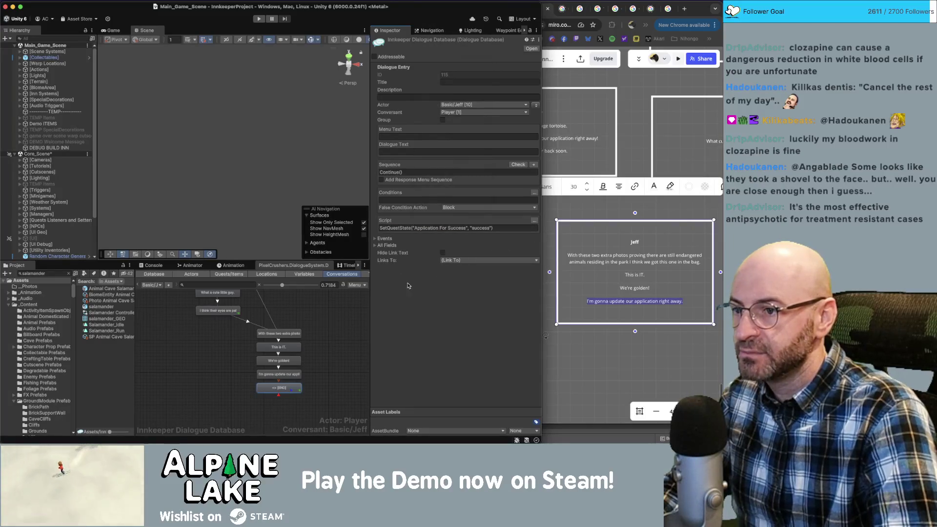
pyautogui.click(315, 322)
pyautogui.scroll(1, 315, 325)
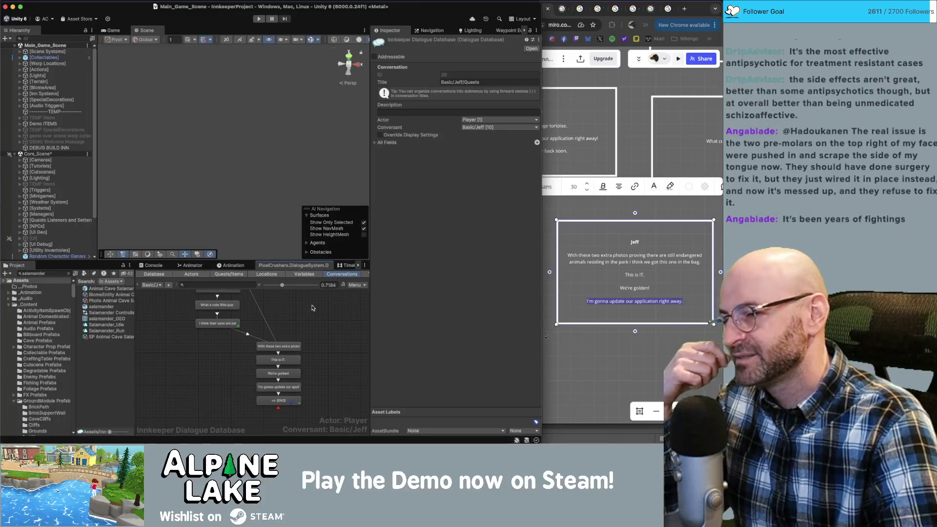
# Create a child node under 'Incredible!' and place it down and to the left.
pyautogui.moveTo(316, 327)
pyautogui.mouseDown()
pyautogui.moveTo(319, 350)
pyautogui.moveTo(297, 415)
pyautogui.moveTo(306, 349)
pyautogui.moveTo(295, 409)
pyautogui.mouseUp()
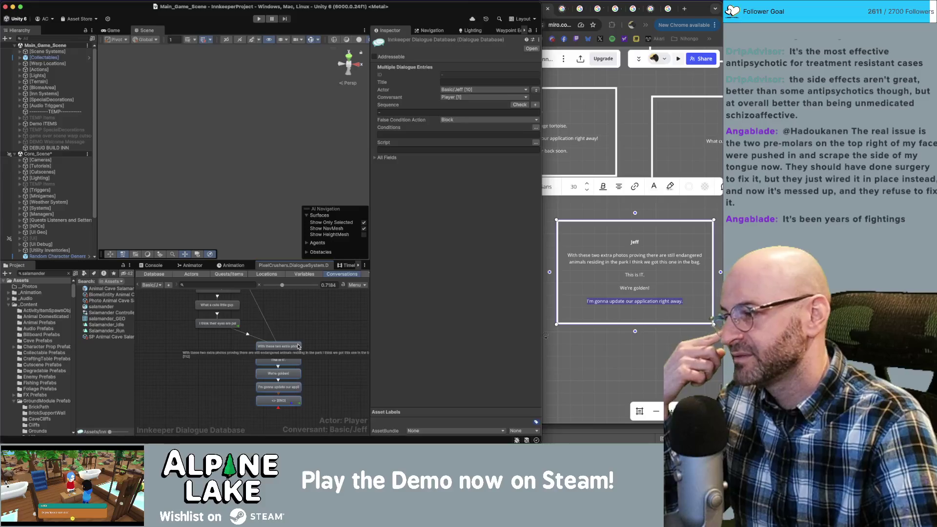
pyautogui.scroll(3, 298, 348)
pyautogui.scroll(-1, 302, 393)
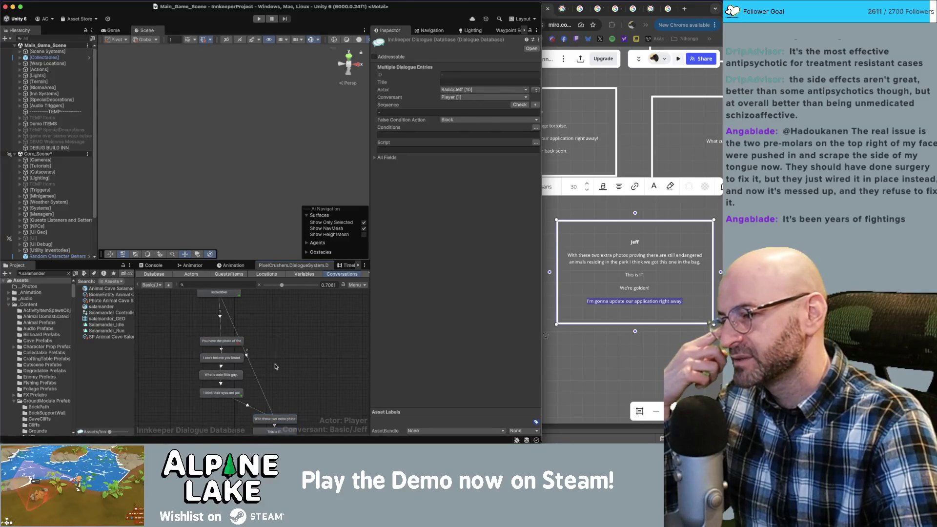
pyautogui.click(275, 366)
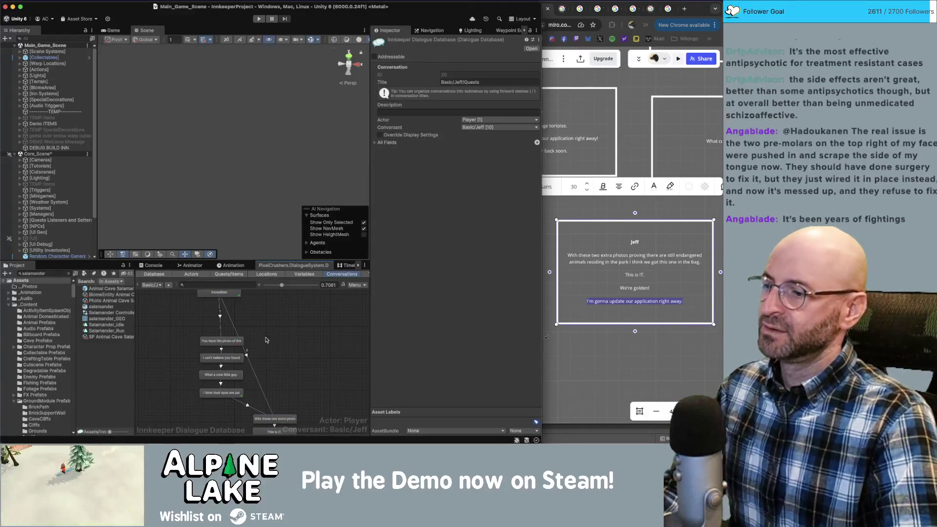
pyautogui.scroll(5, 266, 341)
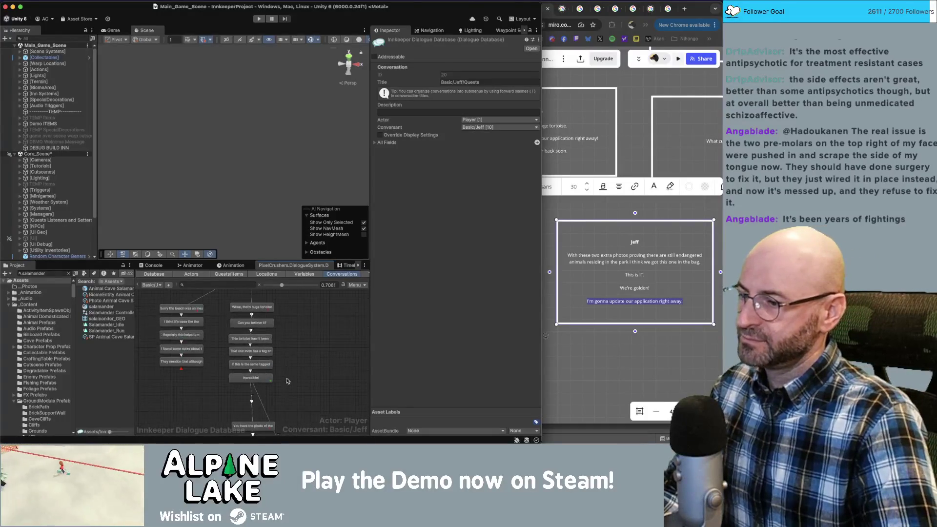
pyautogui.scroll(-5, 268, 361)
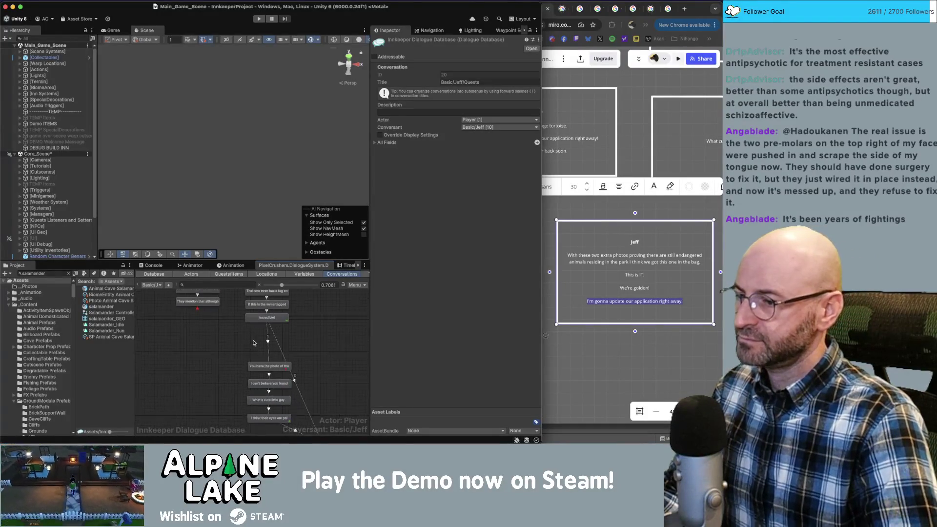
pyautogui.rightClick(264, 321)
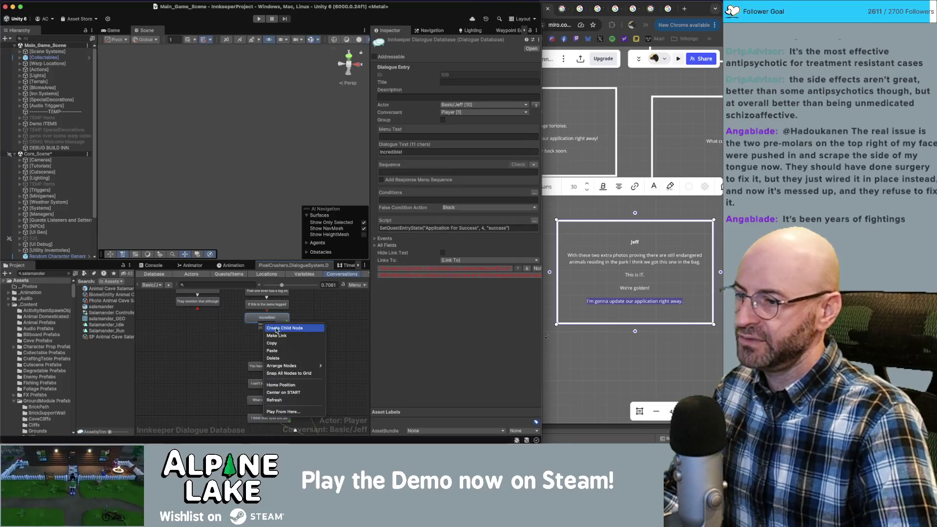
pyautogui.click(277, 328)
pyautogui.moveTo(273, 332); pyautogui.dragTo(221, 366)
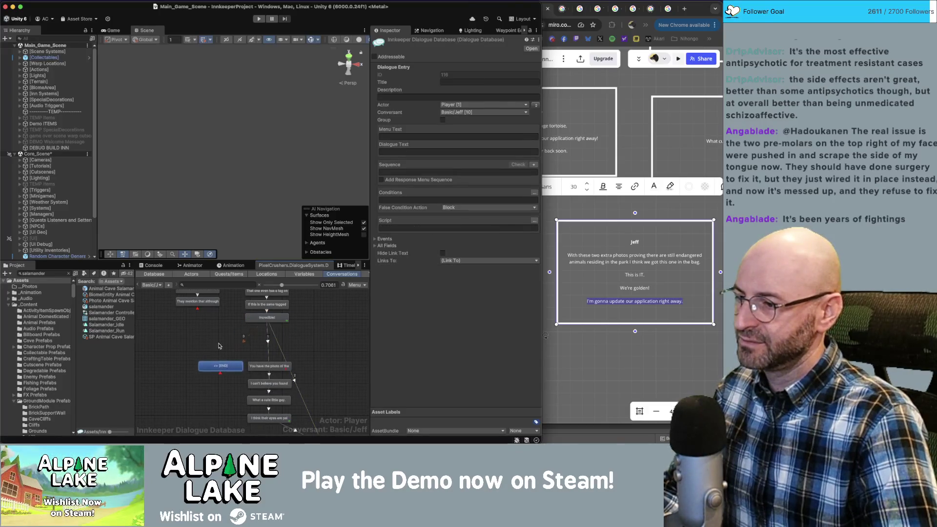
# Make Jeff the speaker and require Application For Success entry 10 to be unassigned.
pyautogui.click(535, 105)
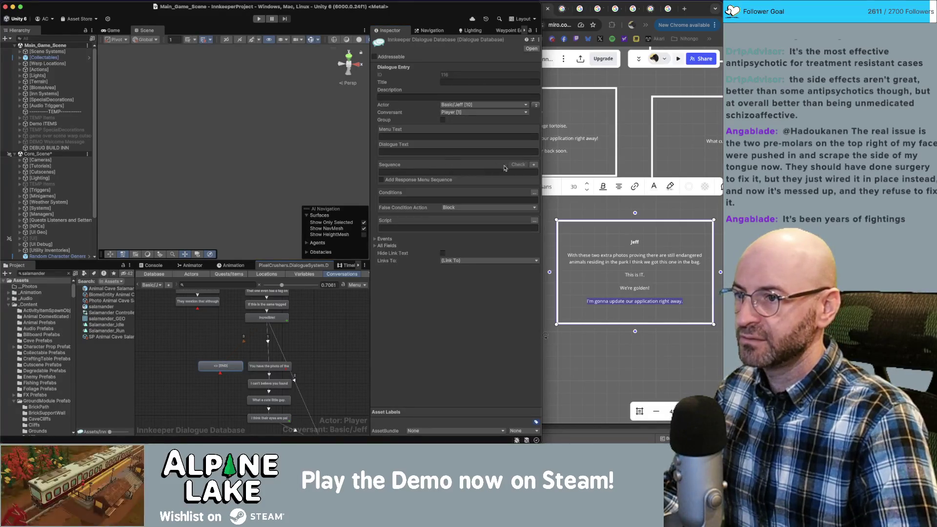
pyautogui.click(534, 193)
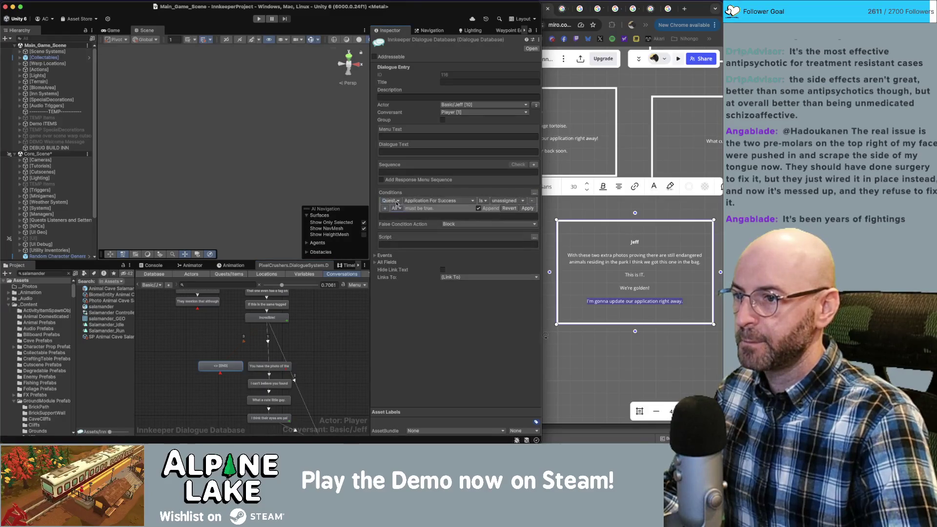
pyautogui.click(397, 202)
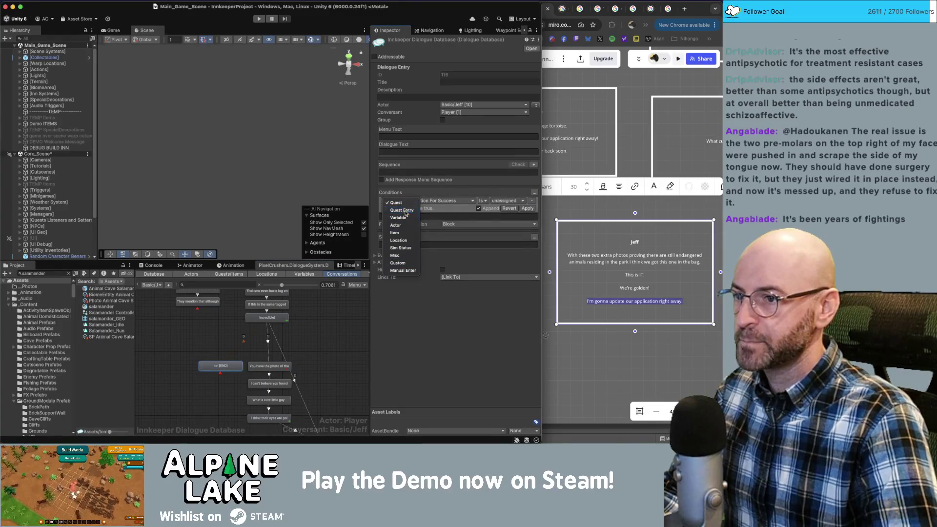
pyautogui.click(402, 211)
pyautogui.click(429, 201)
pyautogui.click(446, 323)
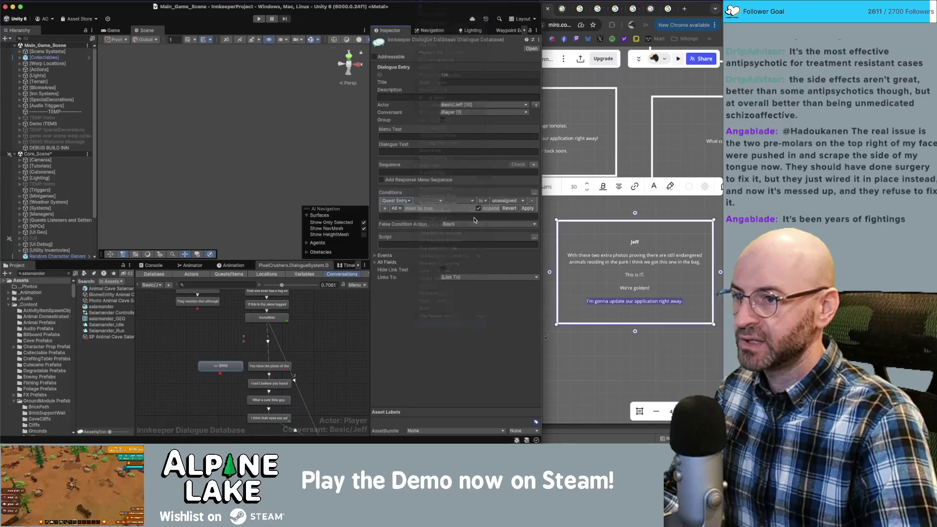
pyautogui.click(469, 201)
pyautogui.moveTo(485, 219)
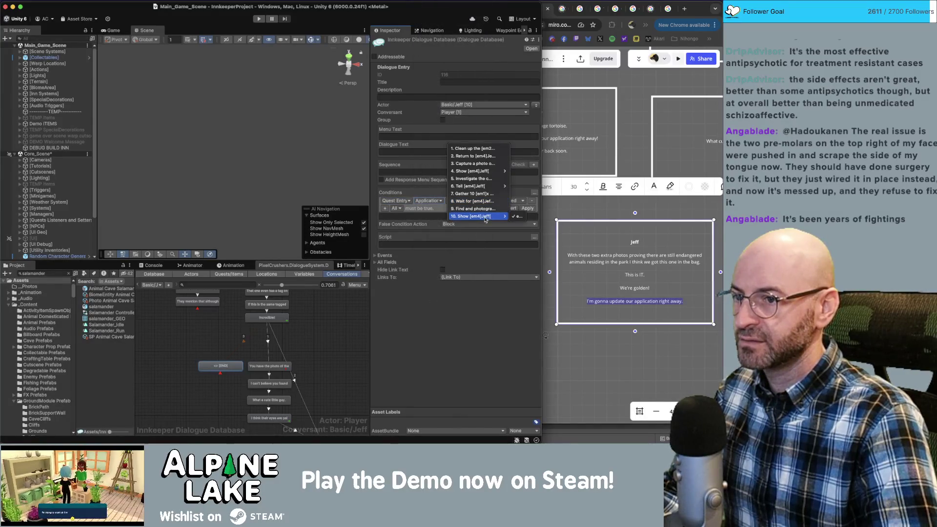
pyautogui.click(517, 217)
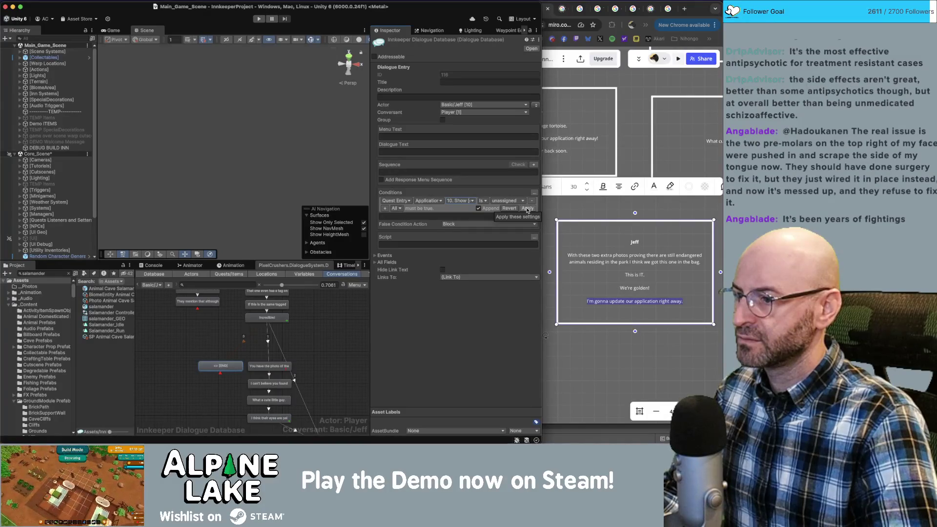
pyautogui.click(528, 208)
pyautogui.moveTo(223, 369); pyautogui.dragTo(220, 367)
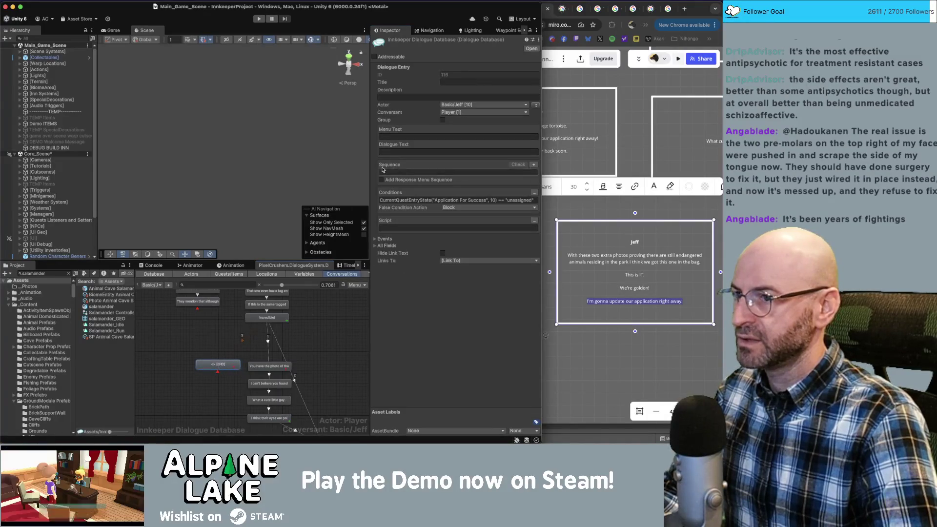
pyautogui.click(407, 152)
# Replace the mistyped draft with 'Now we just need to capture a photo of the [em6]cave salamander'.
pyautogui.write('I')
pyautogui.write('et me know when you h')
pyautogui.write('ave ')
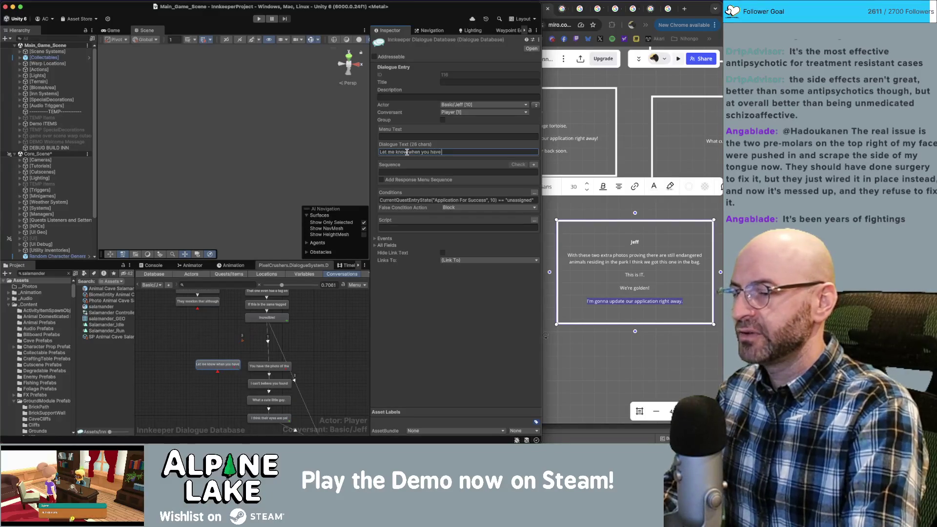
pyautogui.write('that photo')
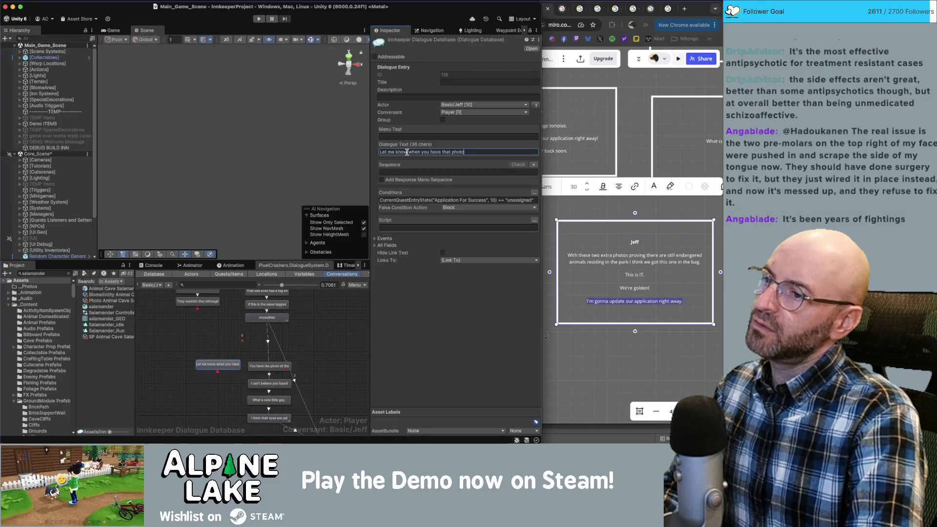
pyautogui.press('super+a')
pyautogui.press('BackSpace')
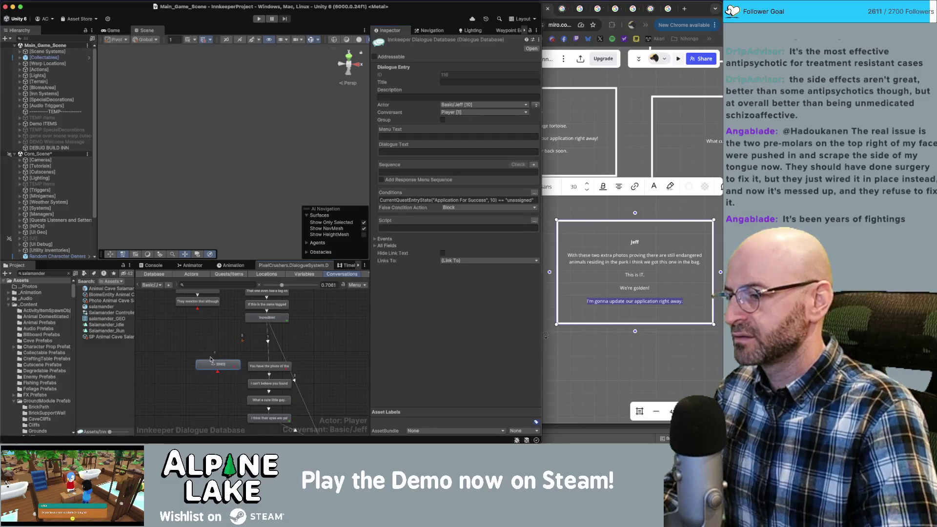
pyautogui.click(206, 364)
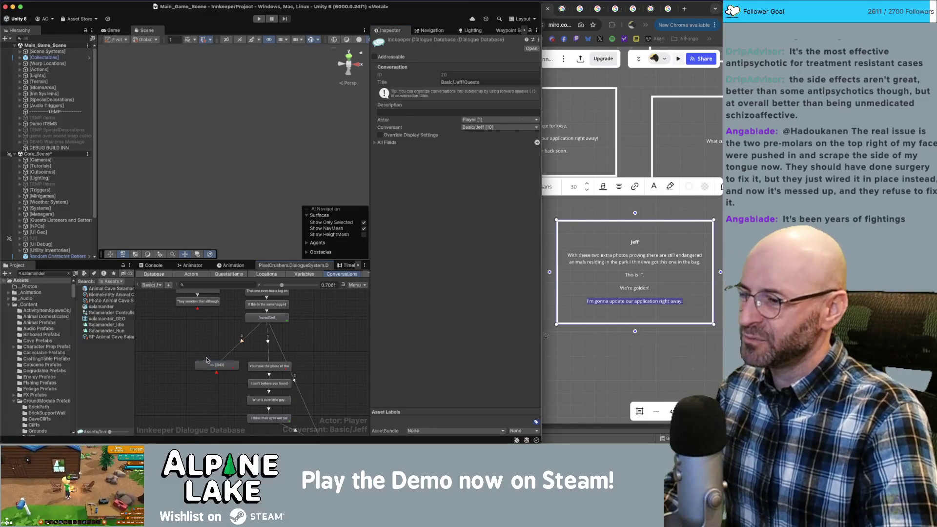
pyautogui.click(408, 152)
pyautogui.write('Now we just need')
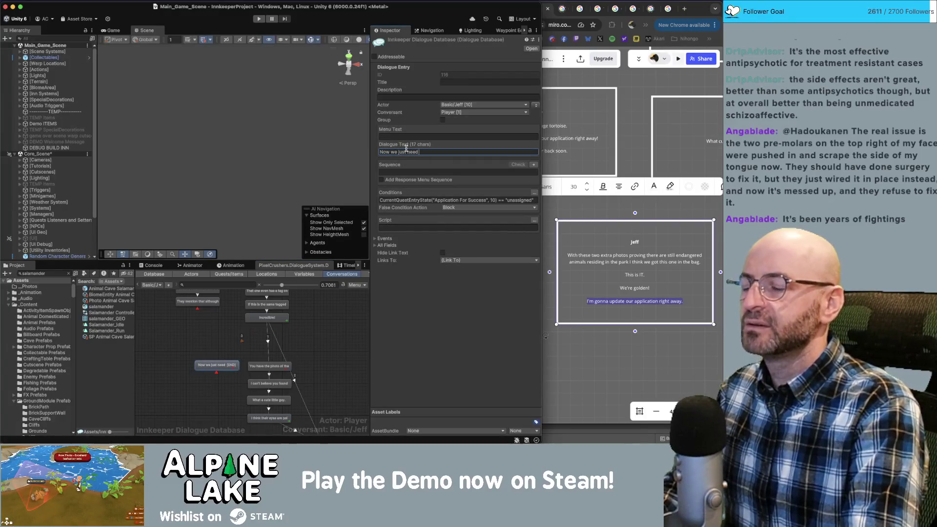
pyautogui.write('th capture a pho')
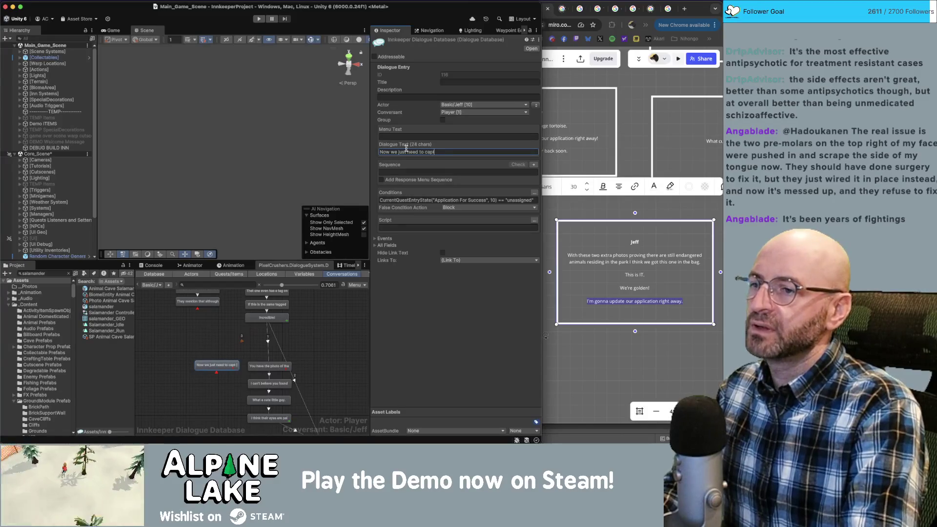
pyautogui.write('f th')
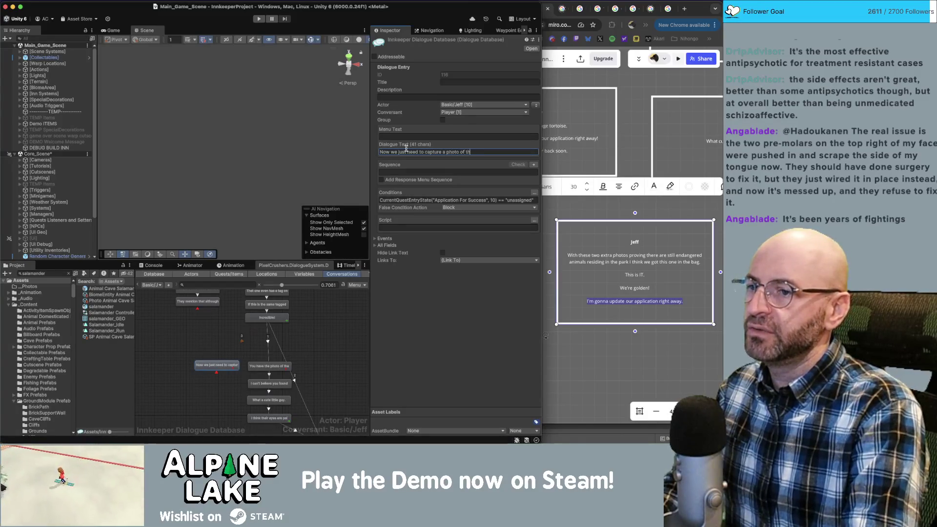
pyautogui.write('em6]5]cave salamand')
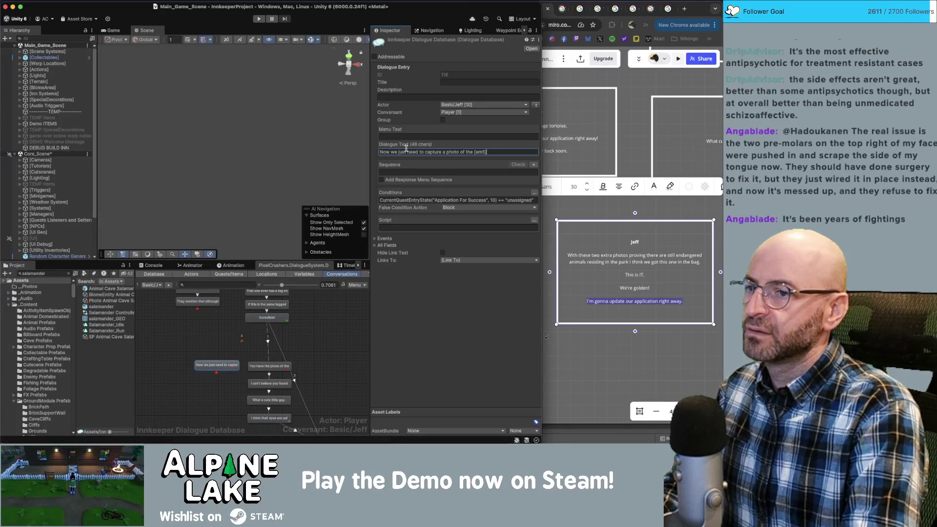
pyautogui.write('er[em')
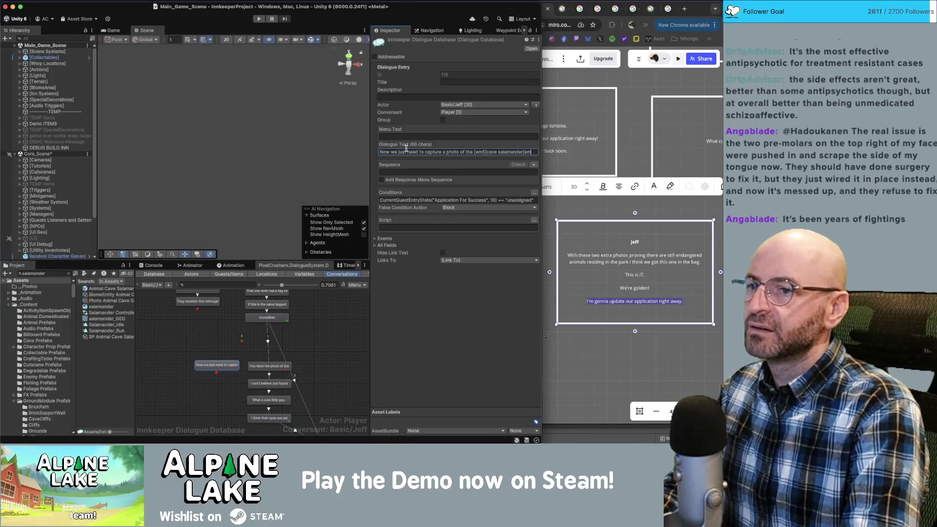
pyautogui.write('6]em5]')
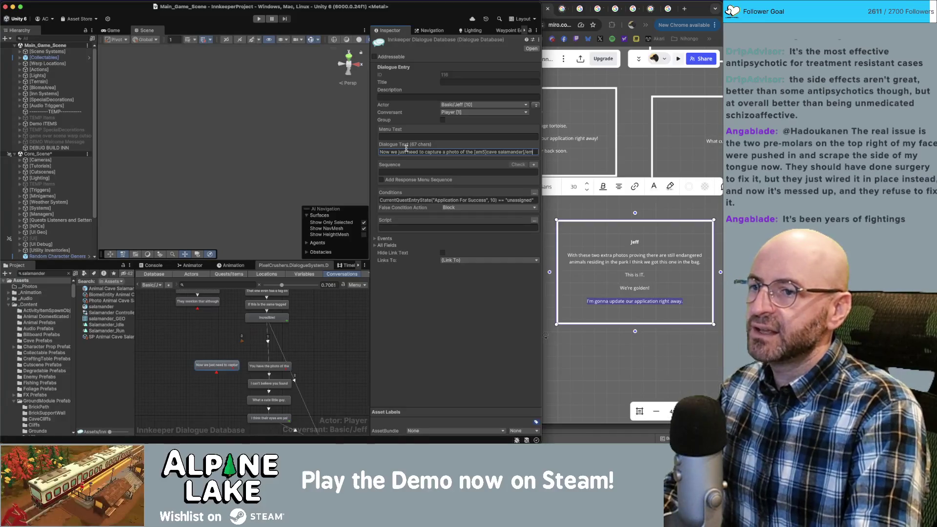
pyautogui.write('.')
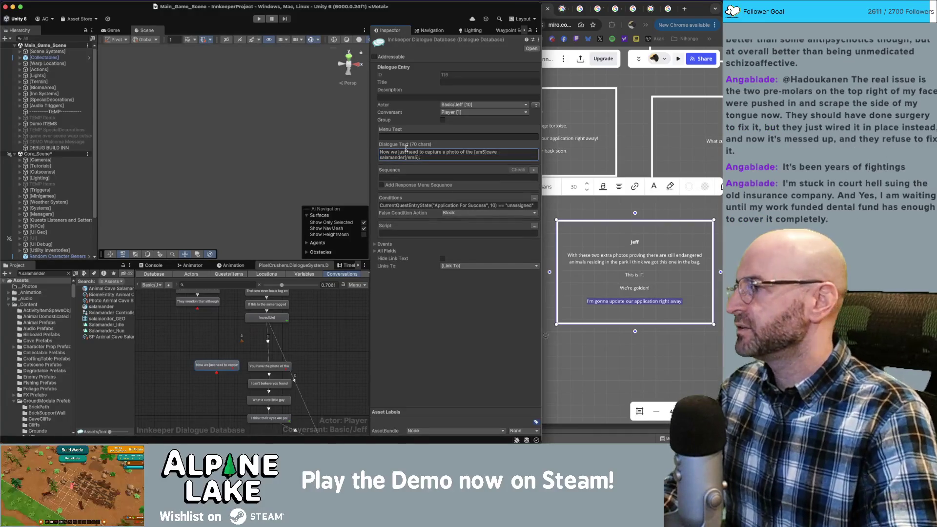
pyautogui.click(322, 327)
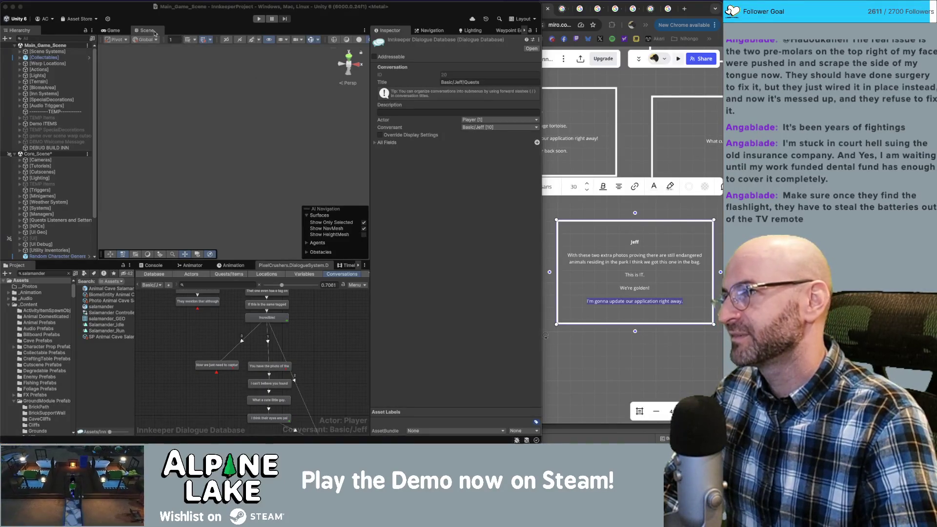
pyautogui.scroll(-3, 286, 339)
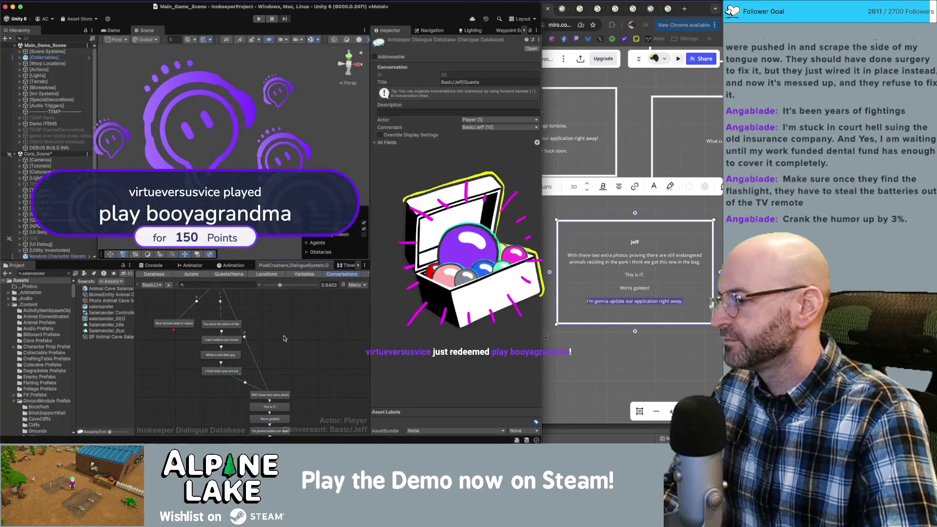
# Drag the node chains into a tidier arrangement and shift the START node right.
pyautogui.scroll(-3, 266, 344)
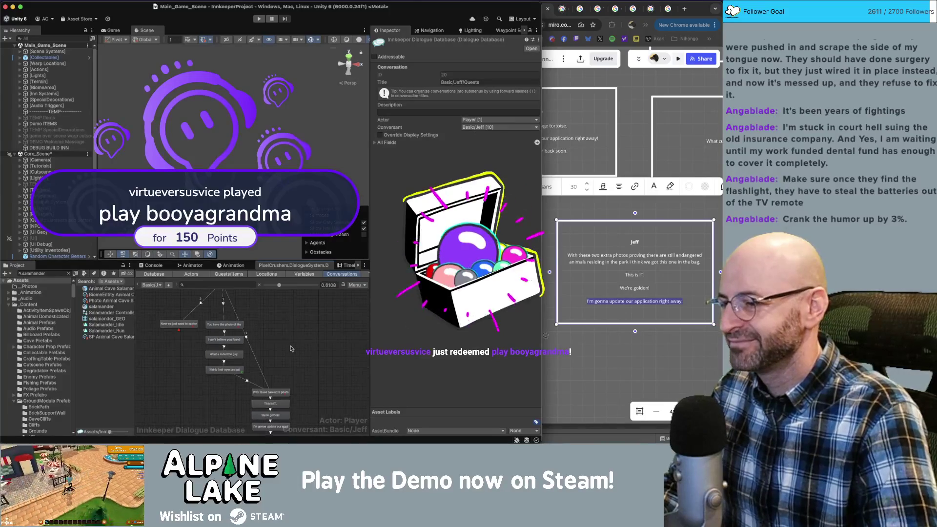
pyautogui.moveTo(188, 326)
pyautogui.mouseDown()
pyautogui.moveTo(256, 390)
pyautogui.moveTo(246, 324)
pyautogui.moveTo(282, 318)
pyautogui.mouseUp()
pyautogui.moveTo(250, 408); pyautogui.dragTo(256, 366)
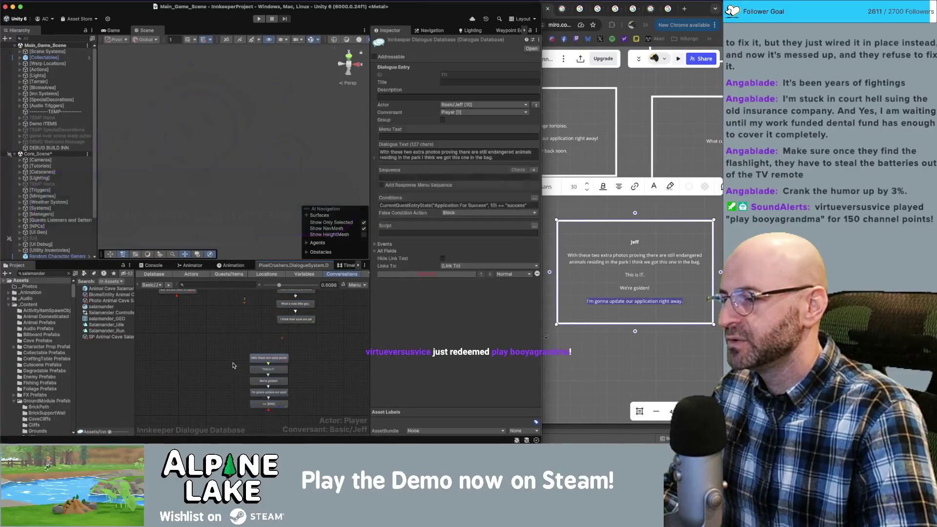
pyautogui.moveTo(332, 292)
pyautogui.mouseDown()
pyautogui.moveTo(329, 340)
pyautogui.moveTo(275, 394)
pyautogui.mouseUp()
pyautogui.moveTo(288, 341); pyautogui.dragTo(278, 381)
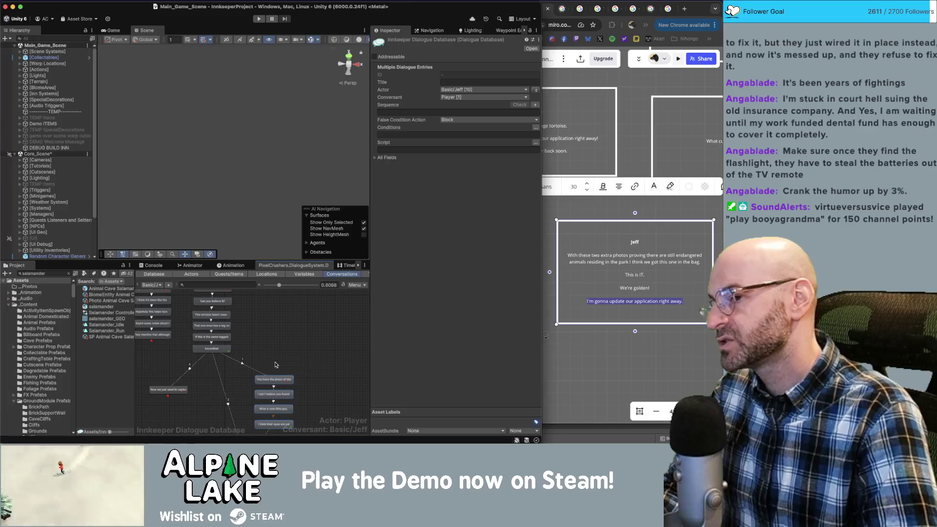
pyautogui.moveTo(276, 328)
pyautogui.mouseDown()
pyautogui.moveTo(270, 379)
pyautogui.moveTo(312, 387)
pyautogui.mouseUp()
pyautogui.moveTo(250, 313); pyautogui.dragTo(268, 313)
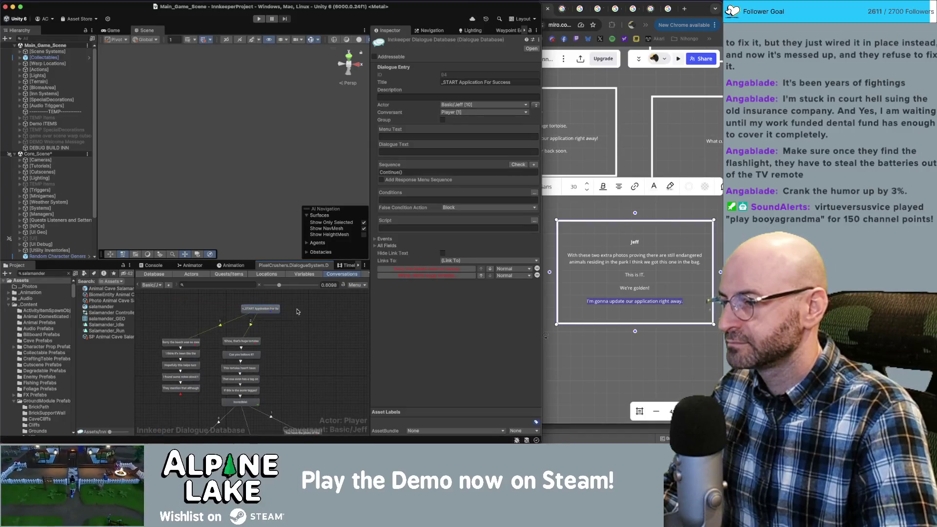
# Nudge START into place and review the 'Whoa, that's huge' tortoise node's settings.
pyautogui.click(300, 313)
pyautogui.click(256, 342)
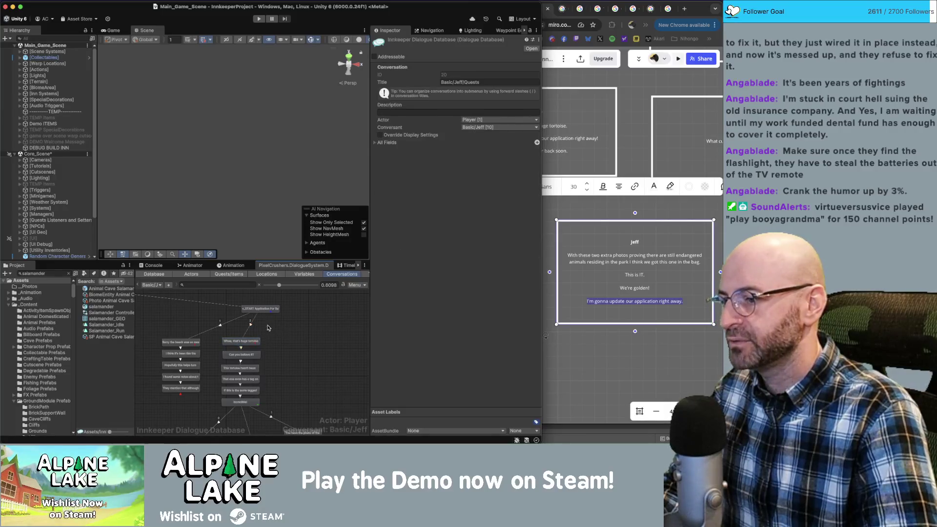
pyautogui.scroll(-2, 254, 337)
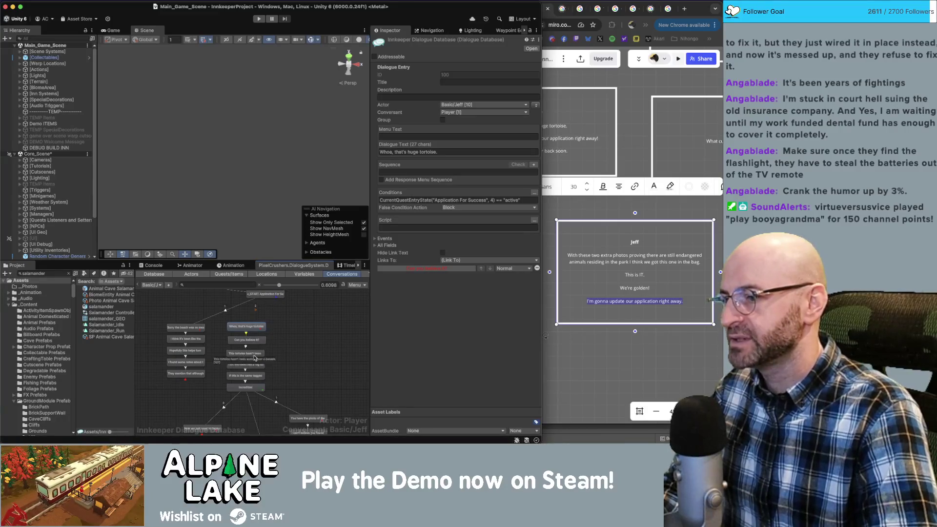
pyautogui.click(291, 320)
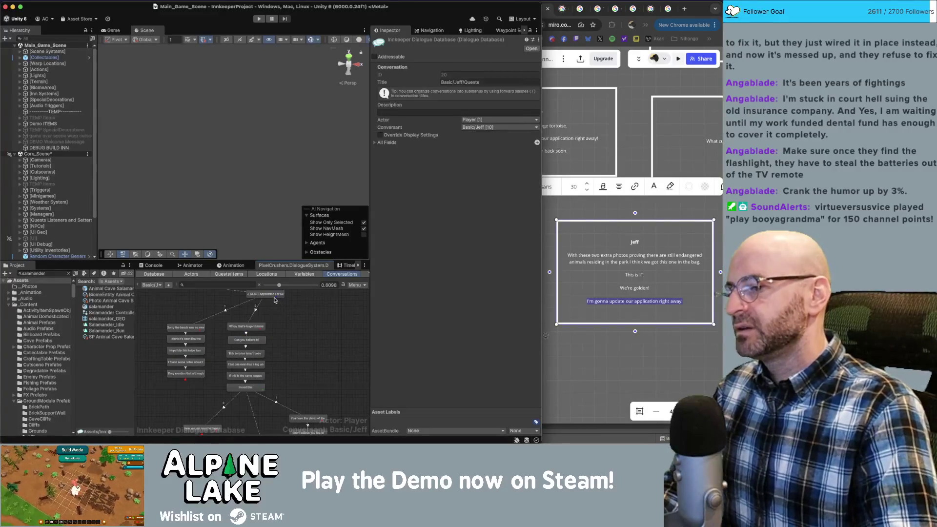
# Create a child node under START, positioned right of the existing chains.
pyautogui.click(268, 295)
pyautogui.rightClick(272, 298)
pyautogui.click(276, 305)
pyautogui.moveTo(273, 309); pyautogui.dragTo(309, 328)
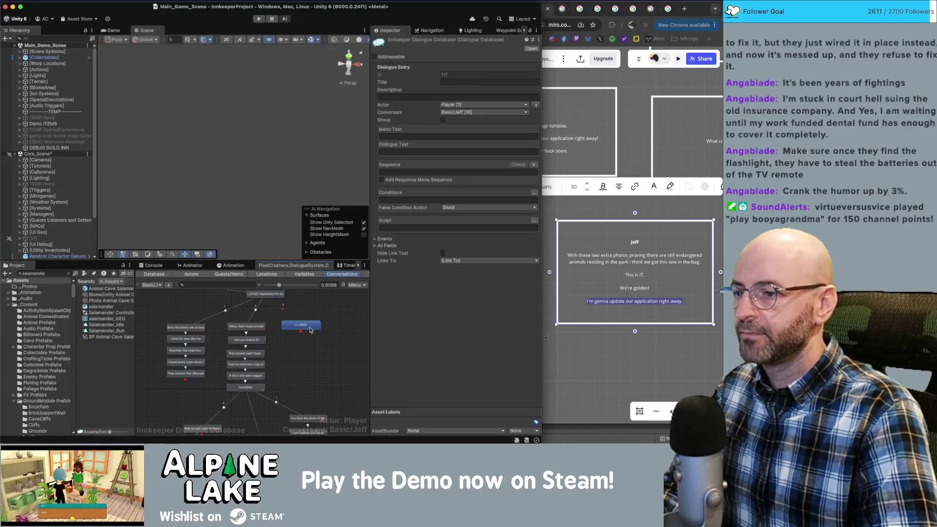